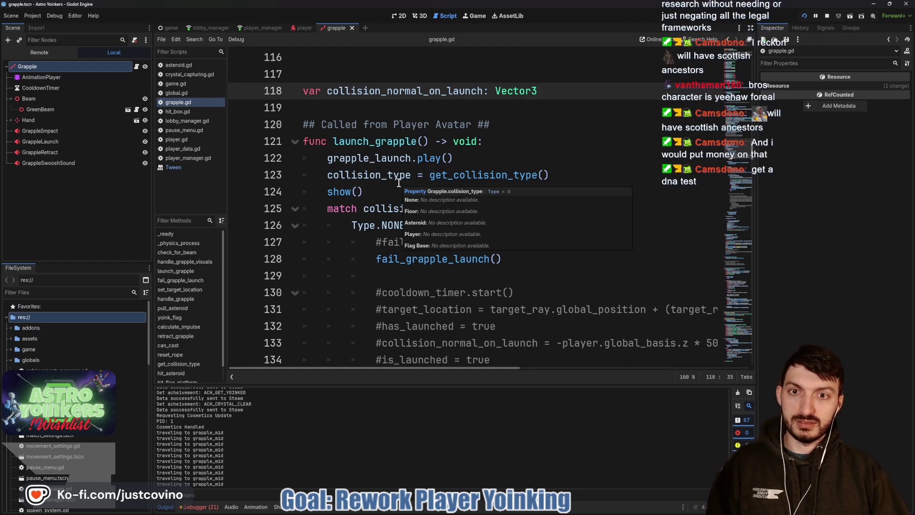
# Delete the extra blank line 115 above the collision_normal_on_launch declaration
pyautogui.click(388, 189)
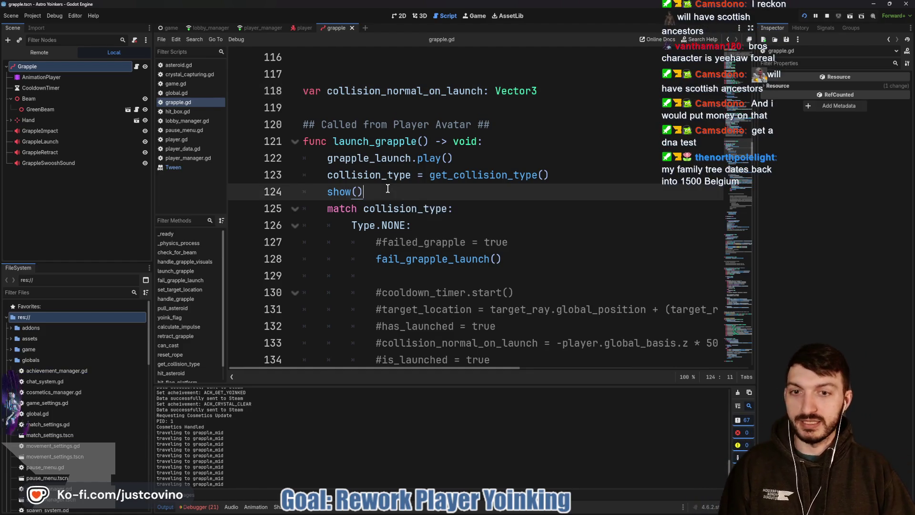
pyautogui.scroll(1, 390, 190)
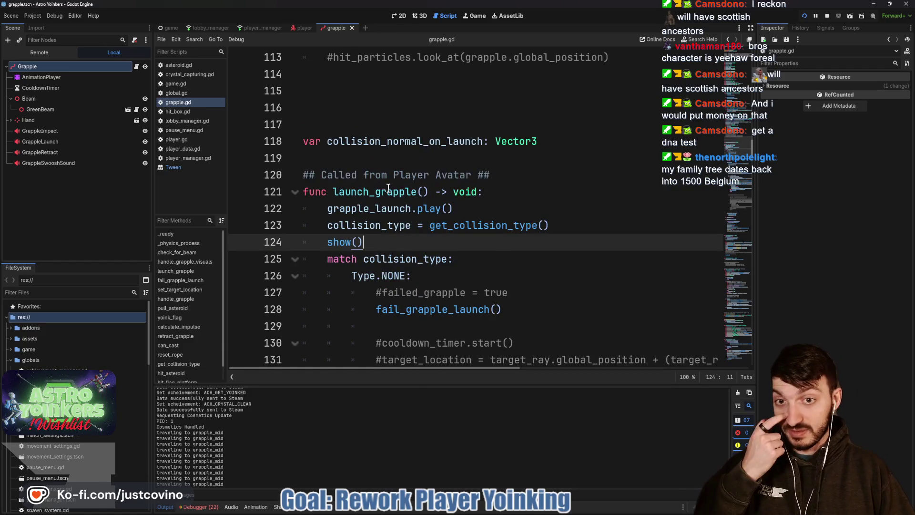
pyautogui.scroll(2, 389, 189)
pyautogui.click(374, 199)
pyautogui.press('BackSpace')
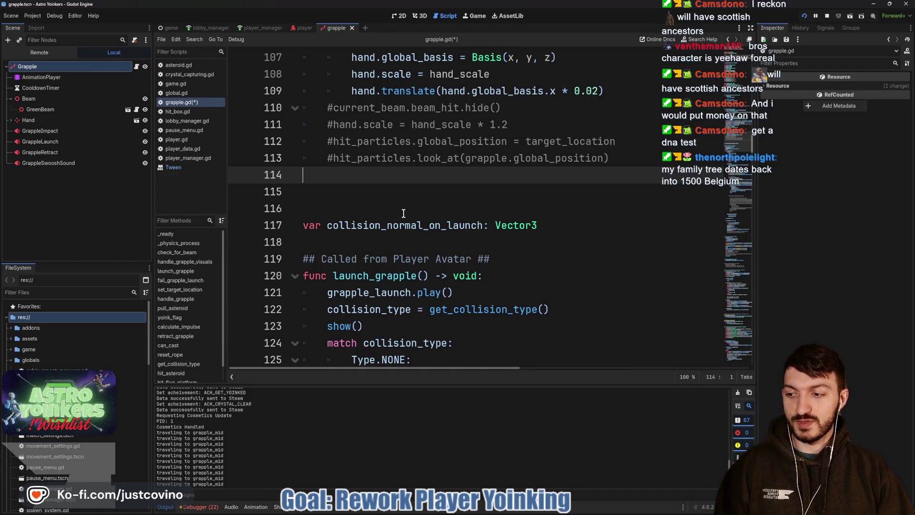
# Select is_launched on line 101 to highlight its other uses in the script
pyautogui.scroll(2, 404, 213)
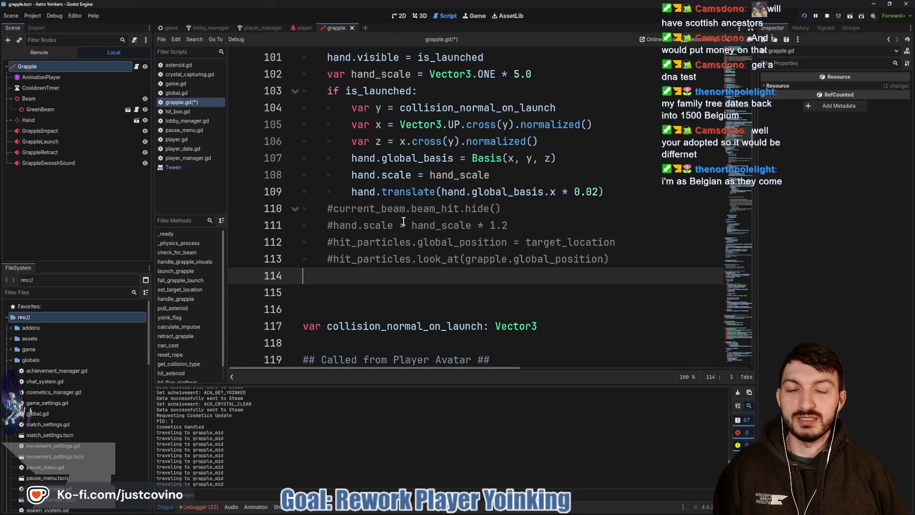
pyautogui.scroll(2, 403, 222)
pyautogui.scroll(5, 463, 205)
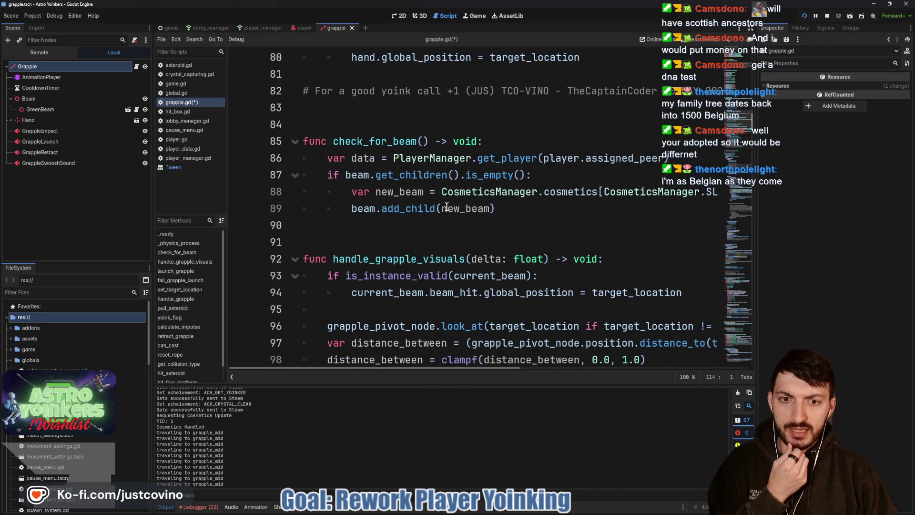
pyautogui.scroll(-3, 446, 206)
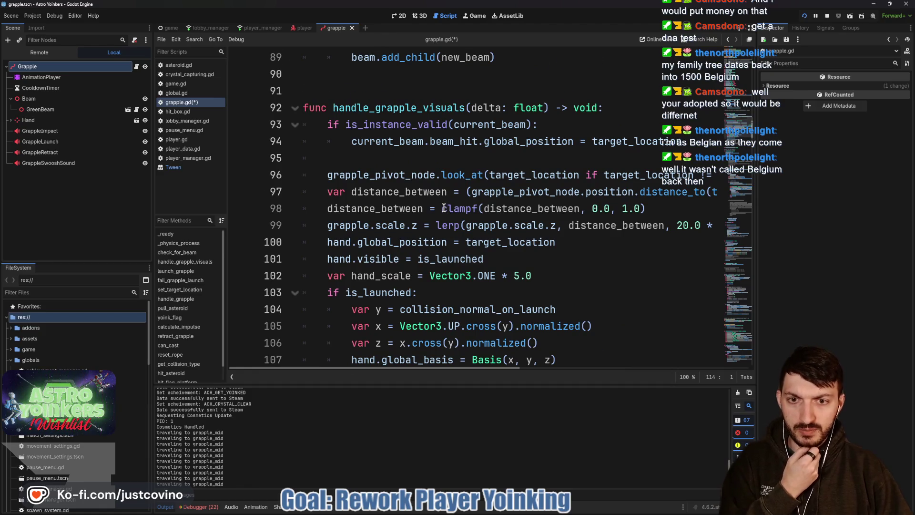
pyautogui.scroll(-1, 444, 209)
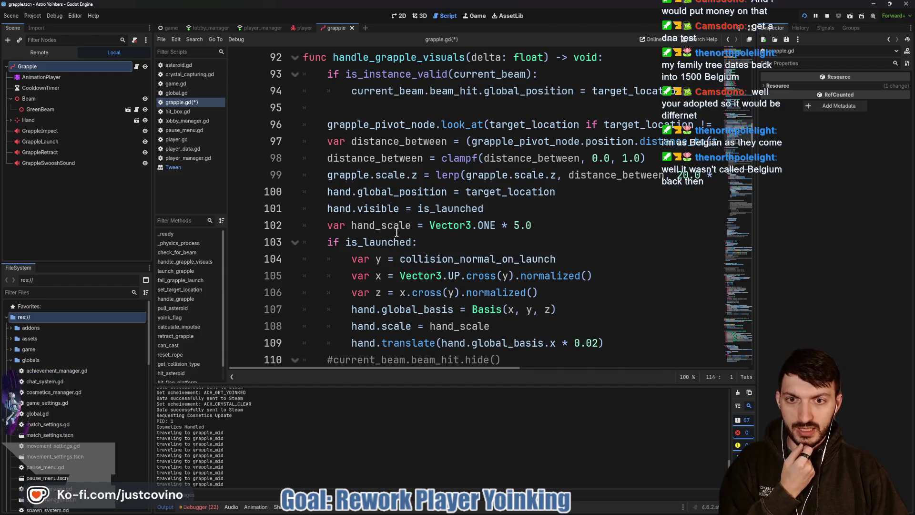
pyautogui.scroll(2, 396, 234)
pyautogui.scroll(-2, 397, 232)
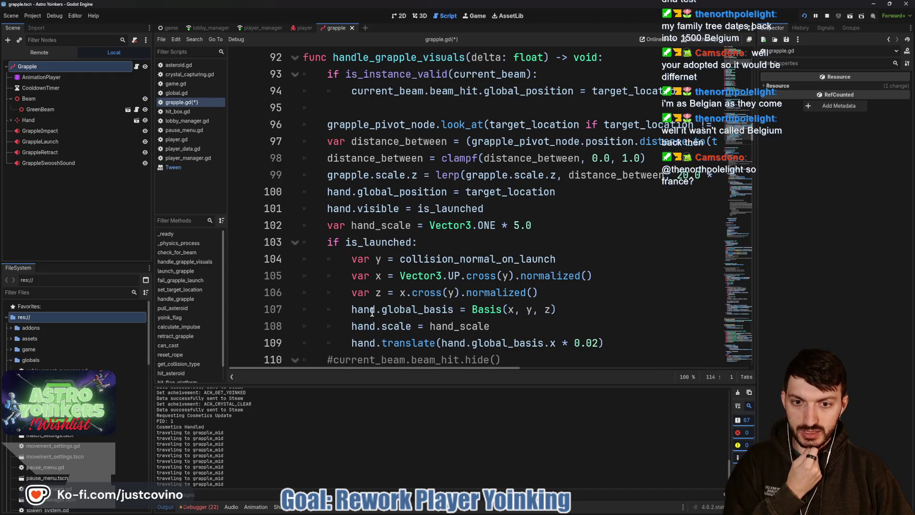
pyautogui.doubleClick(378, 208)
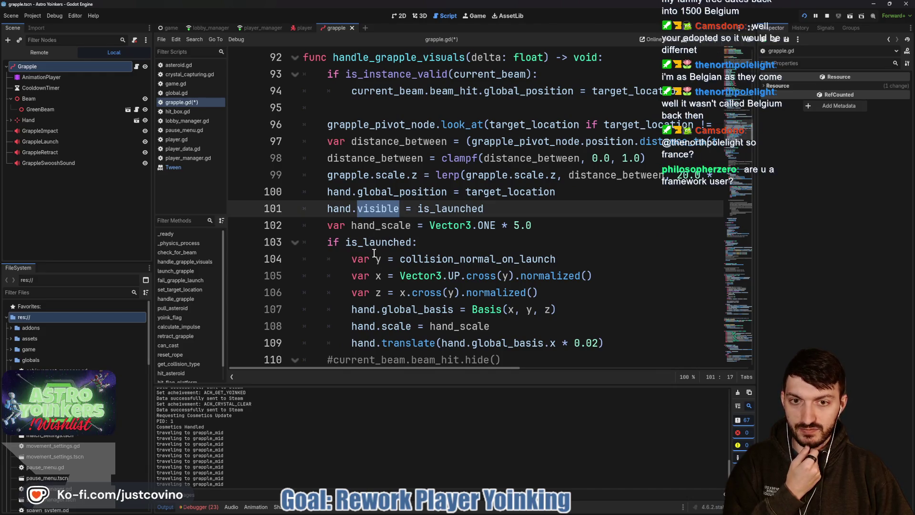
pyautogui.scroll(1, 376, 256)
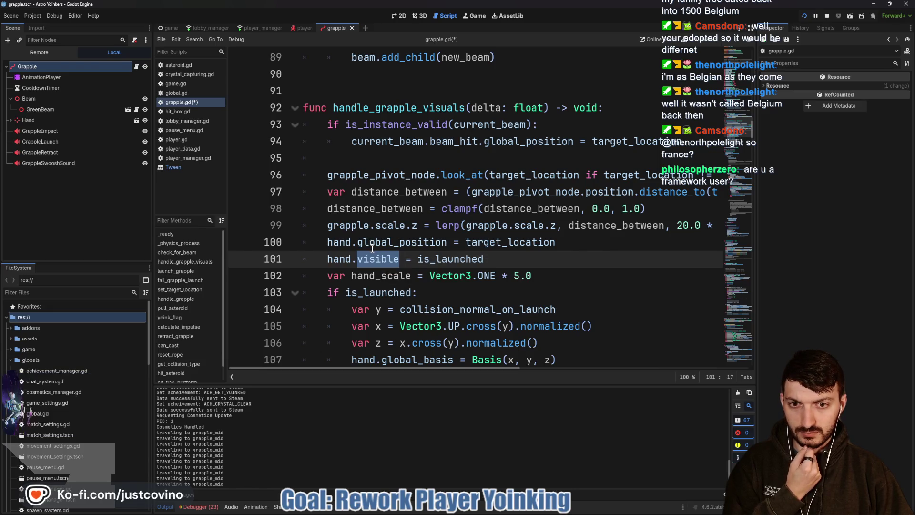
pyautogui.scroll(-1, 376, 240)
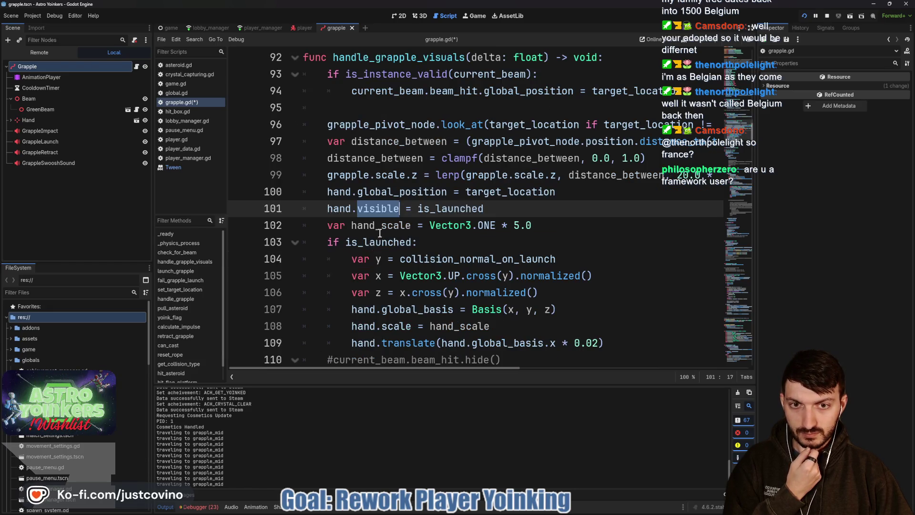
pyautogui.click(474, 210)
pyautogui.doubleClick(472, 210)
pyautogui.scroll(11, 453, 217)
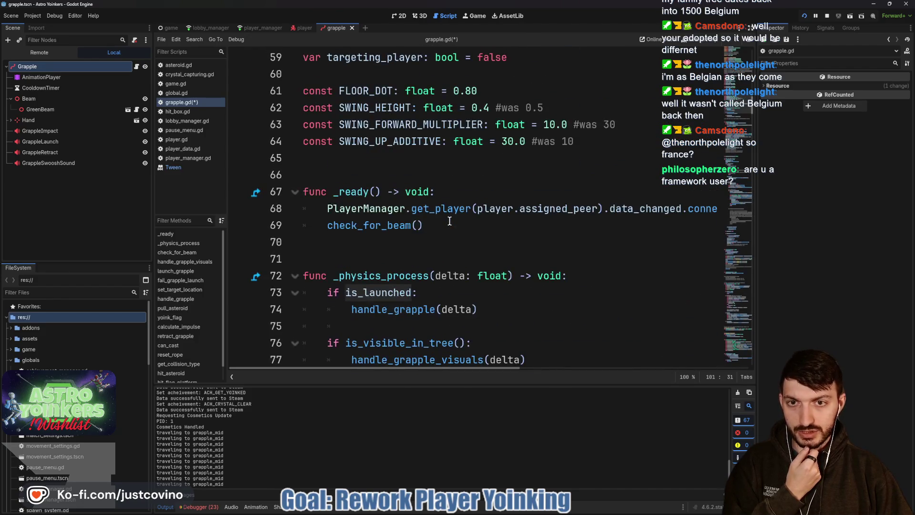
pyautogui.scroll(-2, 450, 222)
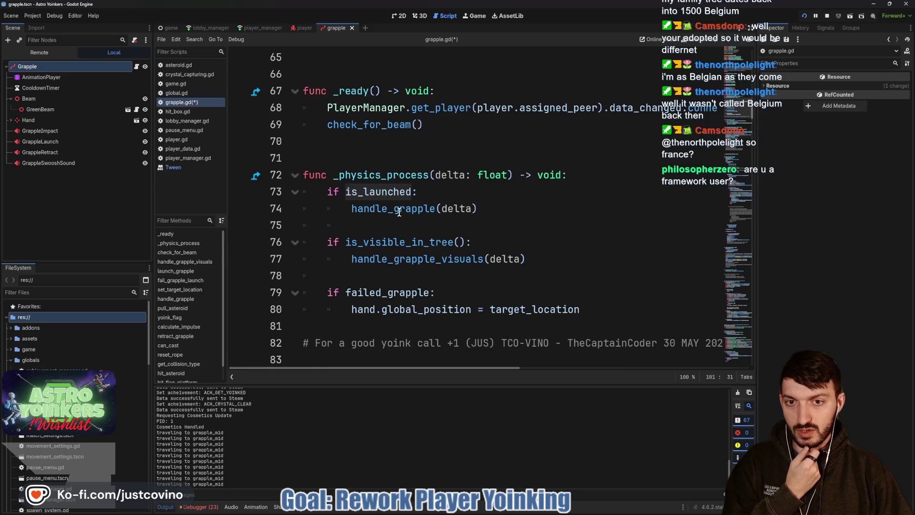
pyautogui.scroll(-3, 398, 211)
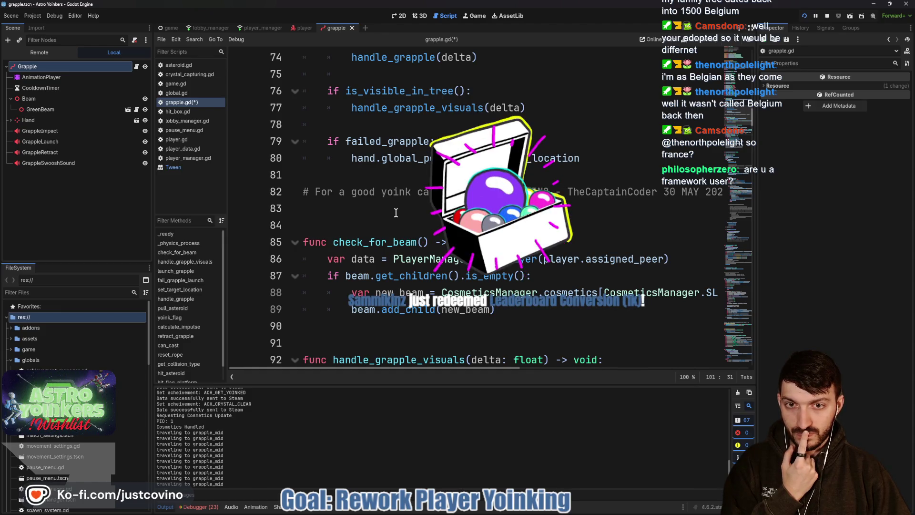
pyautogui.scroll(-10, 396, 213)
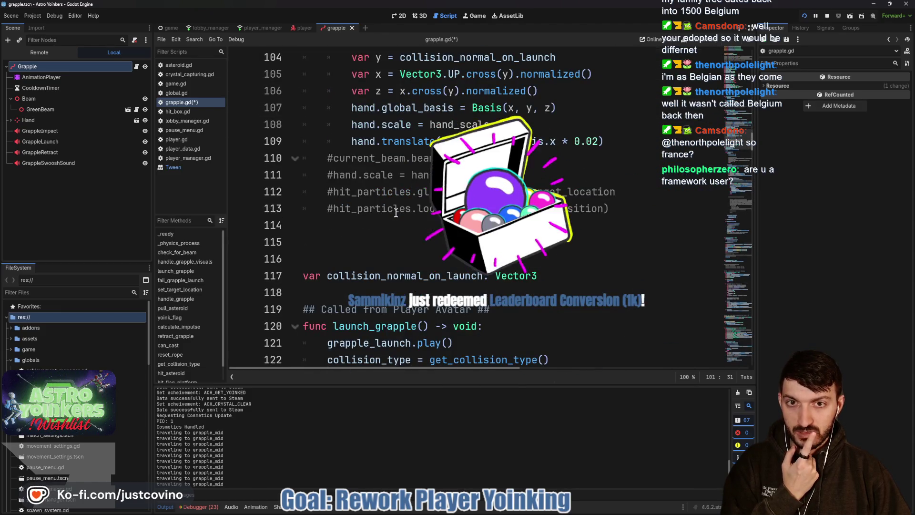
pyautogui.scroll(-1, 395, 213)
pyautogui.scroll(4, 395, 212)
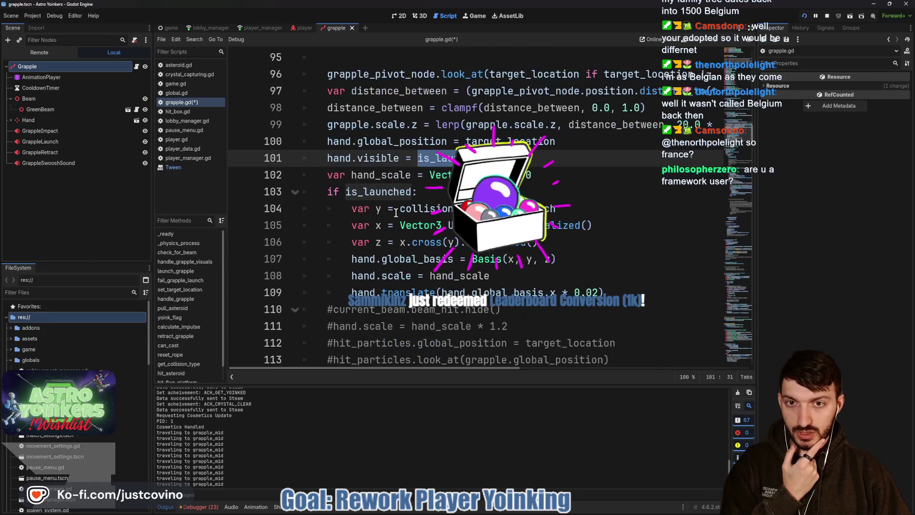
pyautogui.scroll(-7, 396, 213)
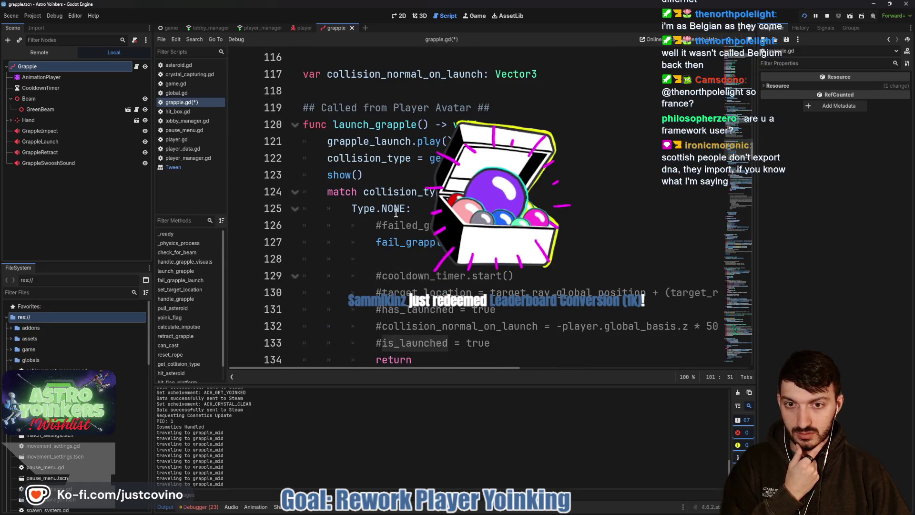
pyautogui.scroll(-2, 395, 213)
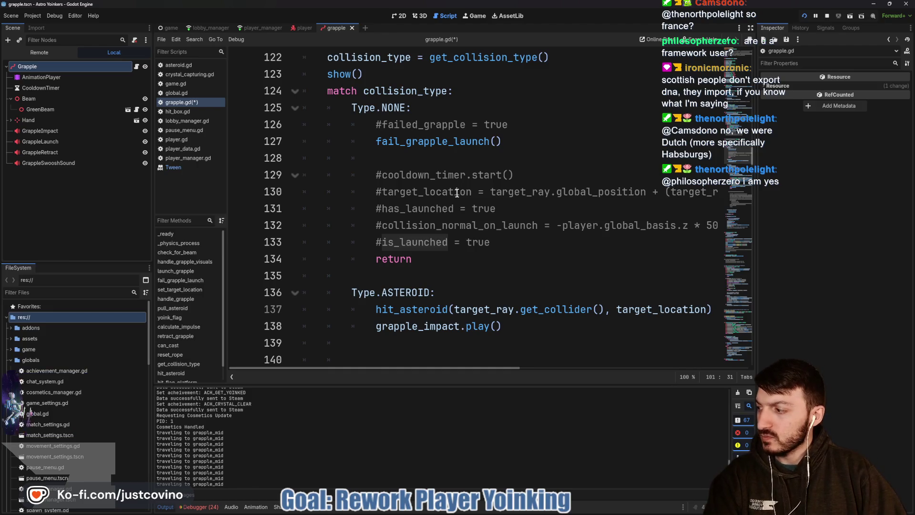
pyautogui.scroll(-5, 453, 200)
pyautogui.scroll(-12, 448, 213)
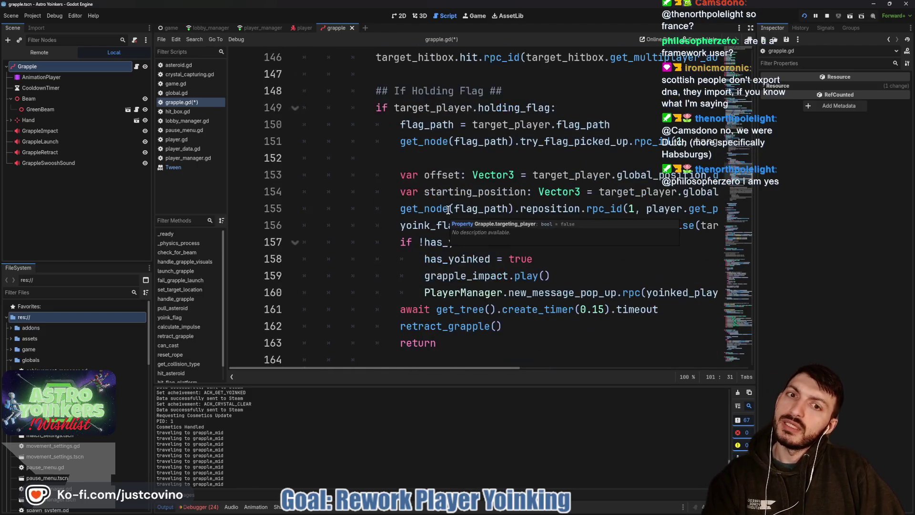
pyautogui.scroll(-3, 454, 205)
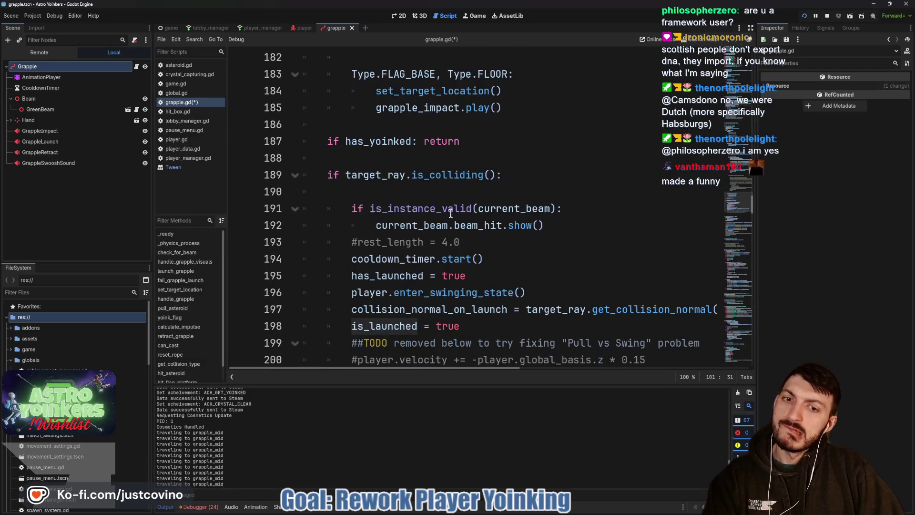
pyautogui.scroll(-1, 451, 214)
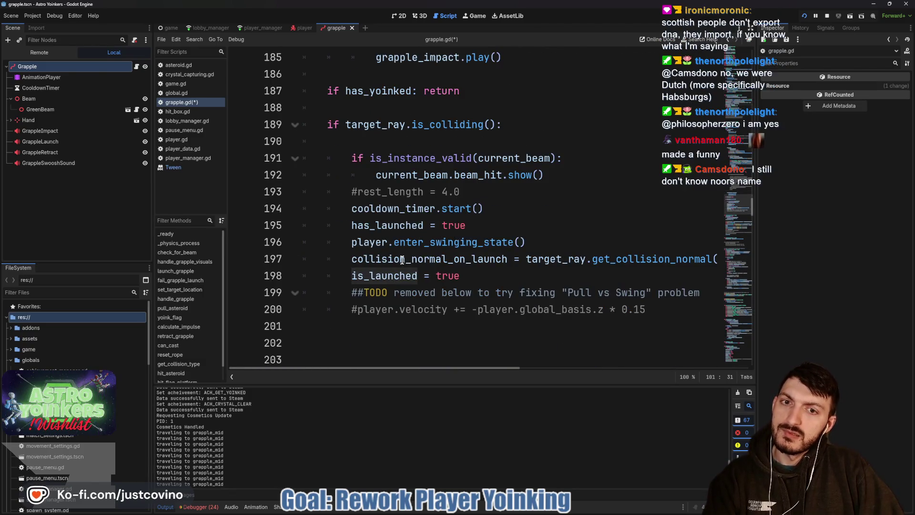
pyautogui.scroll(-4, 451, 214)
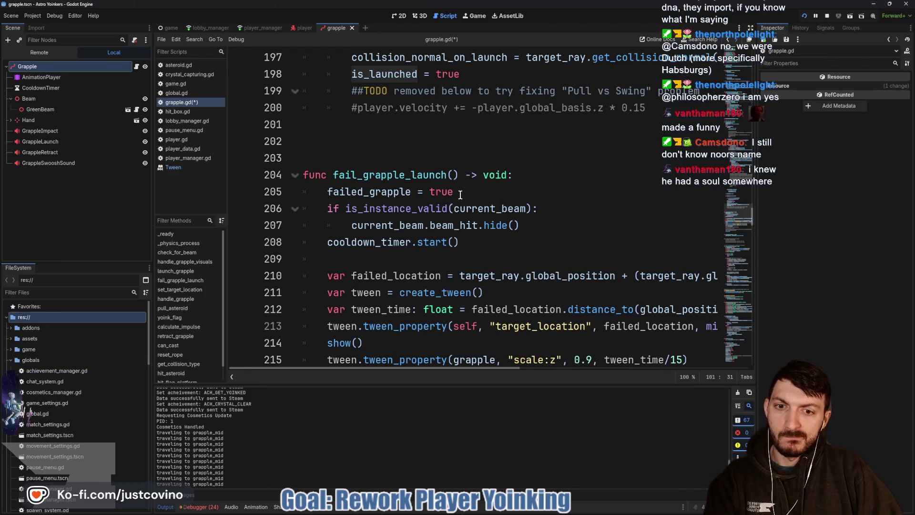
pyautogui.scroll(-2, 393, 244)
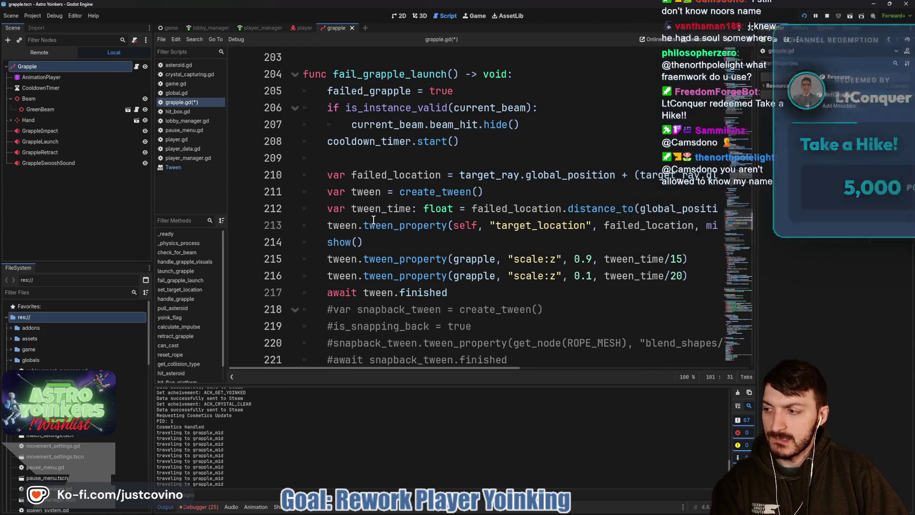
pyautogui.moveTo(370, 229)
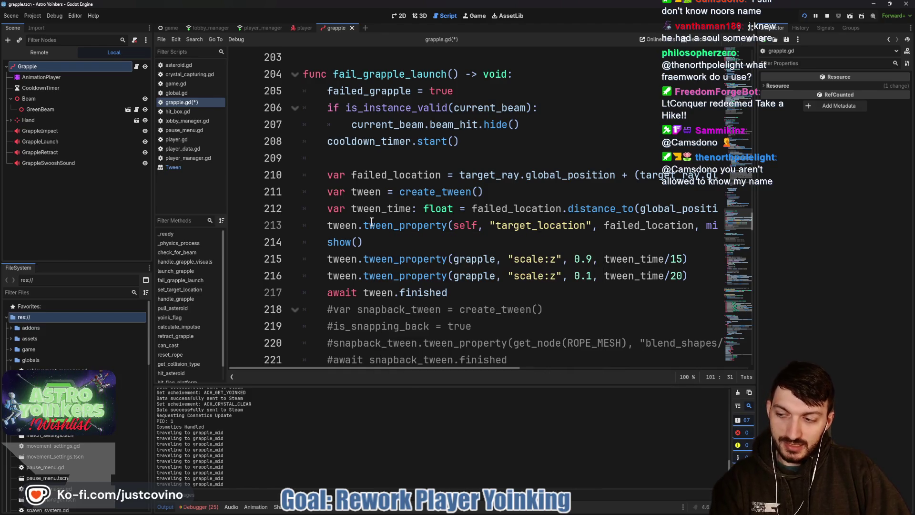
pyautogui.scroll(5, 406, 210)
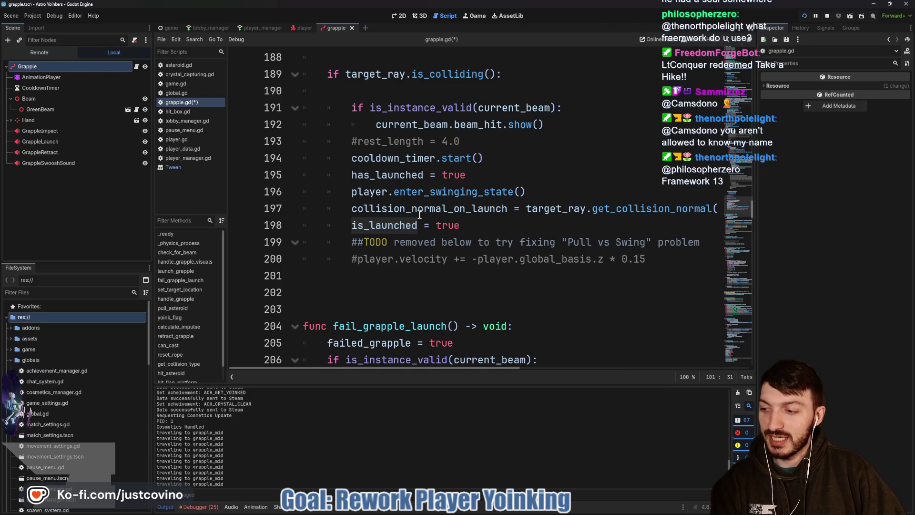
pyautogui.scroll(4, 420, 212)
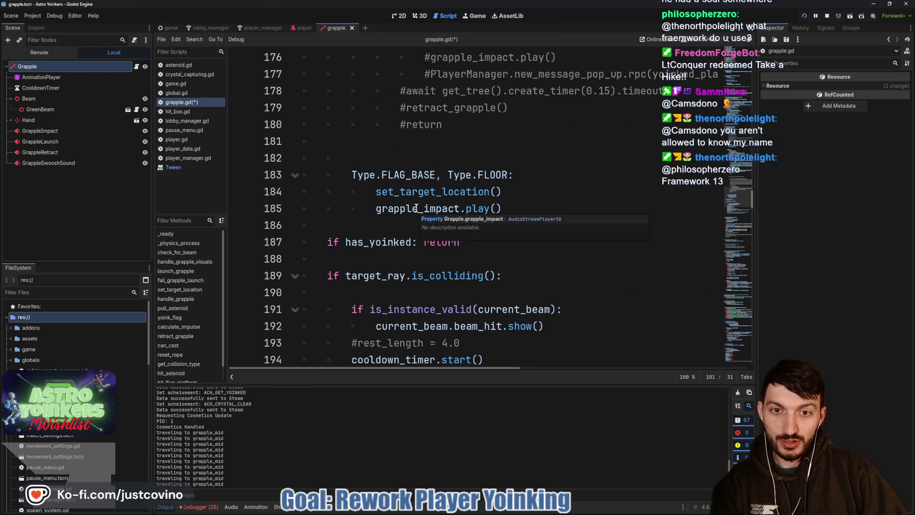
pyautogui.scroll(7, 416, 211)
pyautogui.scroll(5, 416, 208)
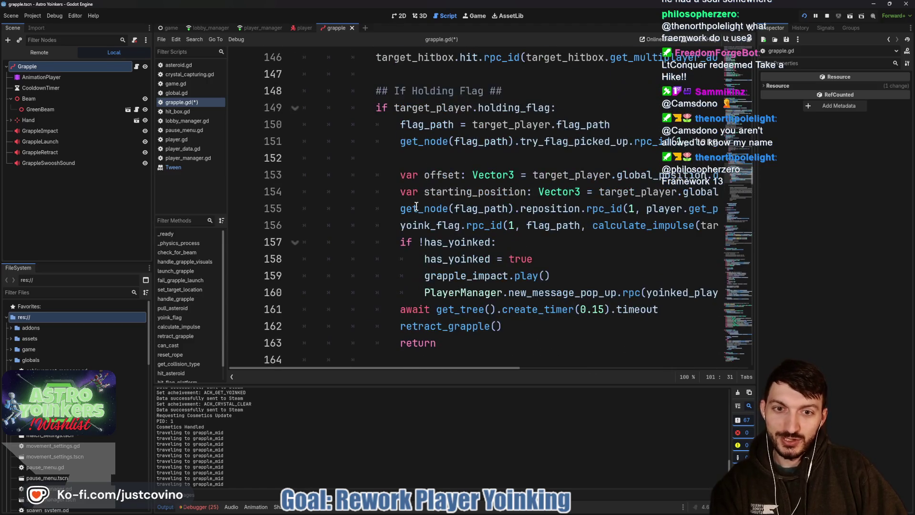
pyautogui.scroll(9, 415, 208)
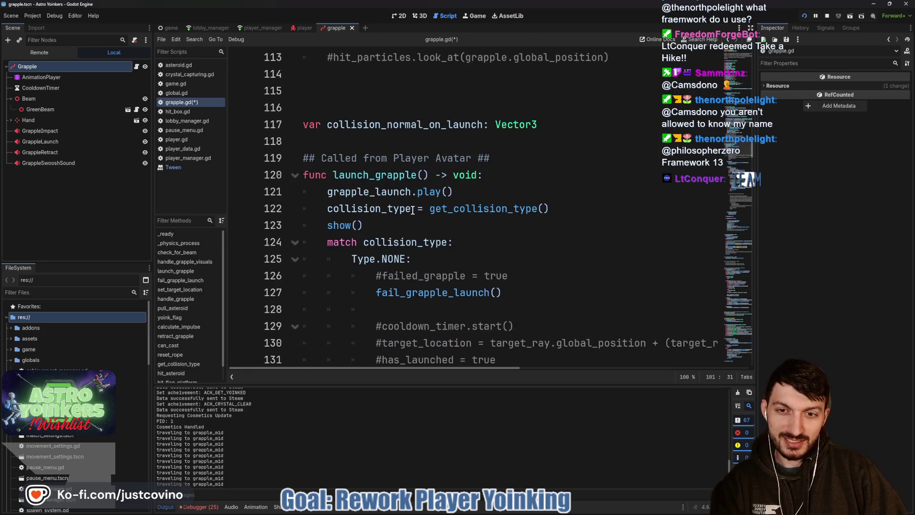
# Jump from _physics_process to the handle_grapple_visuals function definition
pyautogui.scroll(4, 413, 210)
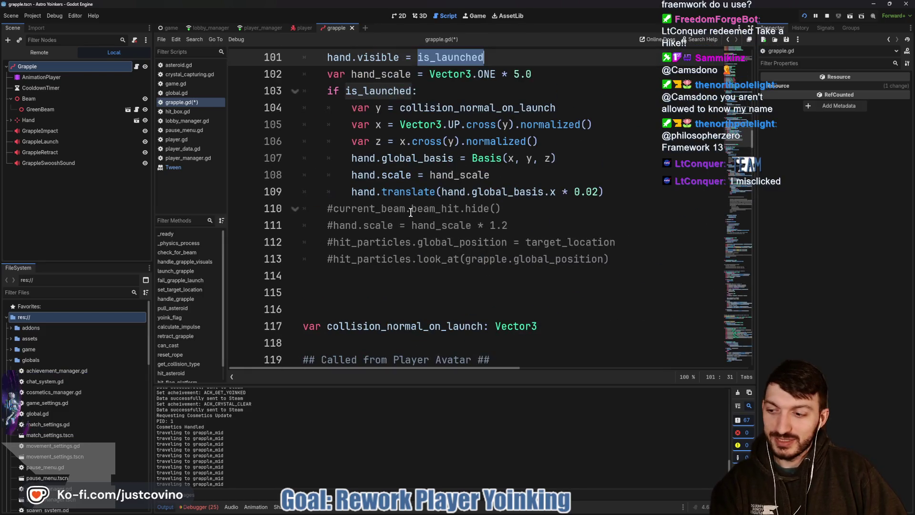
pyautogui.rightClick(411, 210)
pyautogui.click(440, 101)
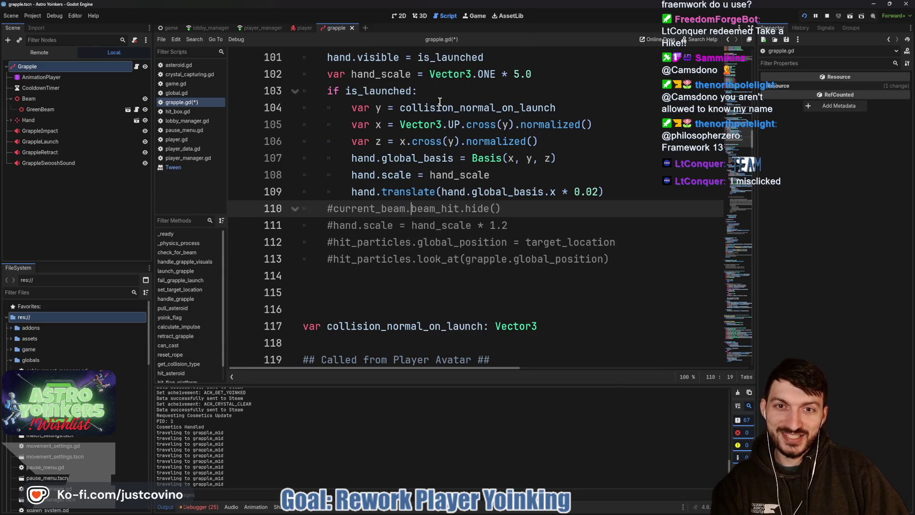
pyautogui.scroll(3, 440, 101)
pyautogui.scroll(3, 419, 305)
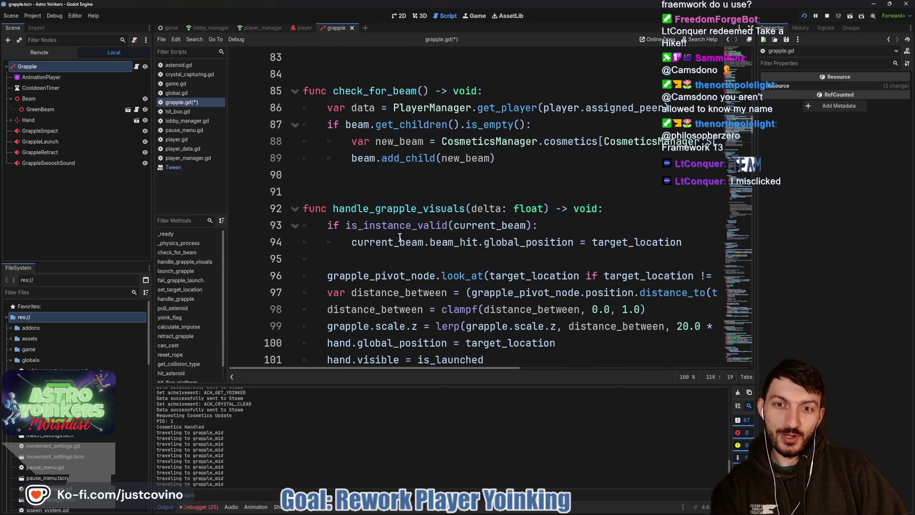
pyautogui.scroll(1, 396, 229)
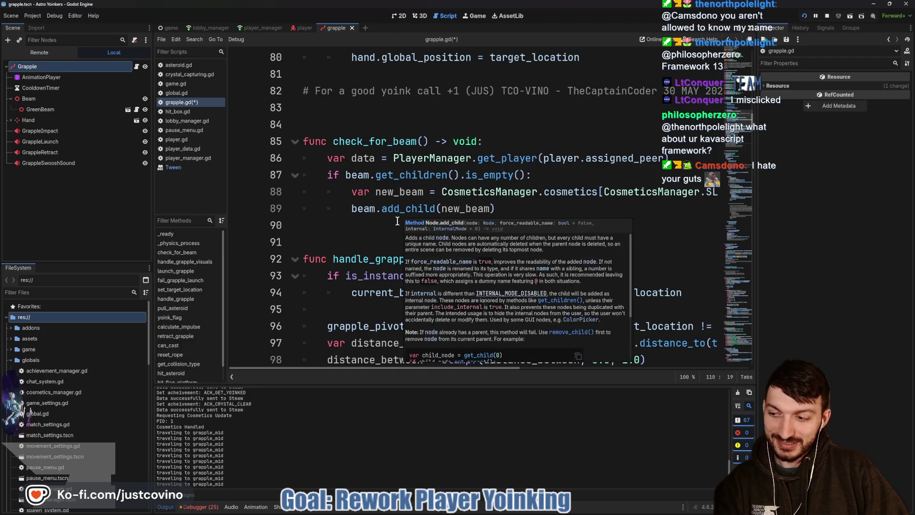
pyautogui.scroll(3, 414, 230)
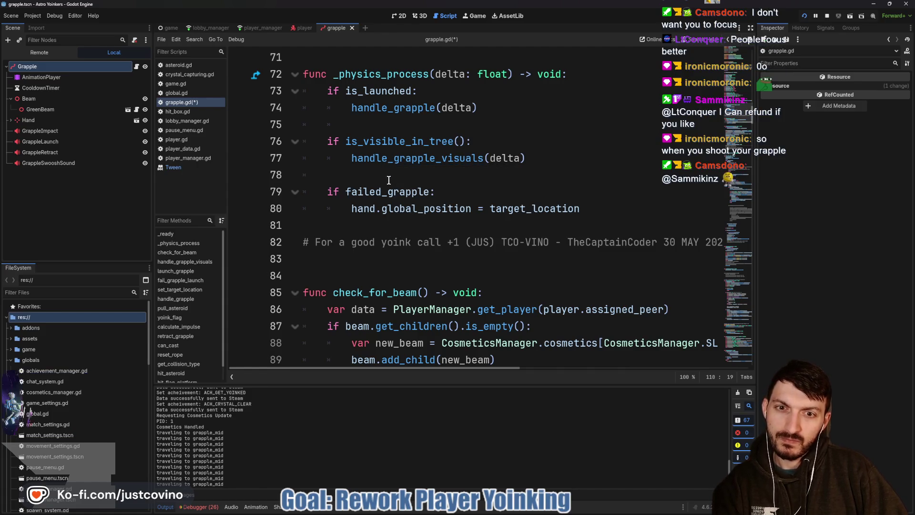
pyautogui.keyDown('ctrl'); pyautogui.click(391, 159); pyautogui.keyUp('ctrl')
# Review handle_grapple_visuals and place the cursor on the hand position assignment on line 100
pyautogui.scroll(-5, 416, 203)
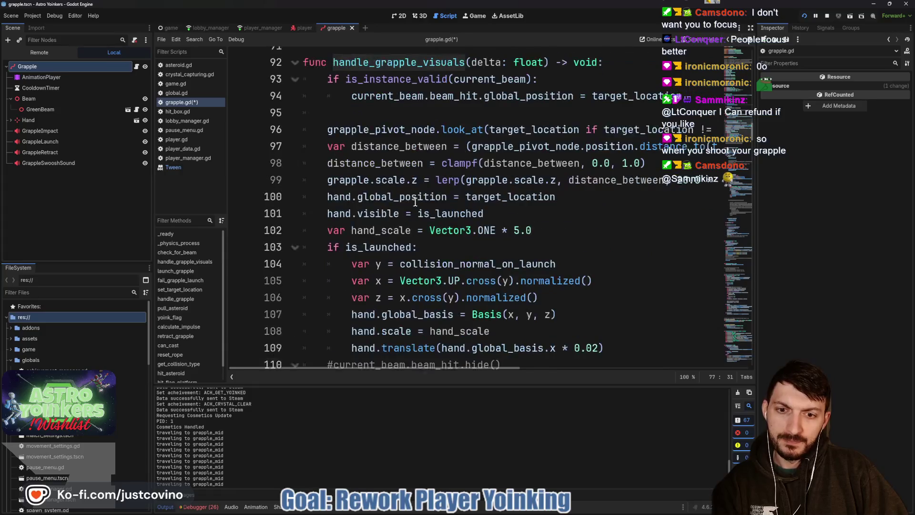
pyautogui.scroll(4, 415, 202)
pyautogui.scroll(-2, 413, 203)
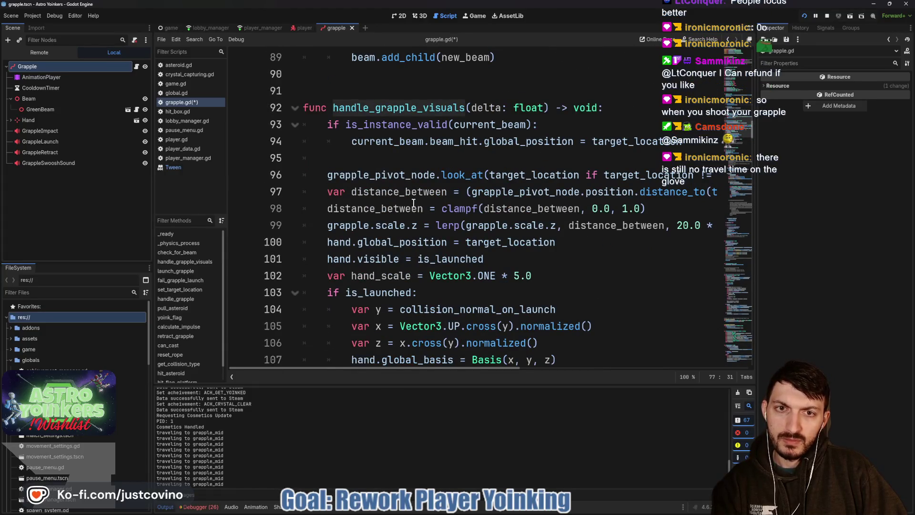
pyautogui.moveTo(354, 287)
pyautogui.moveTo(330, 256)
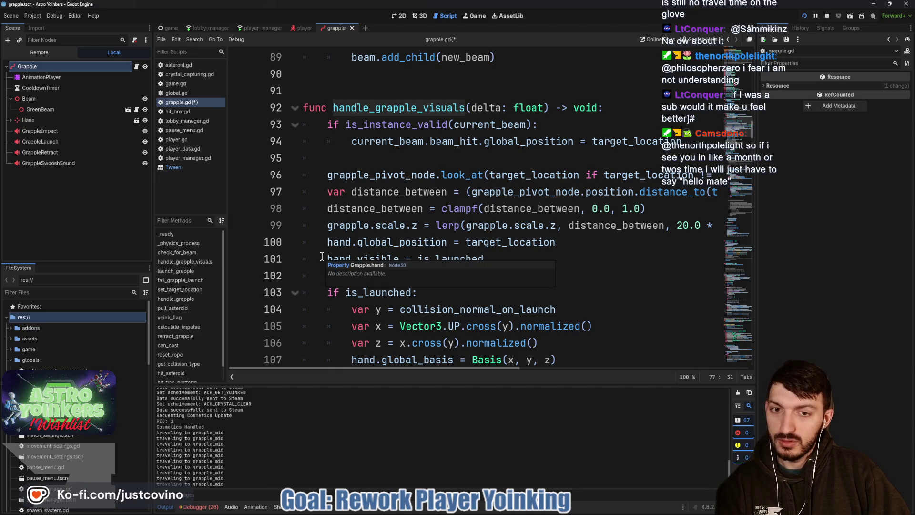
pyautogui.scroll(-1, 437, 220)
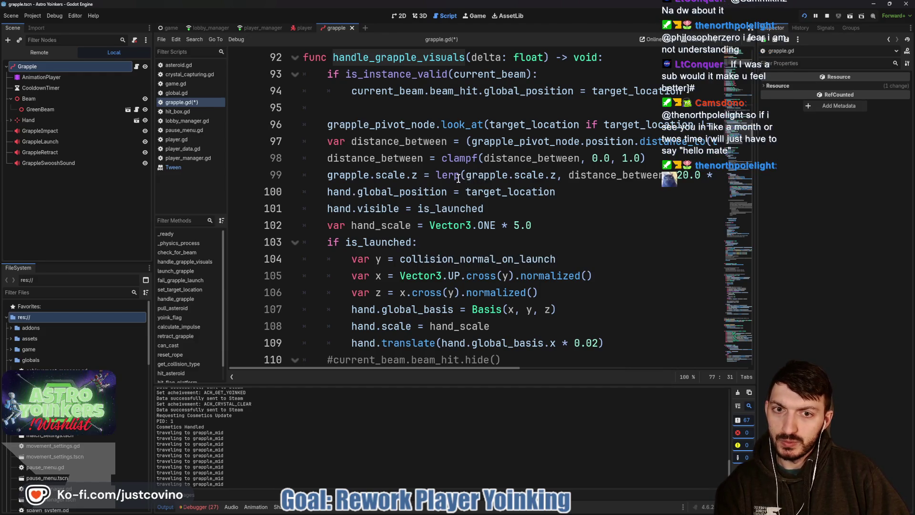
pyautogui.moveTo(449, 177)
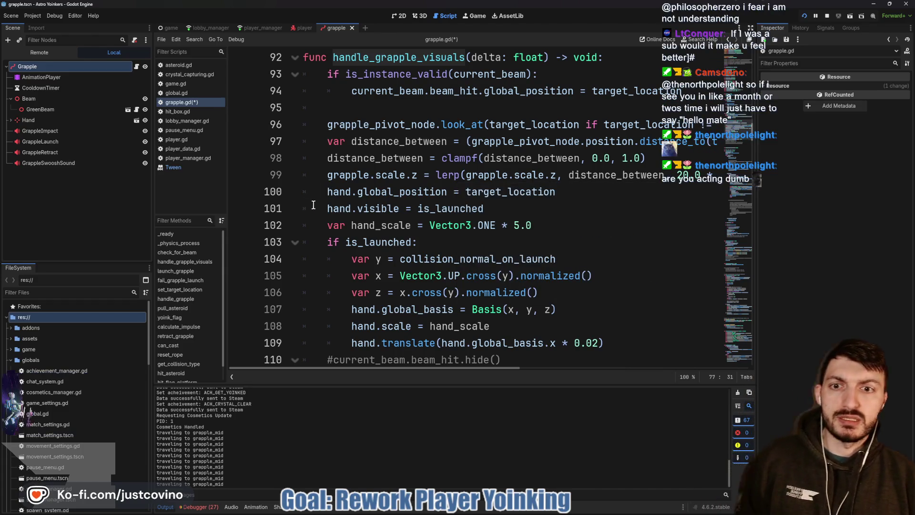
pyautogui.click(494, 193)
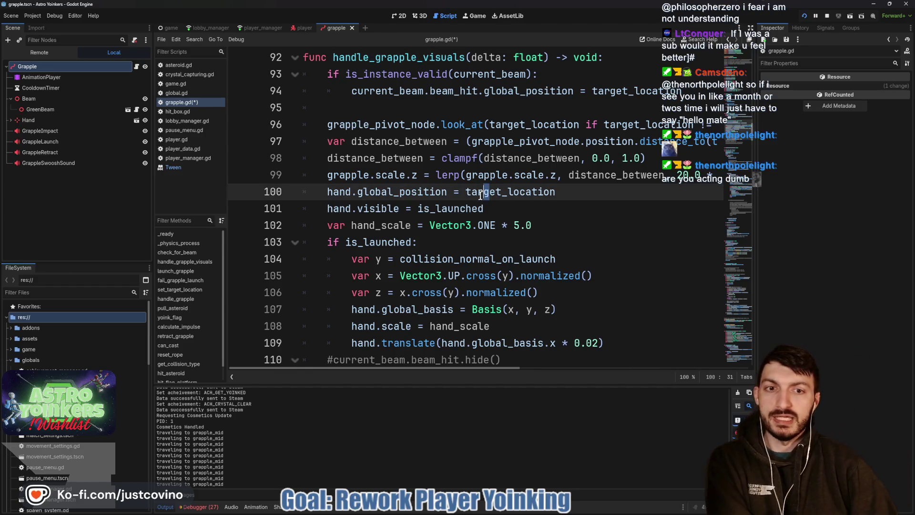
pyautogui.moveTo(560, 192); pyautogui.dragTo(335, 198)
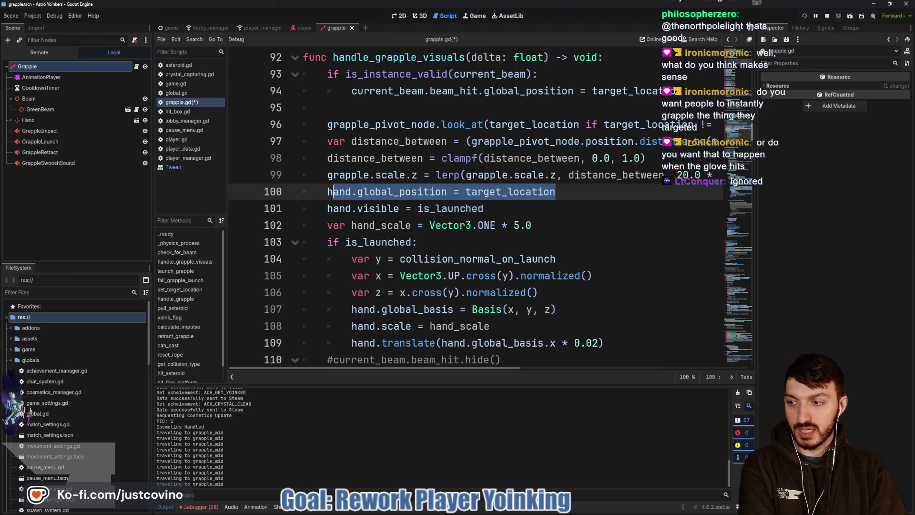
pyautogui.click(557, 193)
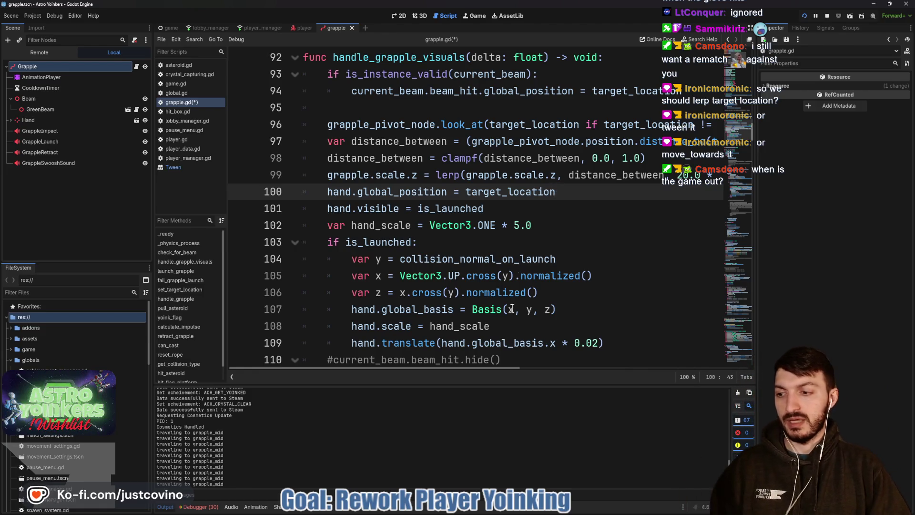
# Commit the grapple.gd changes with the summary 'before grapple visual rework'
pyautogui.click(514, 512)
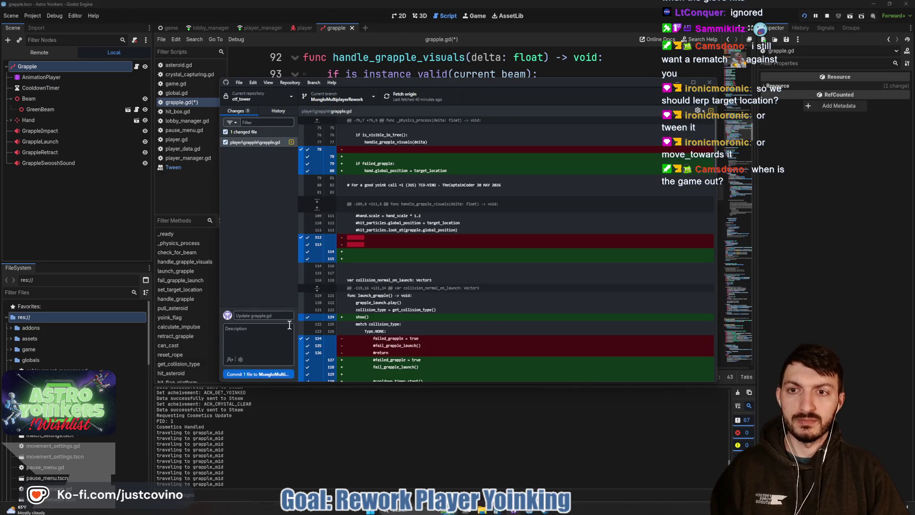
pyautogui.write('before grapple visual rework')
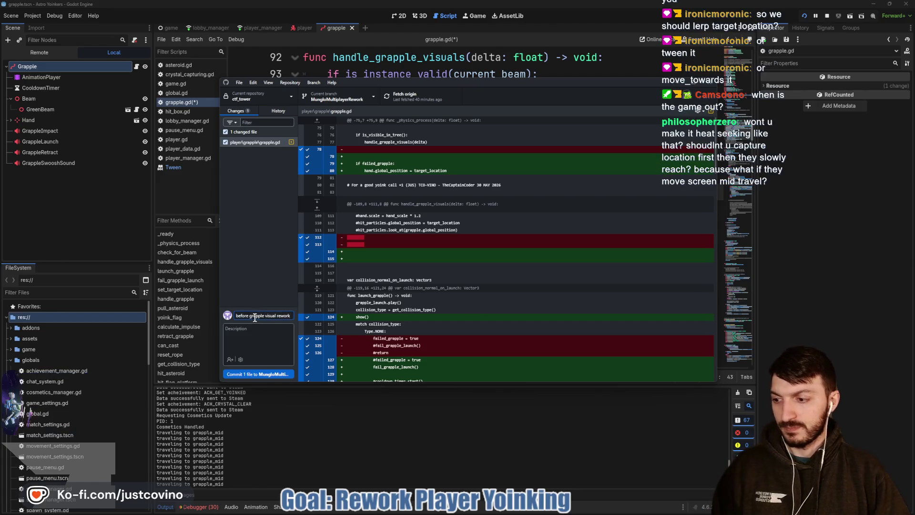
pyautogui.click(258, 375)
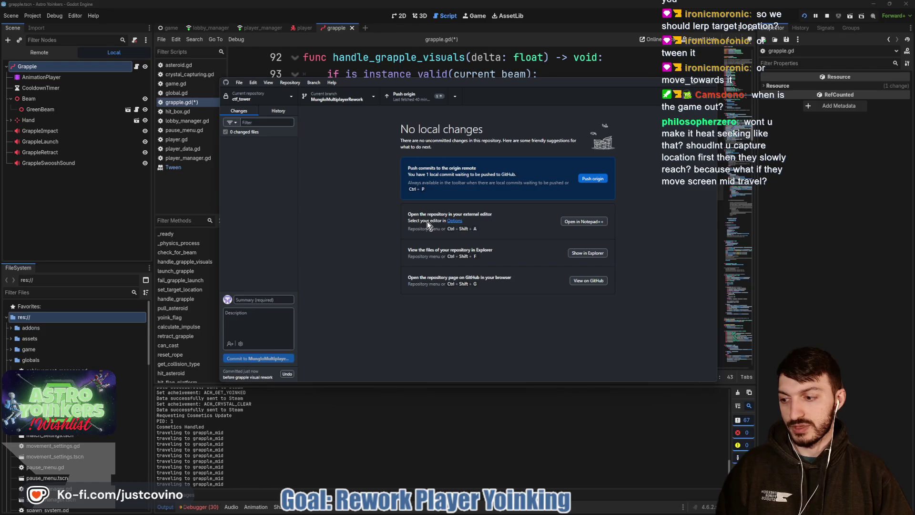
# Push the commit to origin, then select target_location on line 100 in Godot
pyautogui.click(596, 180)
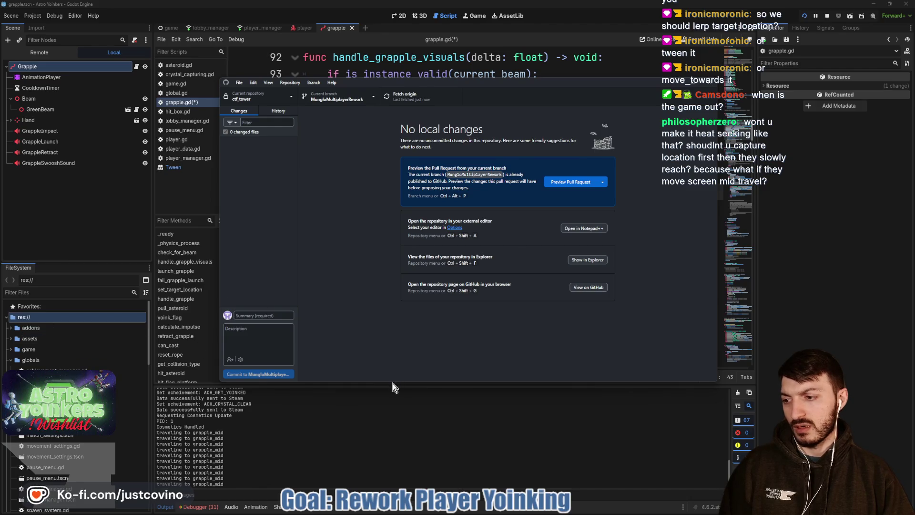
pyautogui.click(393, 382)
pyautogui.doubleClick(517, 191)
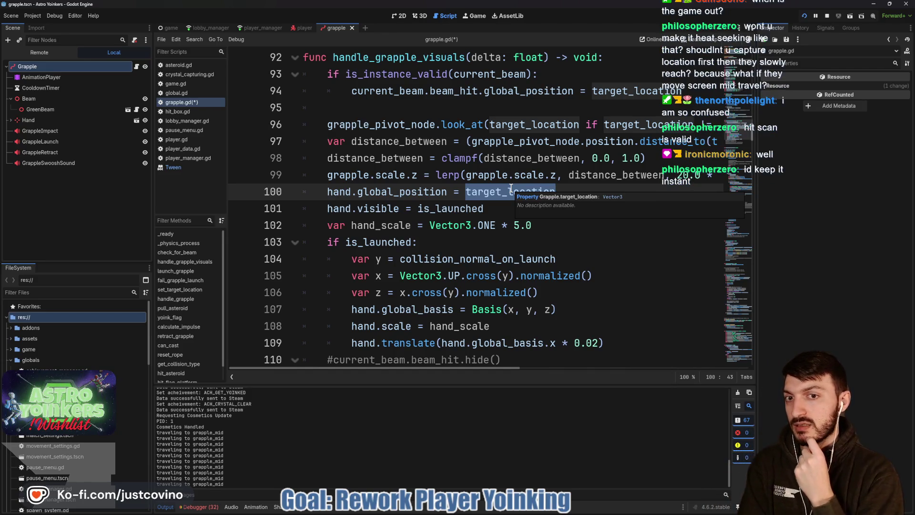
pyautogui.moveTo(327, 192); pyautogui.dragTo(578, 199)
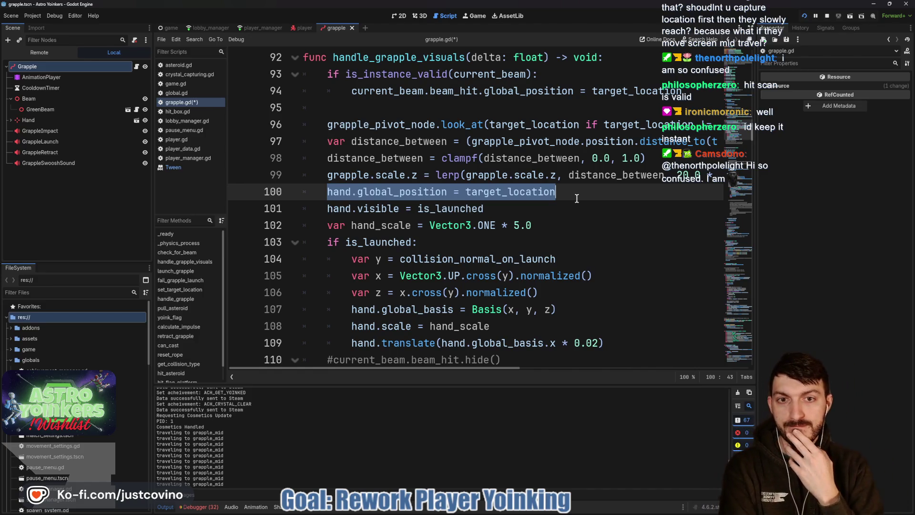
pyautogui.hotkey('ctrl', 'Left')
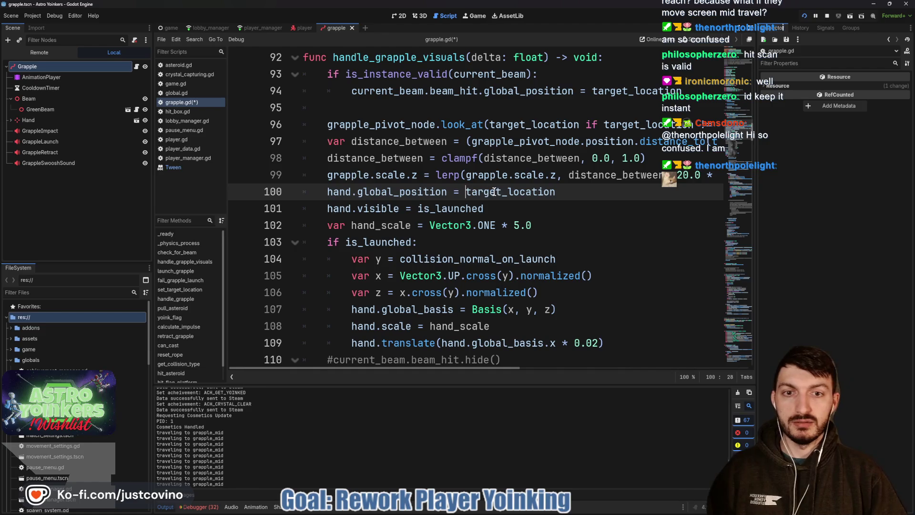
# Change line 100 to lerp(hand.global_position, target_location, 20 * delta) and save grapple.gd
pyautogui.write('lerp')
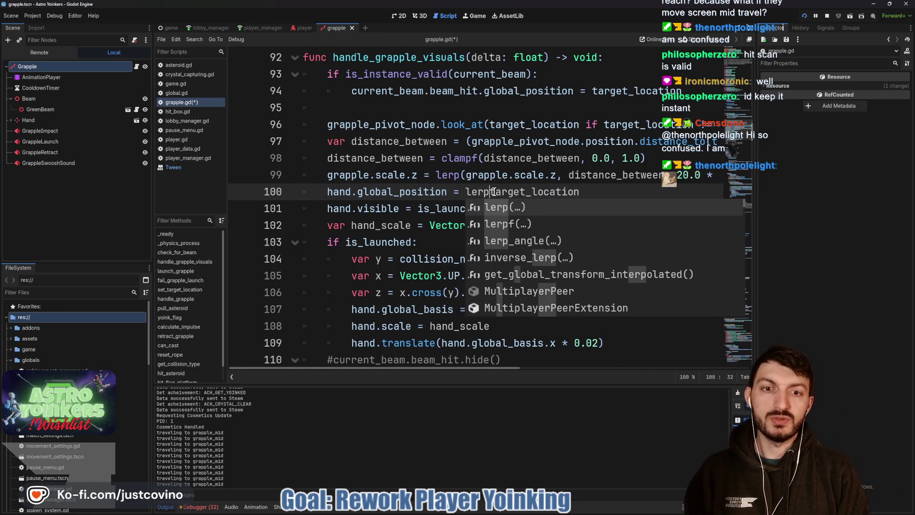
pyautogui.press('Escape')
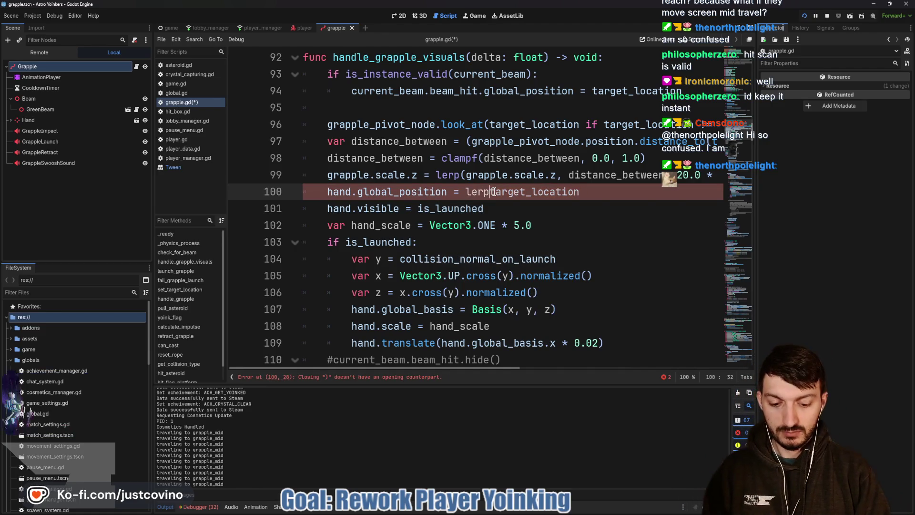
pyautogui.write('(')
pyautogui.write('hand.global')
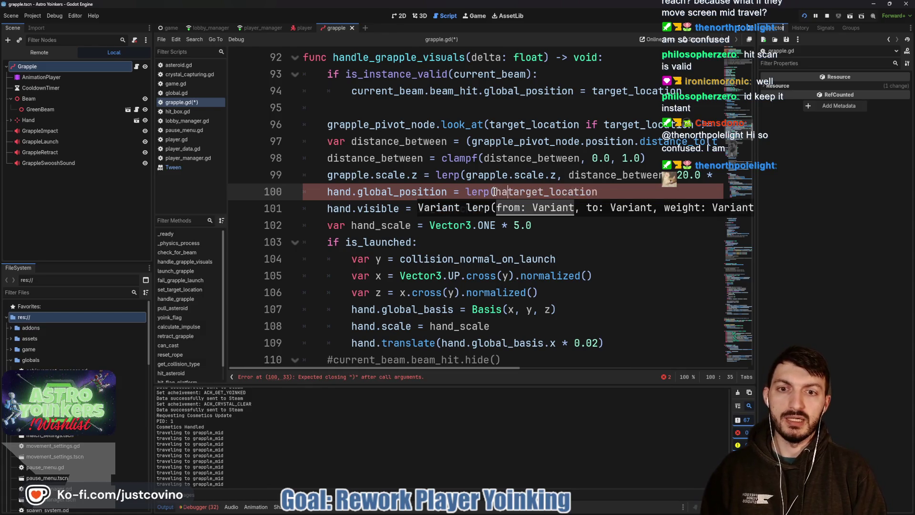
pyautogui.write('_position')
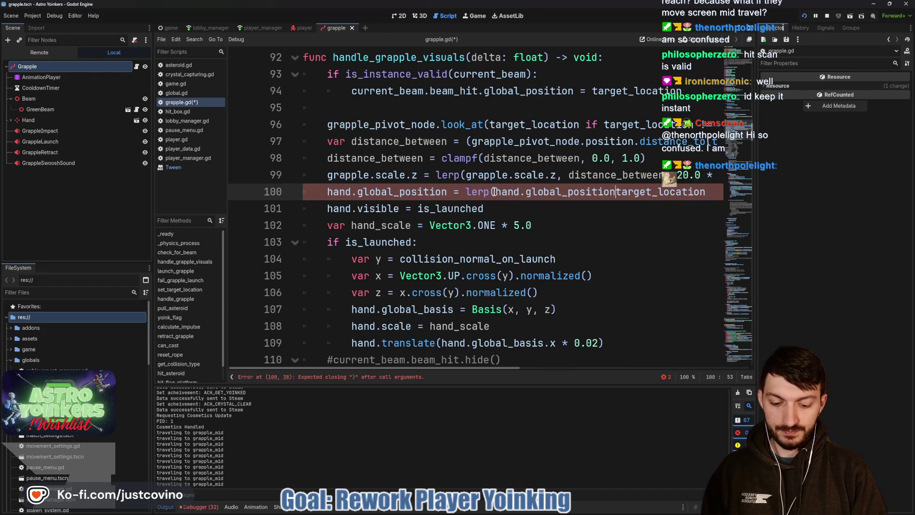
pyautogui.write(',')
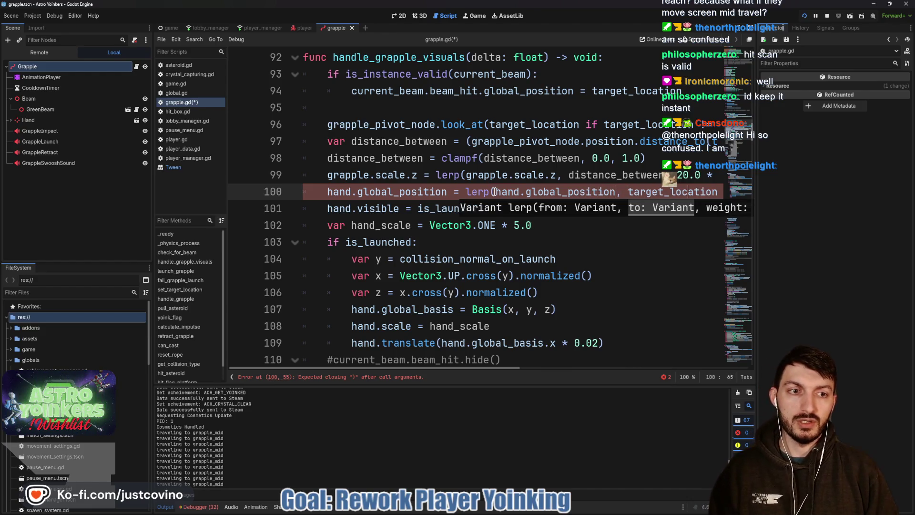
pyautogui.press('End')
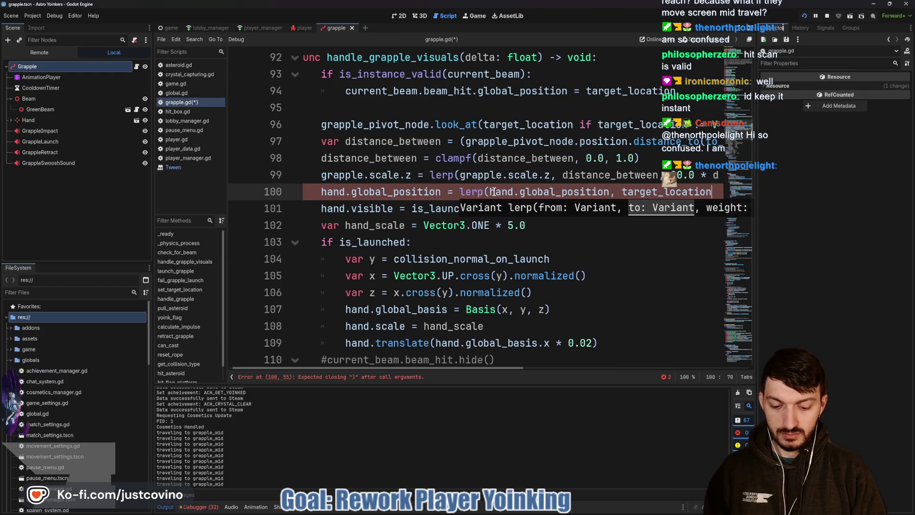
pyautogui.write(', ')
pyautogui.write('20 *')
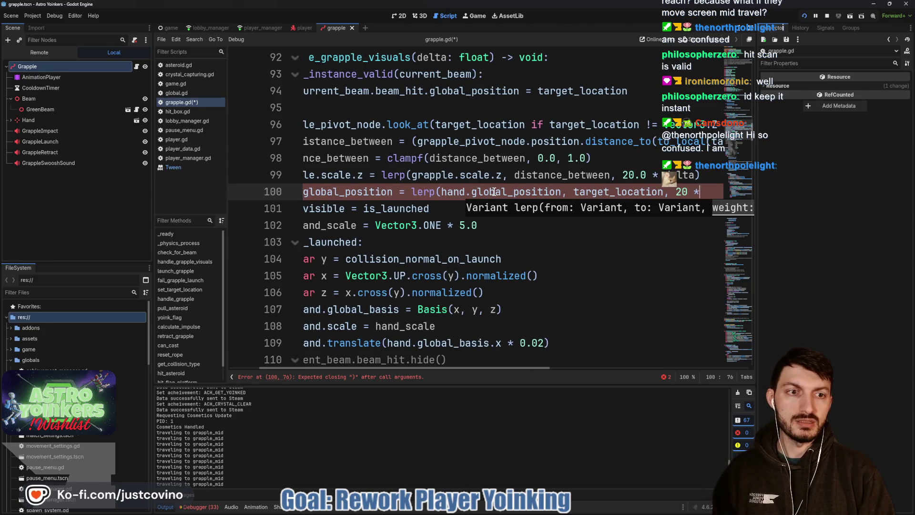
pyautogui.write(' d delta)')
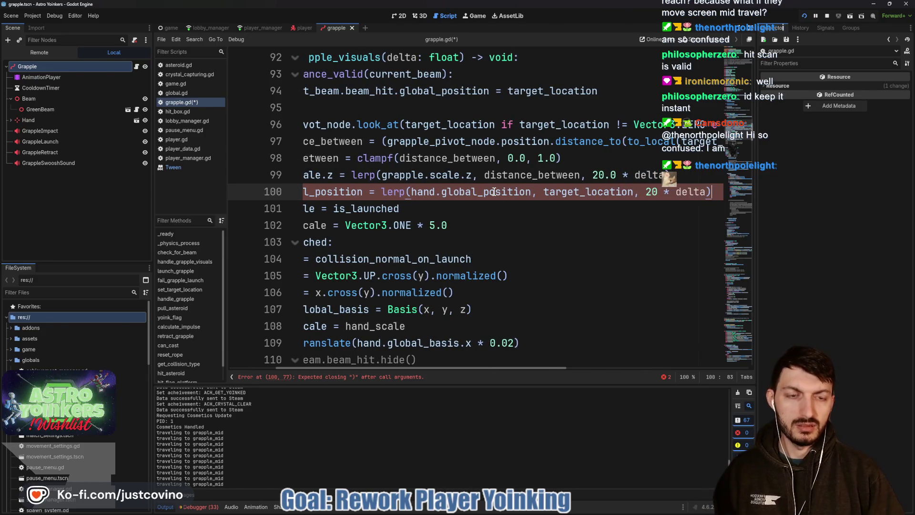
pyautogui.hotkey('ctrl', 's')
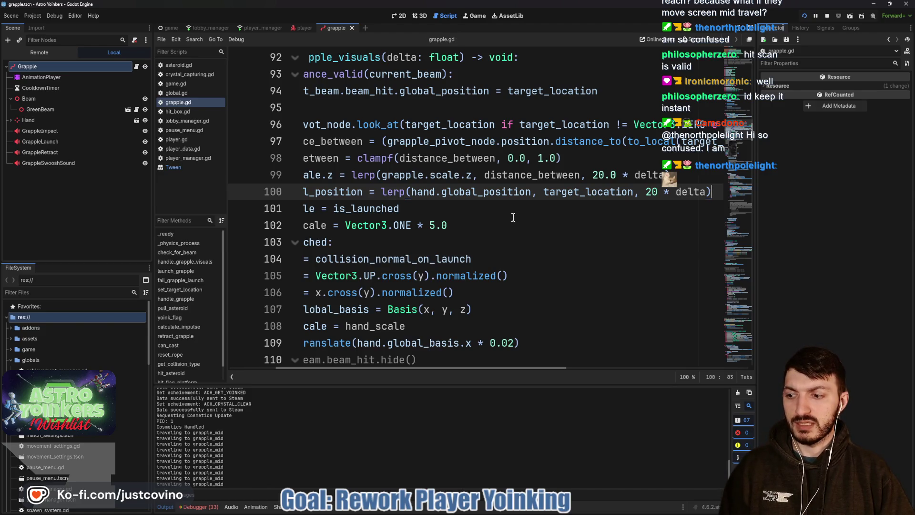
pyautogui.hscroll(-3, 514, 217)
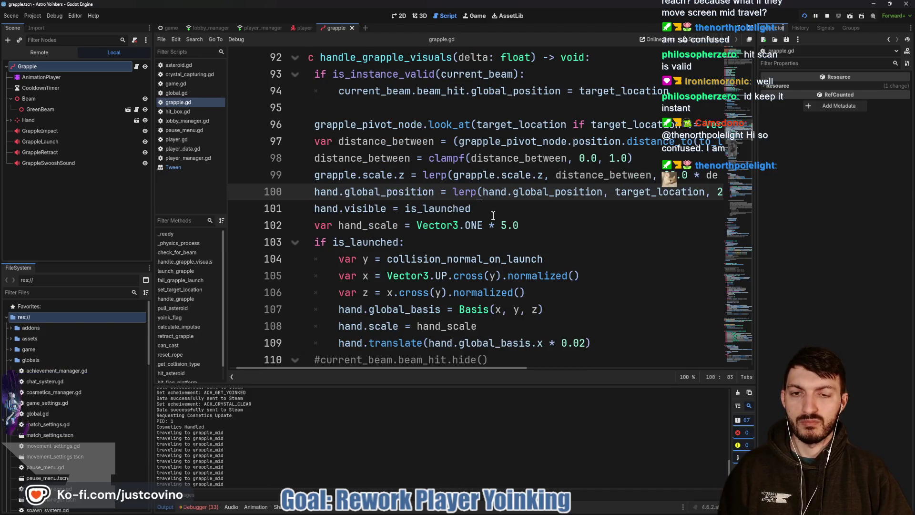
pyautogui.moveTo(477, 209); pyautogui.dragTo(288, 210)
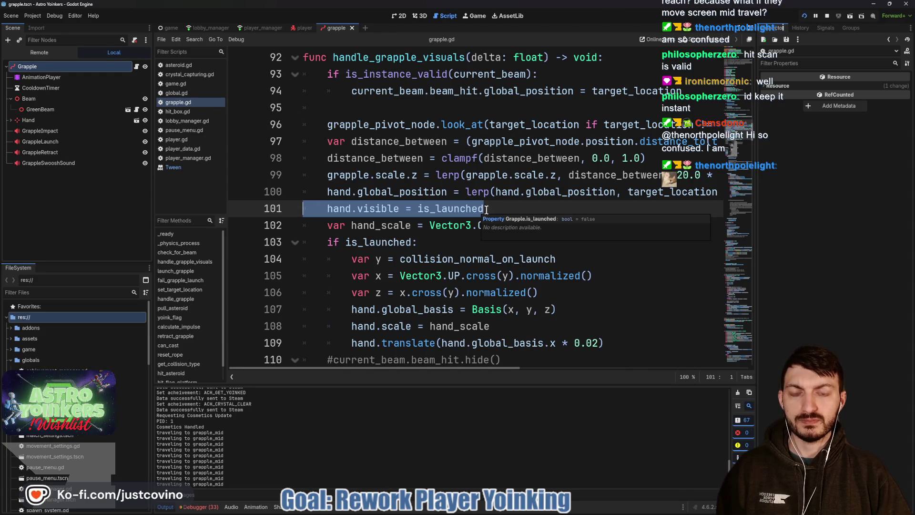
# Set line 101 to hand.visible = is_launched if !failed_grapple else failed_grapple
pyautogui.click(494, 209)
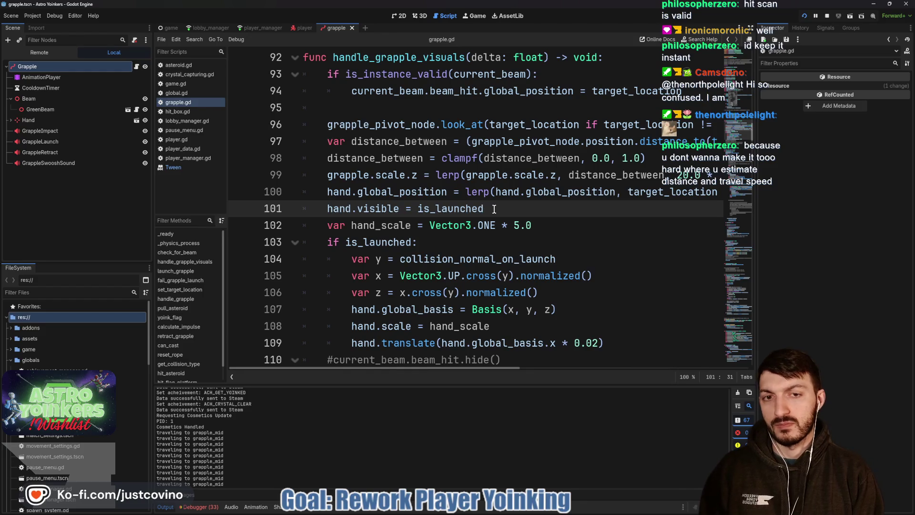
pyautogui.write(' if !fa')
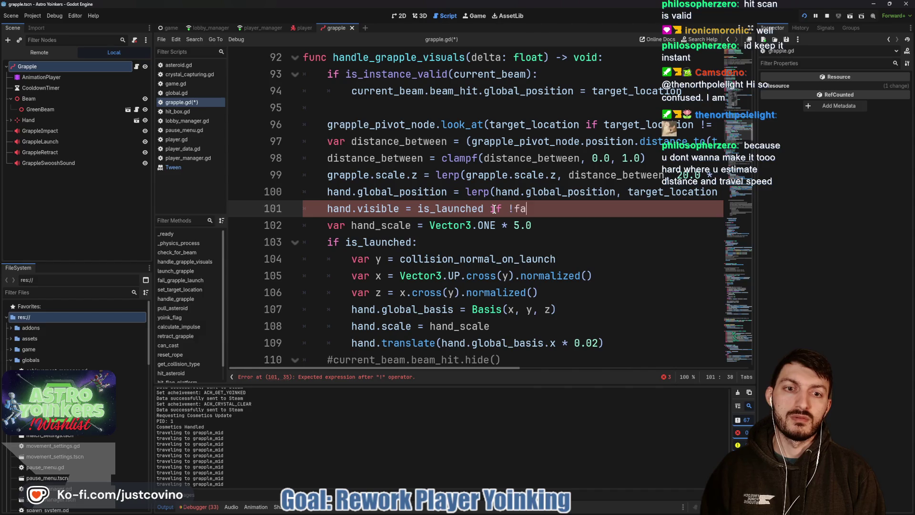
pyautogui.write('iled_grapple else failed')
pyautogui.press('Return')
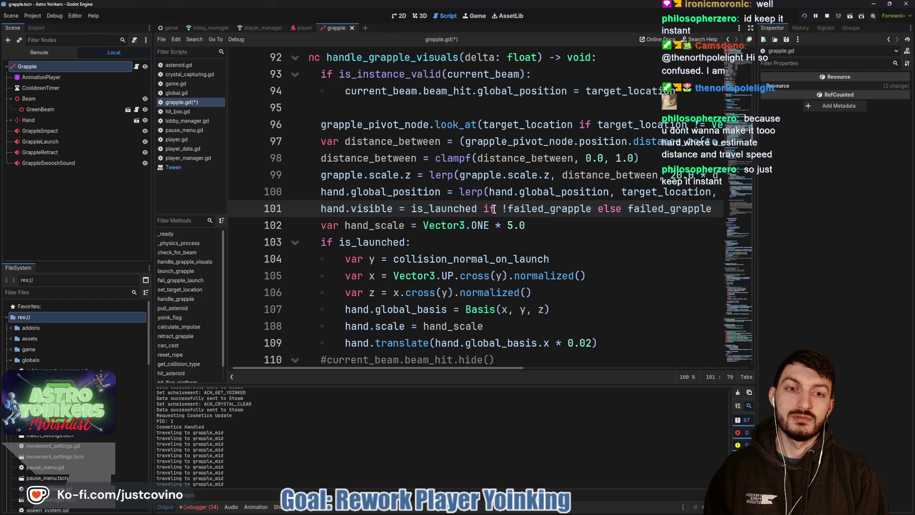
pyautogui.hotkey('ctrl', 's')
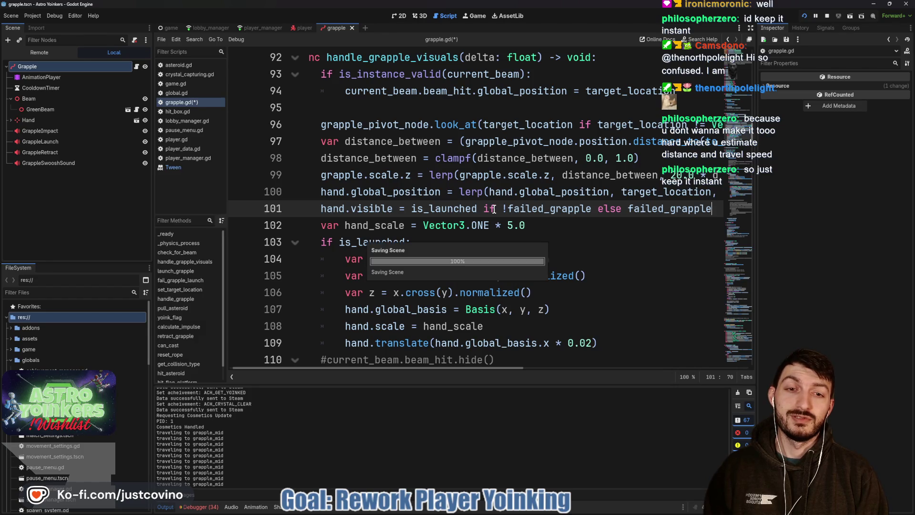
pyautogui.press('BackSpace')
pyautogui.press('BackSpace')
pyautogui.press('BackSpace')
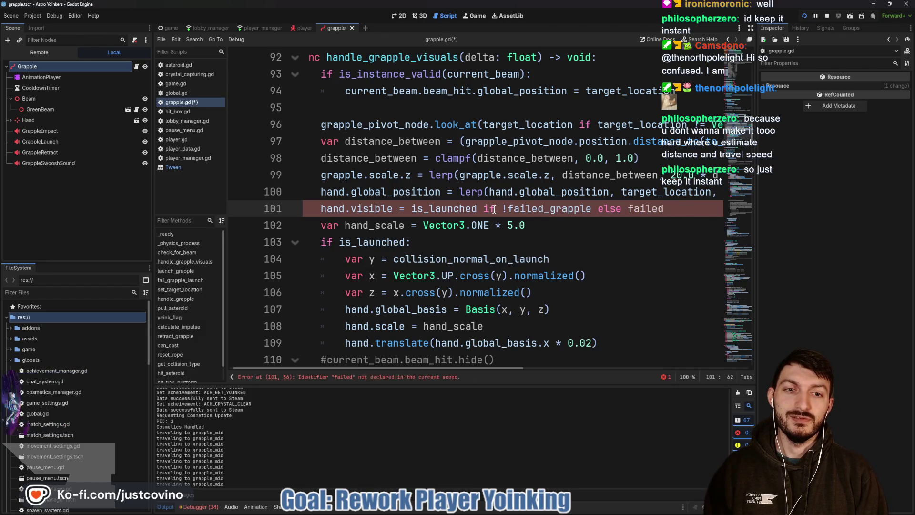
pyautogui.write('_grap')
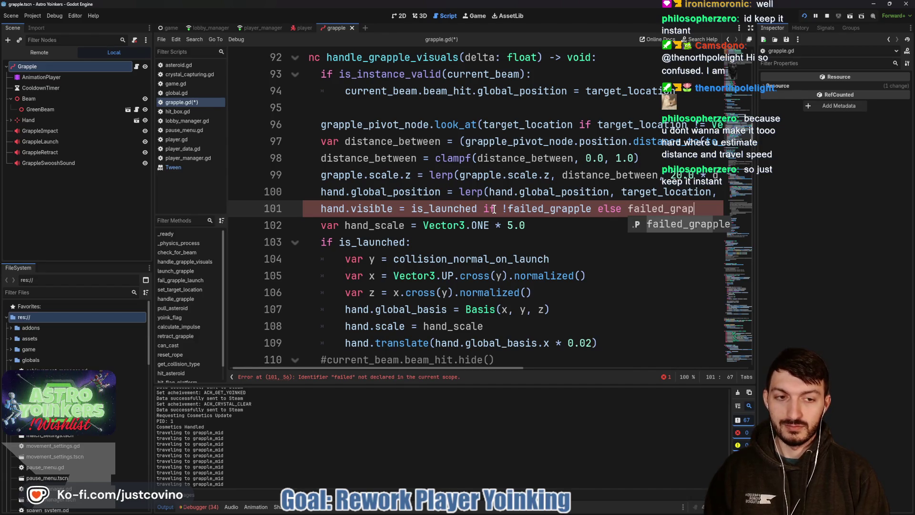
pyautogui.press('Return')
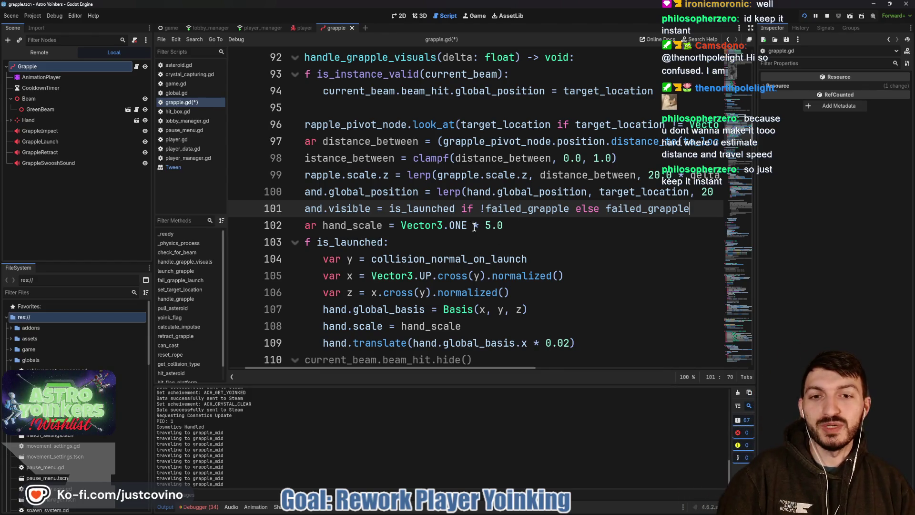
pyautogui.hscroll(-1, 373, 217)
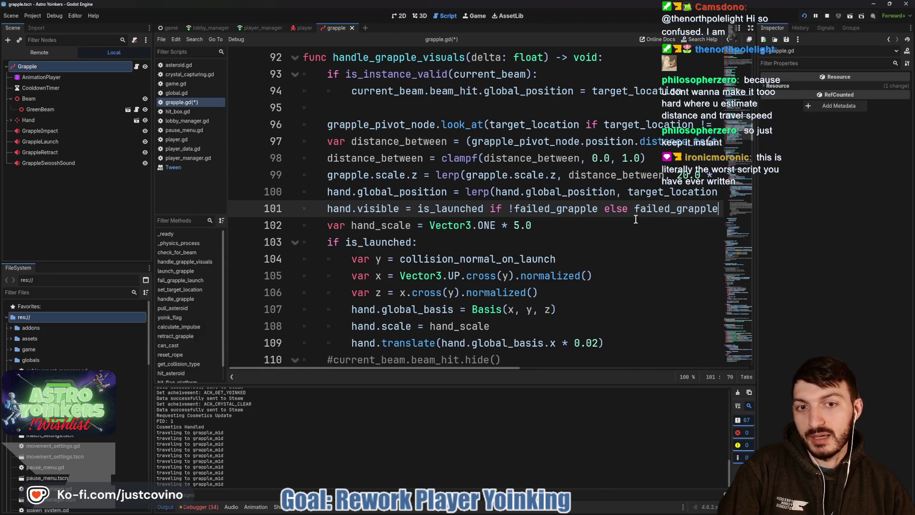
pyautogui.moveTo(633, 216)
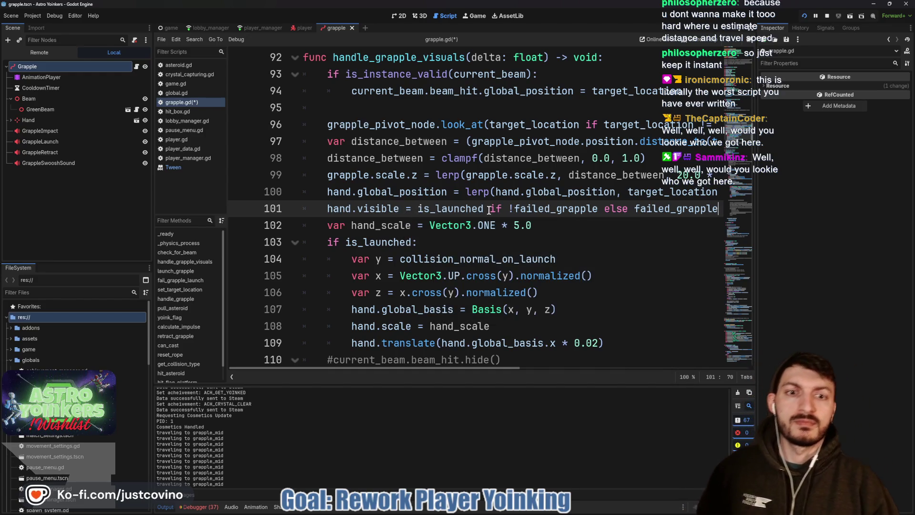
pyautogui.moveTo(489, 209); pyautogui.dragTo(716, 211)
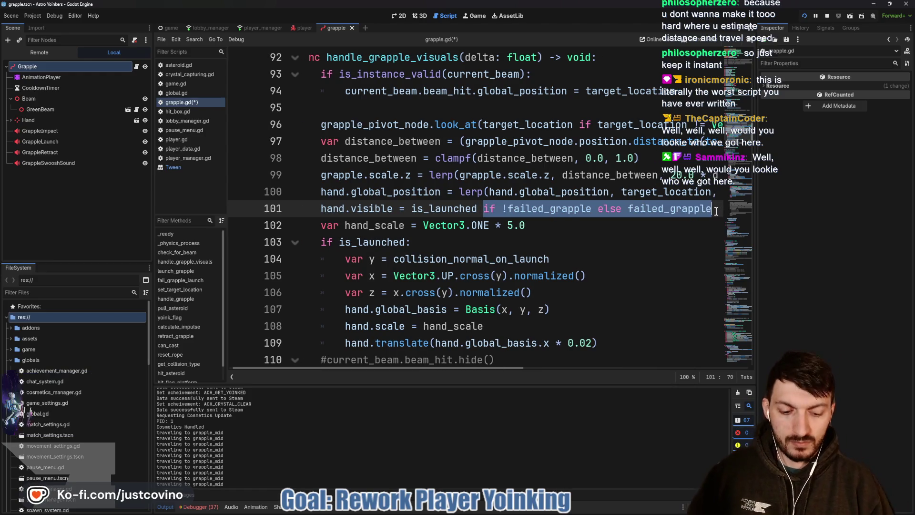
# Replace line 101's condition with true, commenting out is_launched, and save grapple.gd
pyautogui.press('BackSpace')
pyautogui.press('BackSpace')
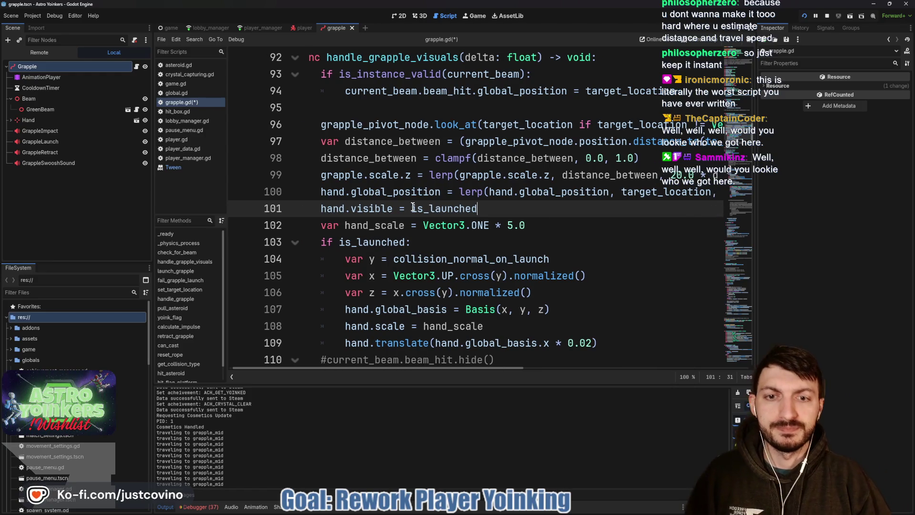
pyautogui.write('#')
pyautogui.write('true')
pyautogui.click(524, 210)
pyautogui.hotkey('ctrl', 's')
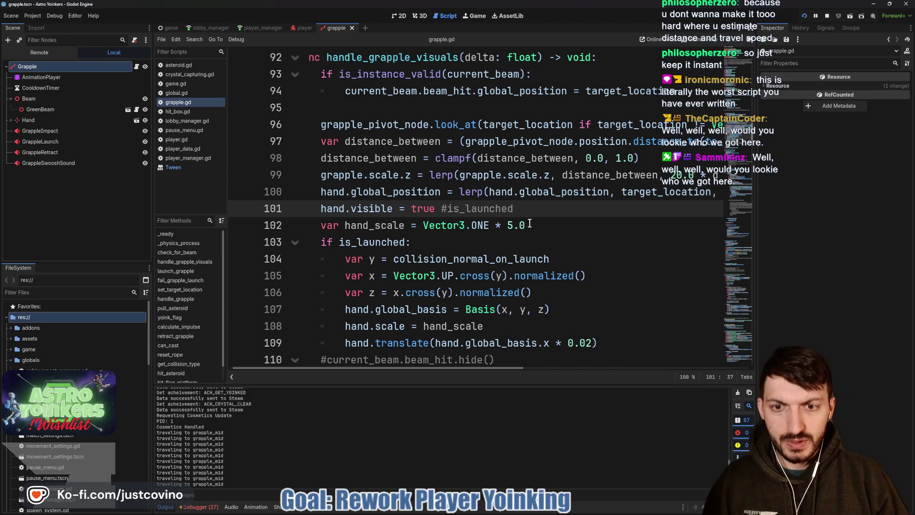
pyautogui.scroll(-1, 529, 223)
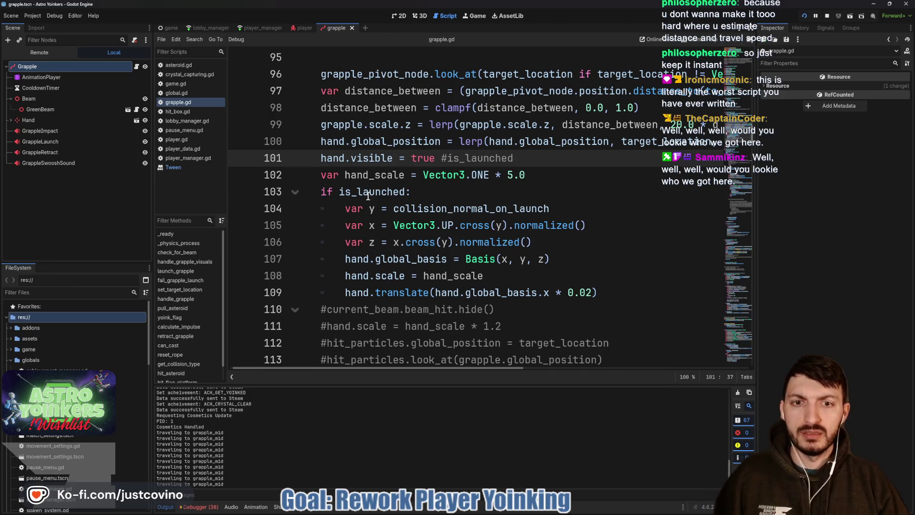
pyautogui.doubleClick(444, 205)
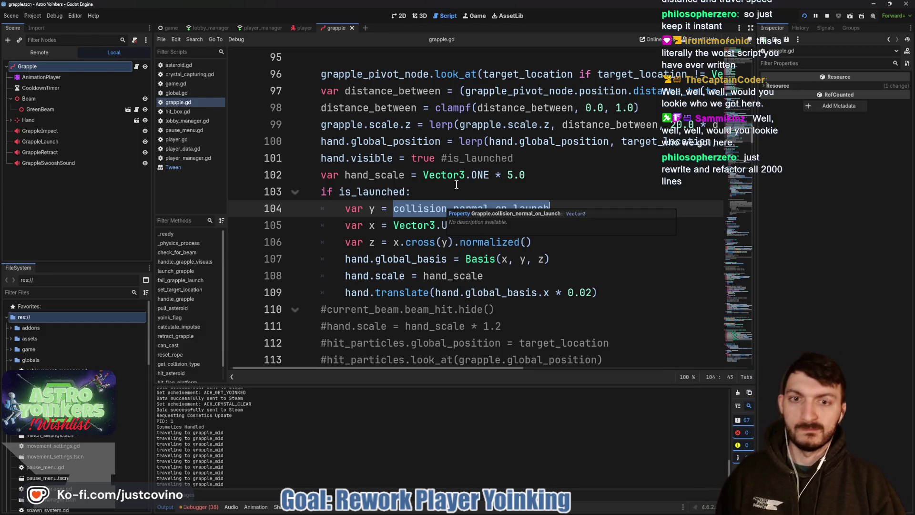
pyautogui.click(472, 188)
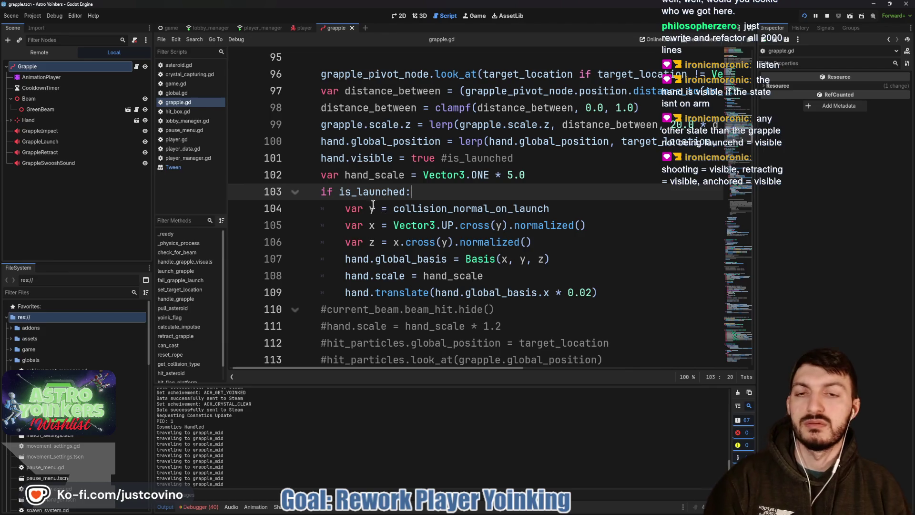
# Expand the Hand node in the Scene dock to show its Palm, fingers and Wrist
pyautogui.scroll(20, 359, 195)
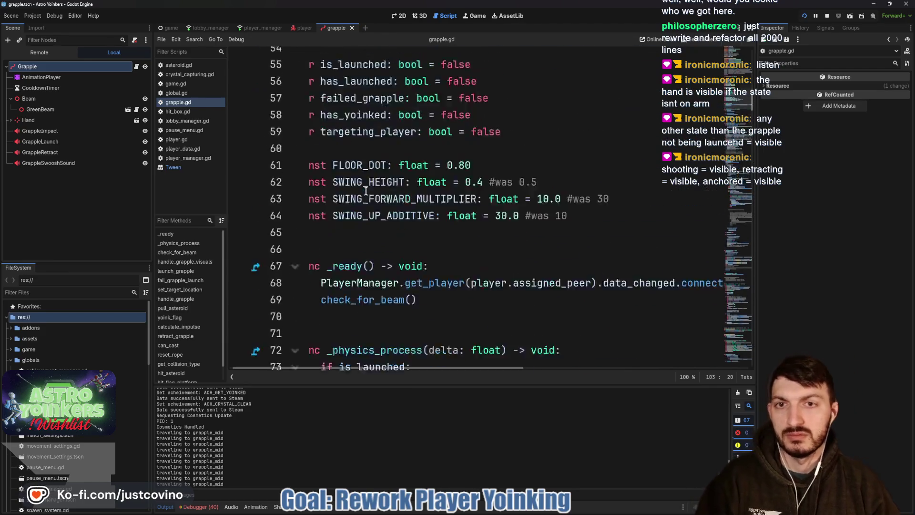
pyautogui.hscroll(-1, 374, 191)
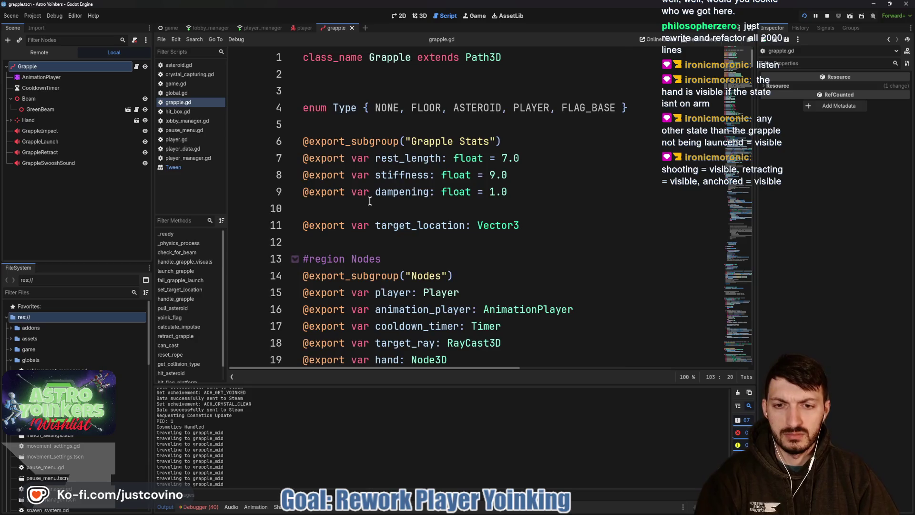
pyautogui.scroll(-2, 370, 201)
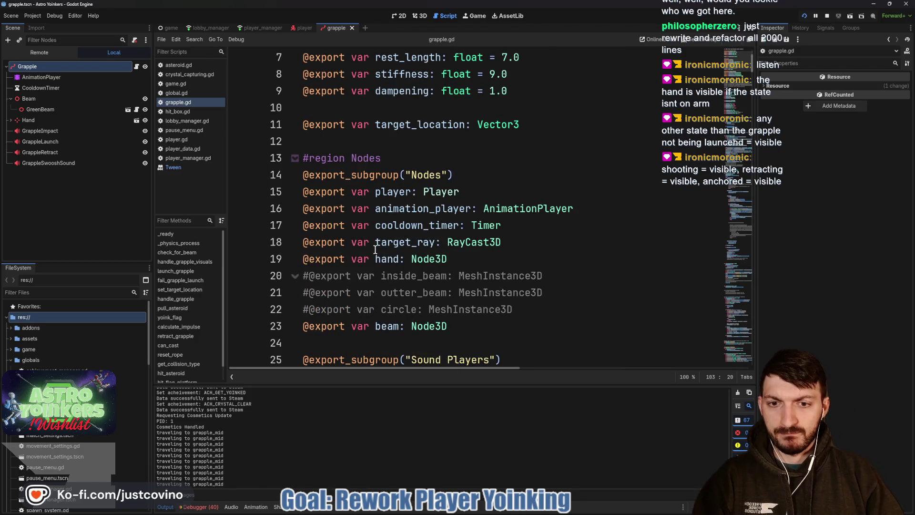
pyautogui.click(11, 120)
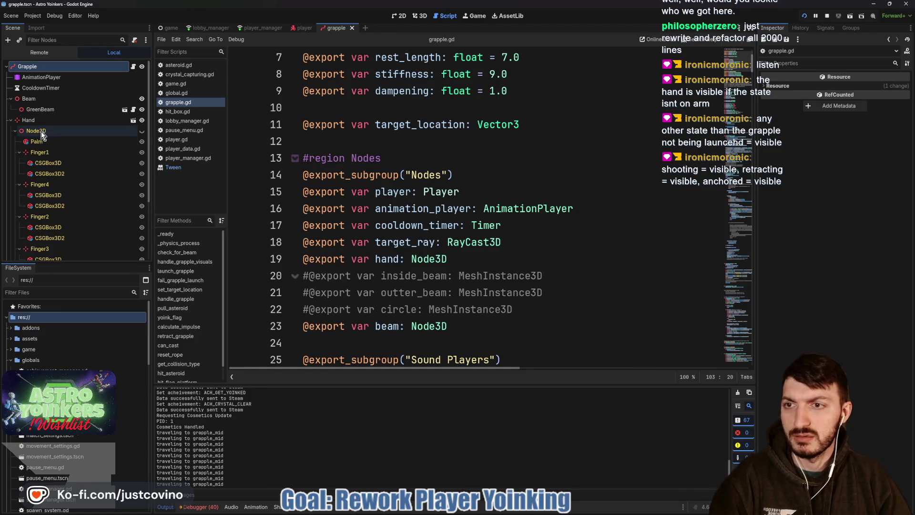
pyautogui.scroll(-3, 56, 133)
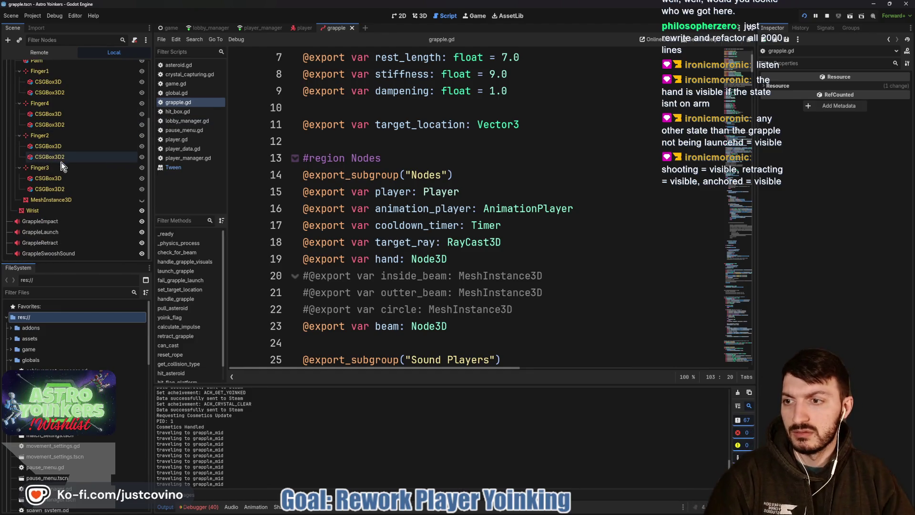
pyautogui.scroll(3, 59, 162)
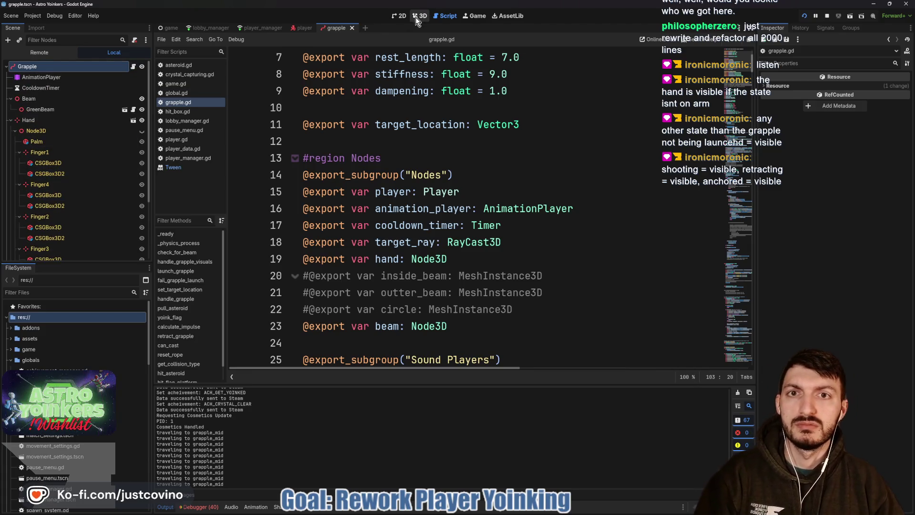
# Switch to the 3D view, hide the hand's Node3D, and orbit toward the grapple hand
pyautogui.click(416, 17)
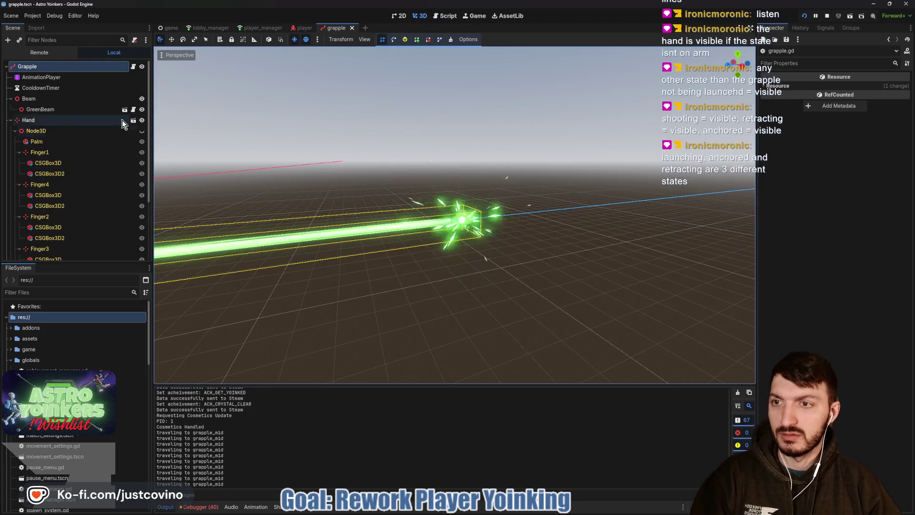
pyautogui.click(142, 131)
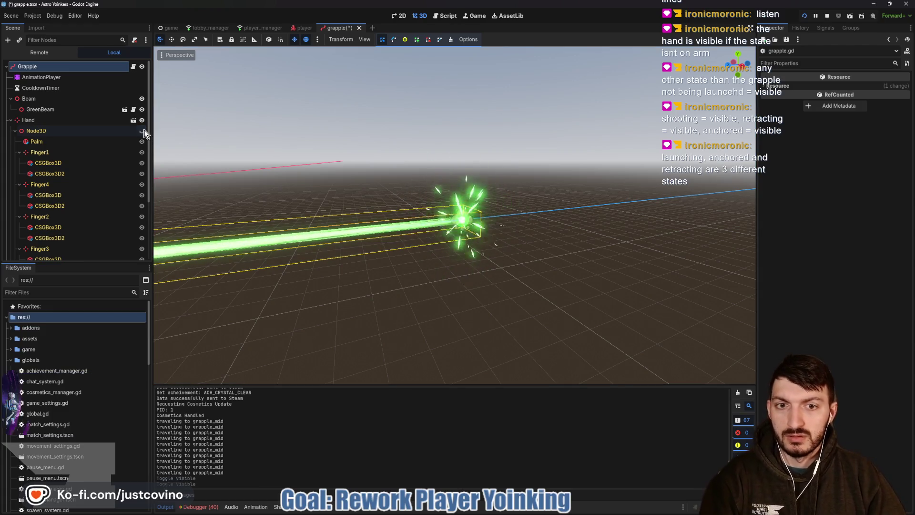
pyautogui.moveTo(382, 221)
pyautogui.mouseDown()
pyautogui.moveTo(405, 262)
pyautogui.moveTo(510, 270)
pyautogui.moveTo(462, 288)
pyautogui.mouseUp()
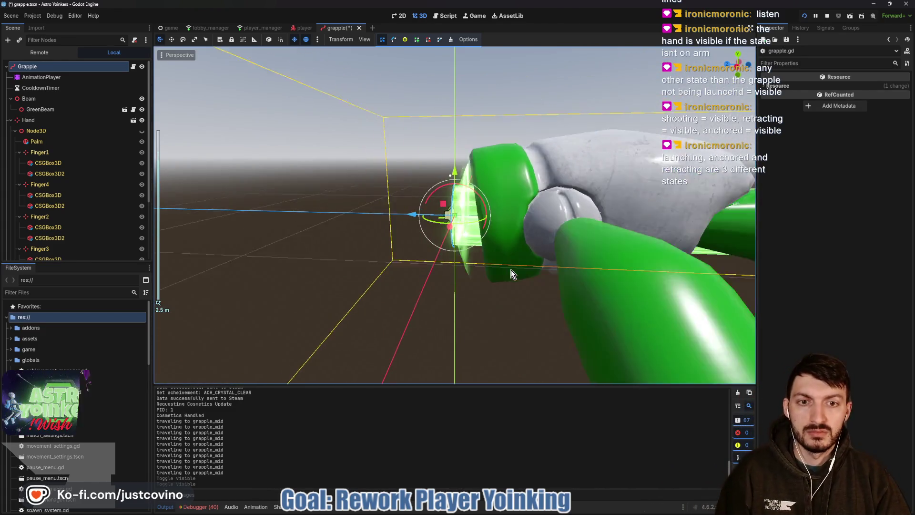
pyautogui.scroll(-3, 511, 270)
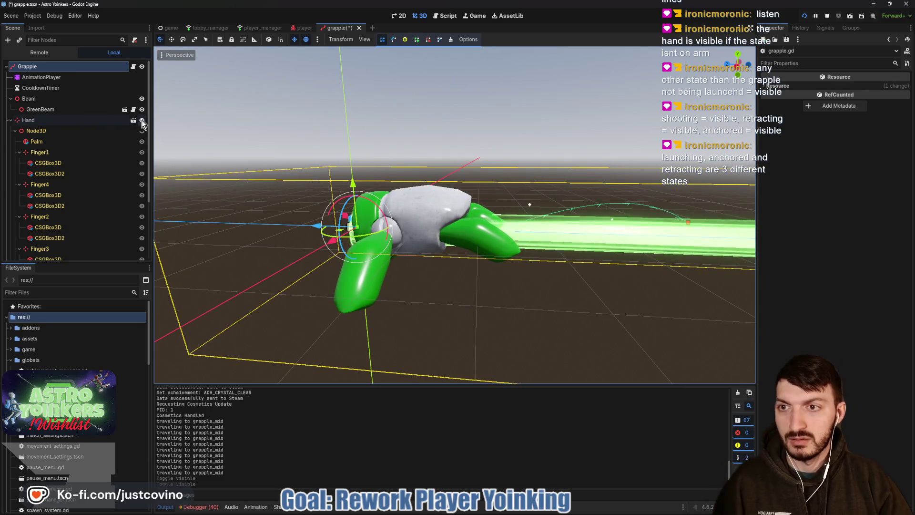
# Toggle the Hand mesh on and off, leave it visible, and save grapple.tscn
pyautogui.click(141, 120)
pyautogui.click(142, 120)
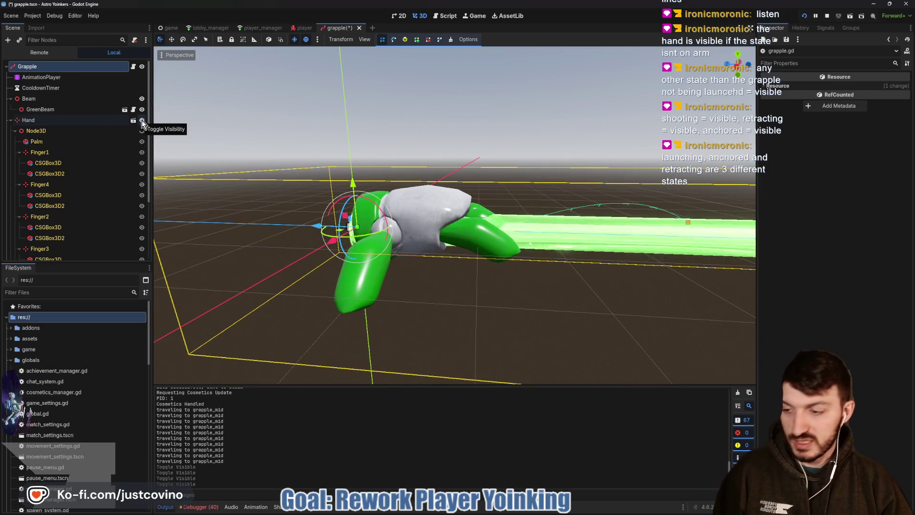
pyautogui.click(141, 120)
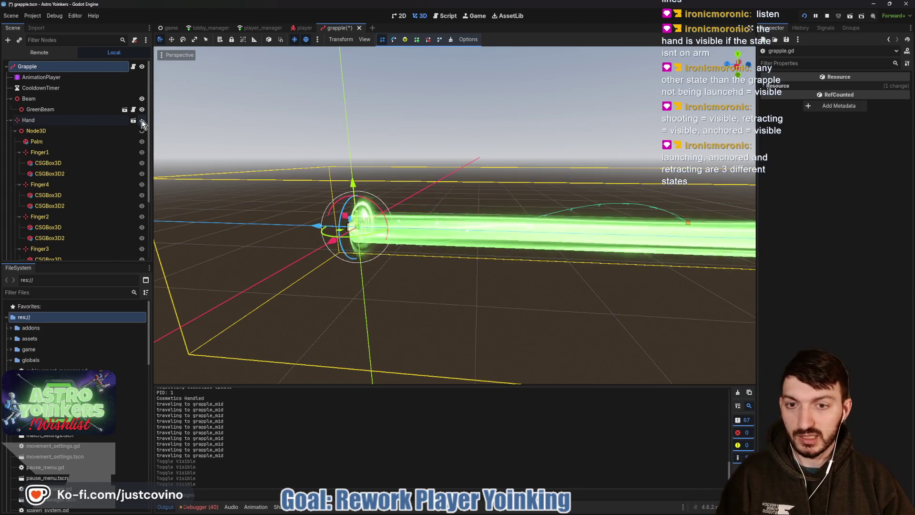
pyautogui.click(141, 120)
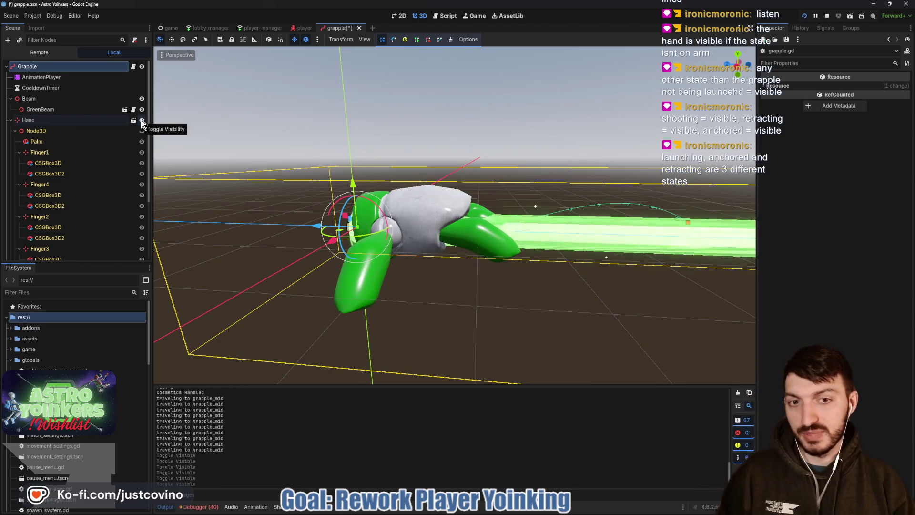
pyautogui.click(141, 120)
pyautogui.click(142, 120)
pyautogui.click(141, 120)
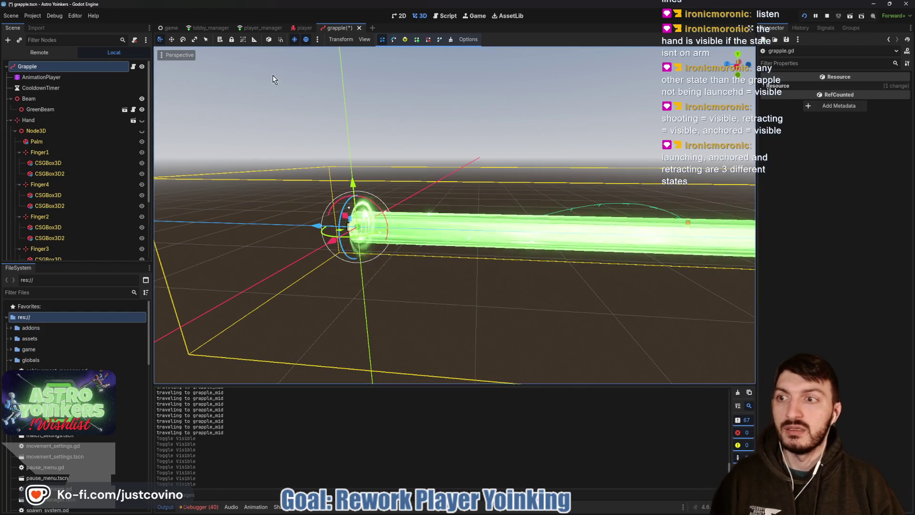
pyautogui.click(142, 120)
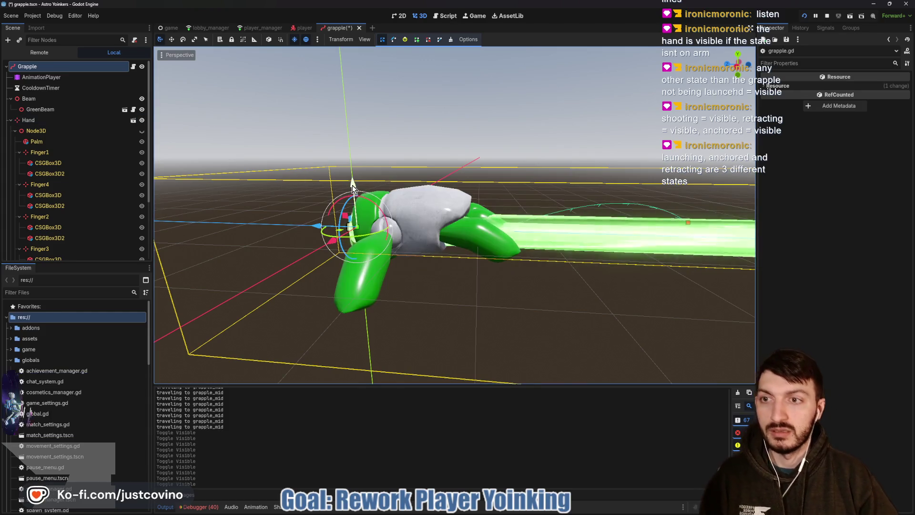
pyautogui.hotkey('ctrl', 's')
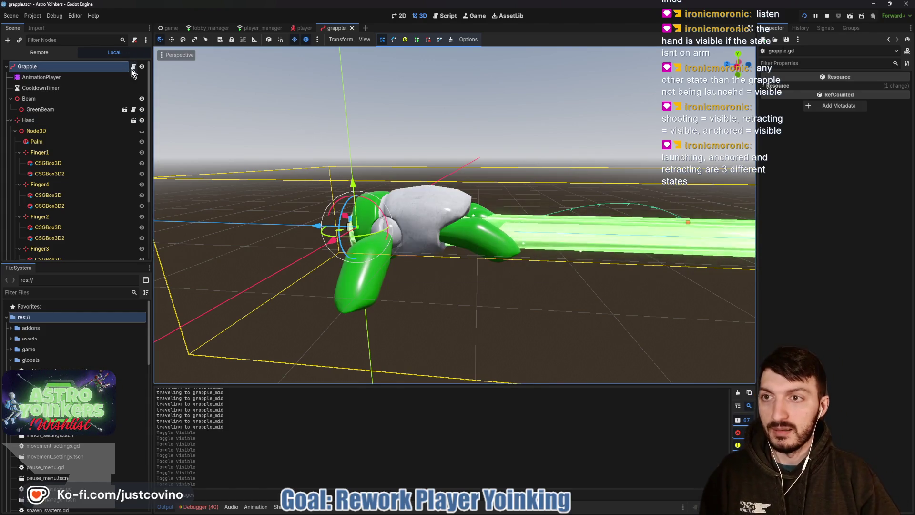
pyautogui.click(134, 68)
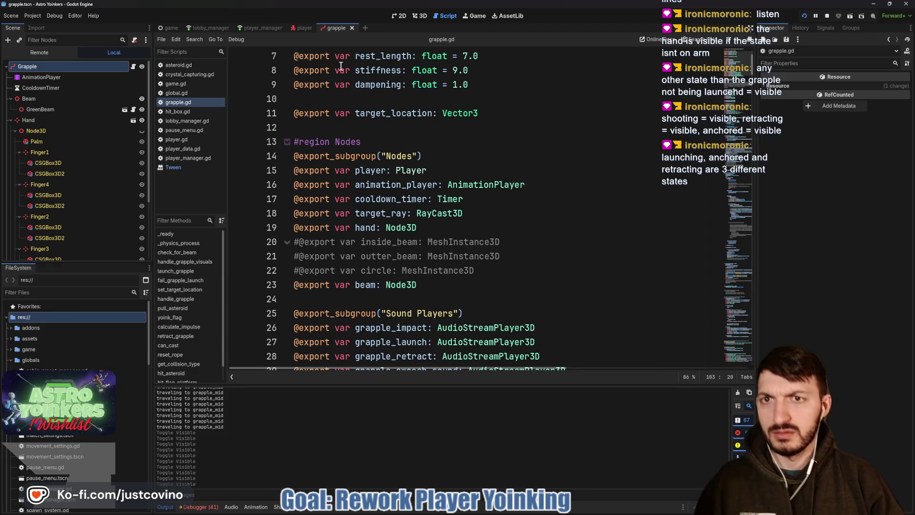
# Open player.tscn in the 3D view
pyautogui.click(301, 29)
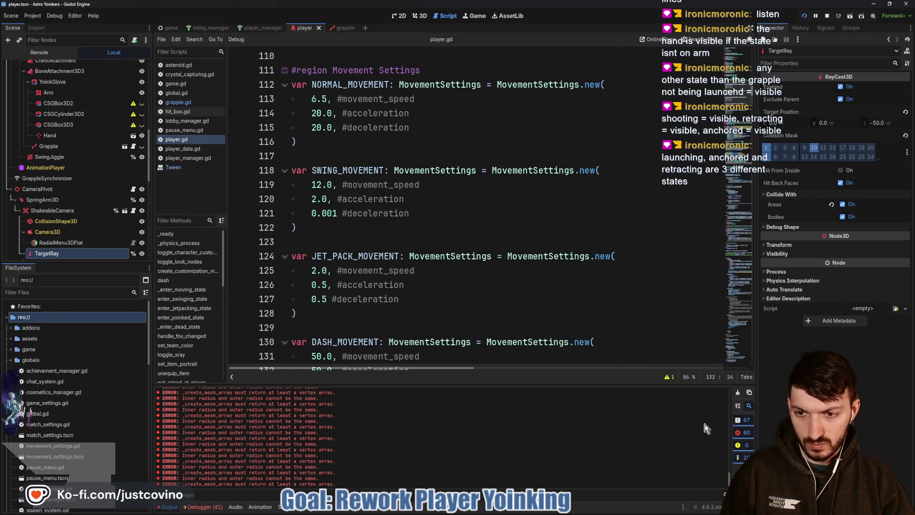
pyautogui.click(423, 18)
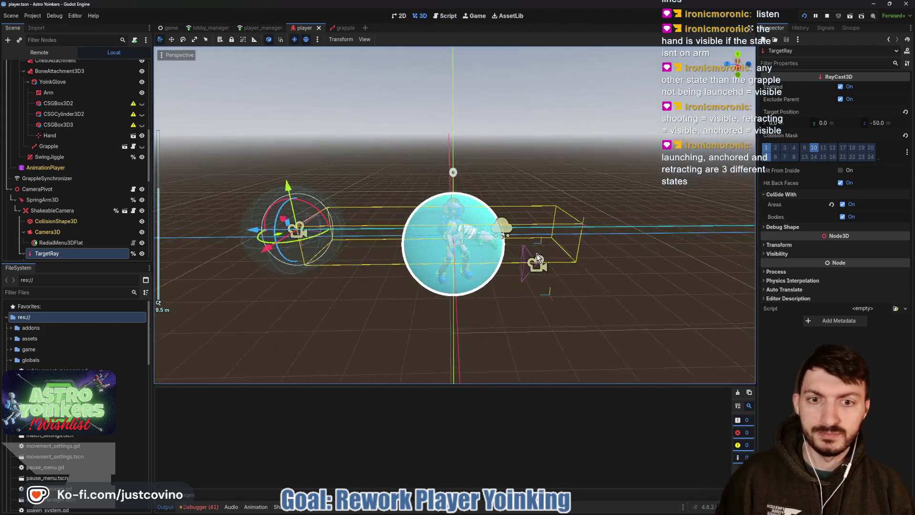
pyautogui.scroll(6, 537, 253)
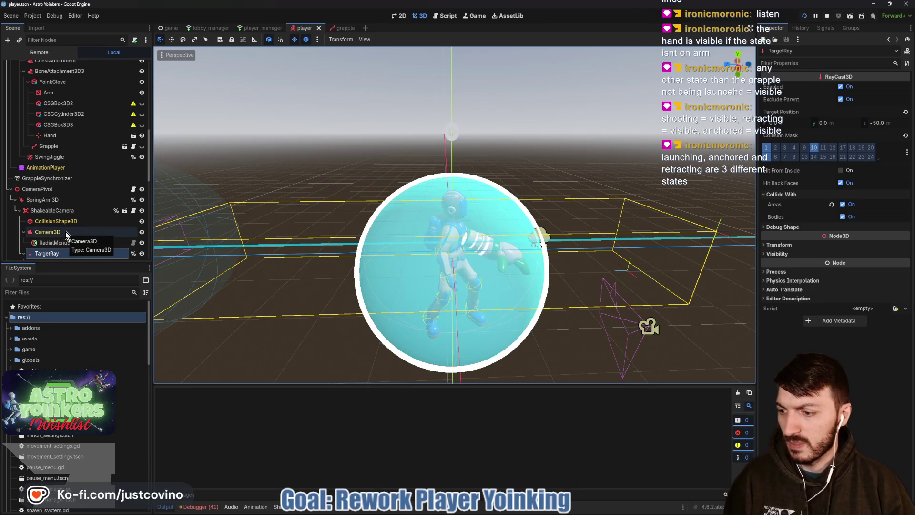
pyautogui.scroll(-4, 67, 234)
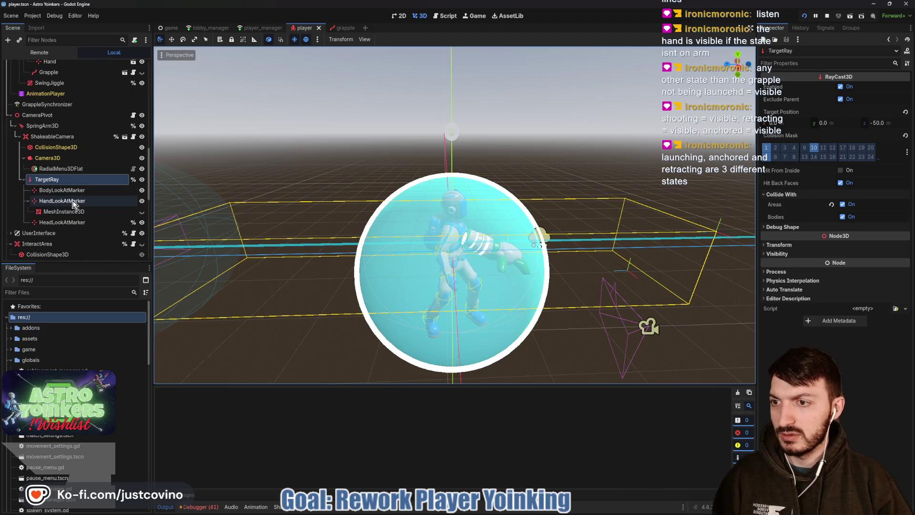
pyautogui.scroll(1, 74, 205)
pyautogui.scroll(3, 71, 204)
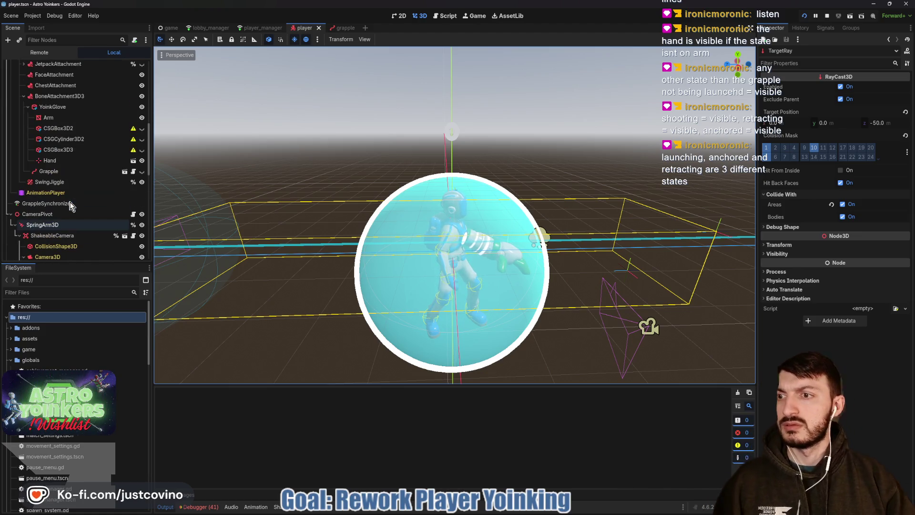
# Toggle the Hand node back to visible and open the Grapple node's grapple.gd script
pyautogui.click(141, 161)
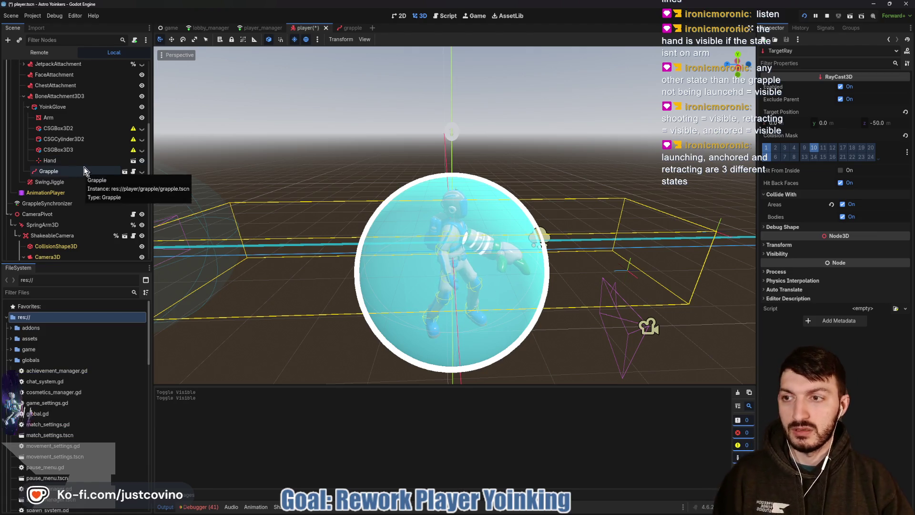
pyautogui.click(145, 160)
pyautogui.click(145, 160)
pyautogui.click(145, 161)
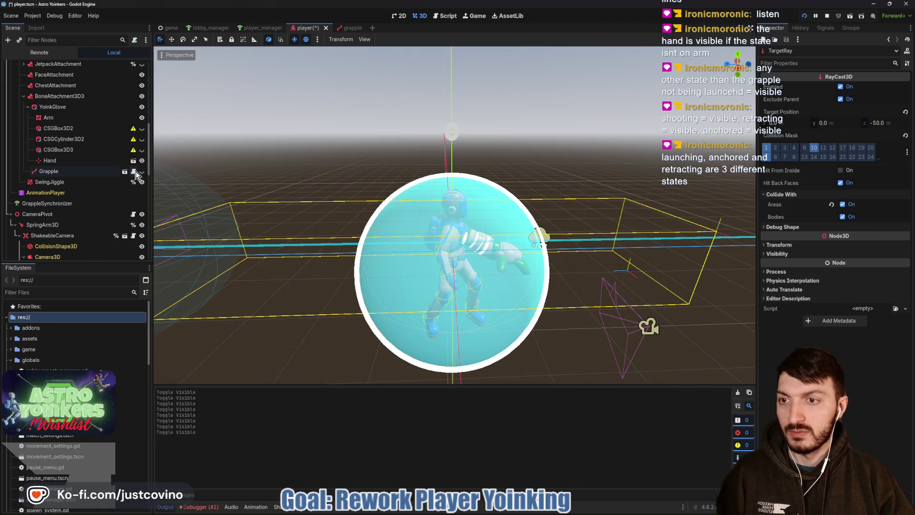
pyautogui.click(133, 171)
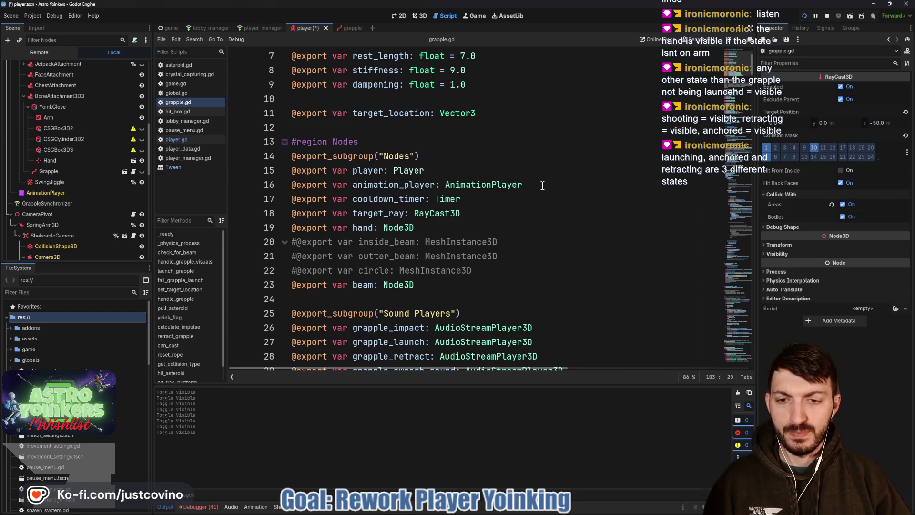
pyautogui.scroll(-8, 540, 186)
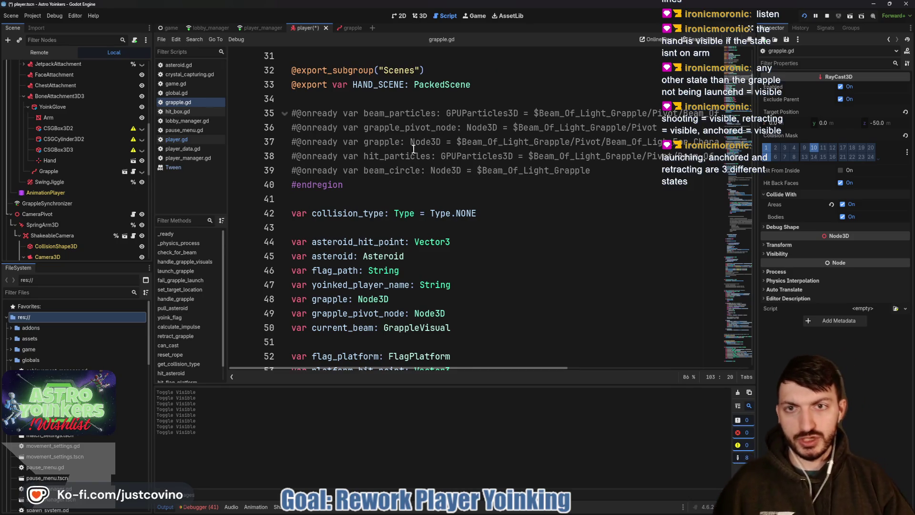
pyautogui.scroll(-3, 410, 143)
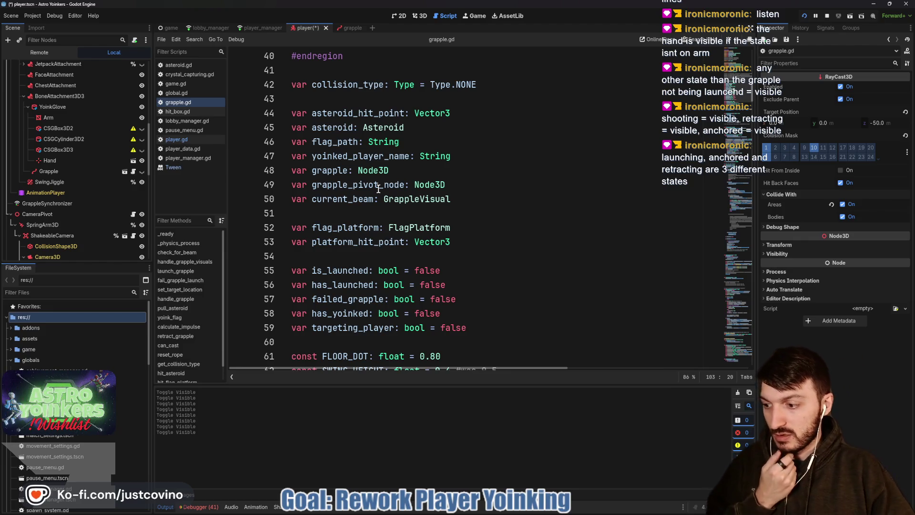
pyautogui.scroll(-4, 378, 189)
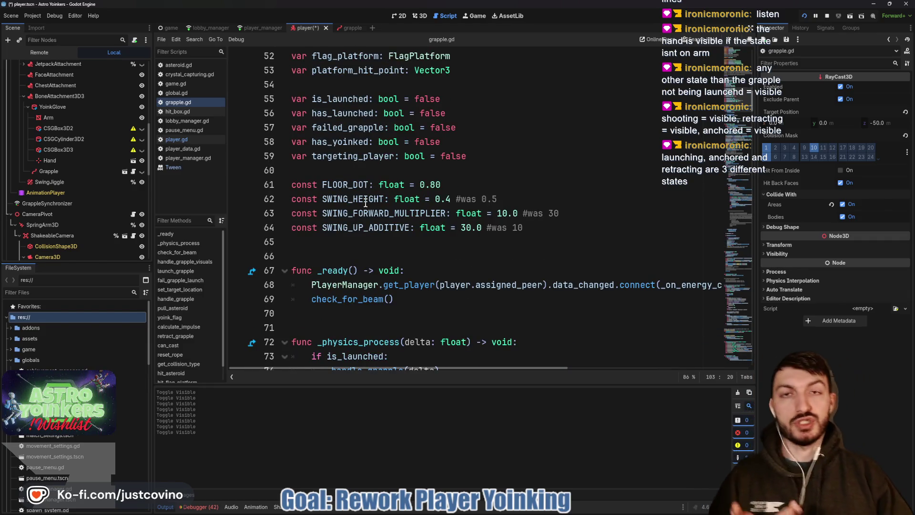
pyautogui.scroll(-4, 366, 204)
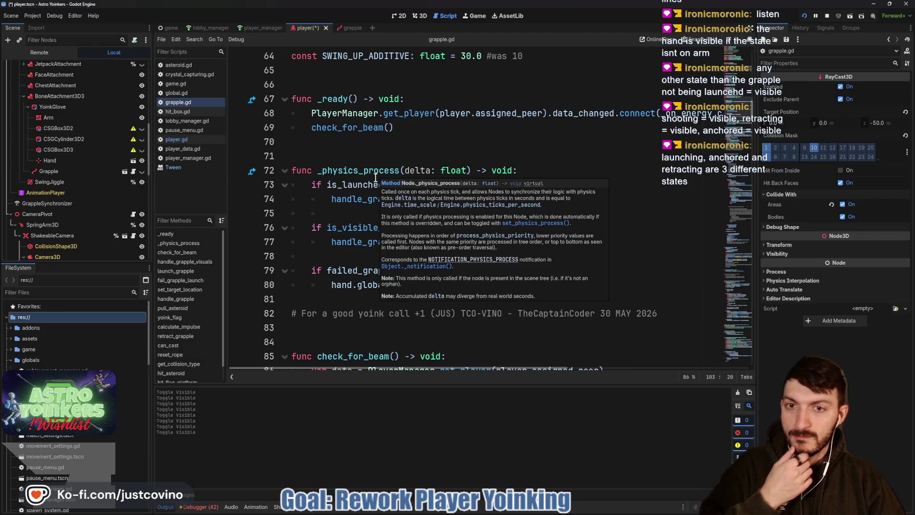
pyautogui.scroll(-1, 352, 234)
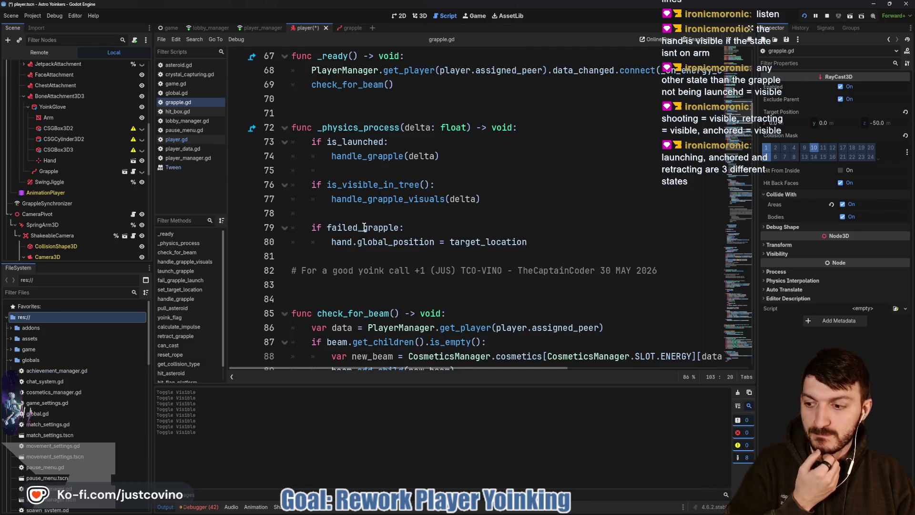
pyautogui.scroll(-2, 373, 237)
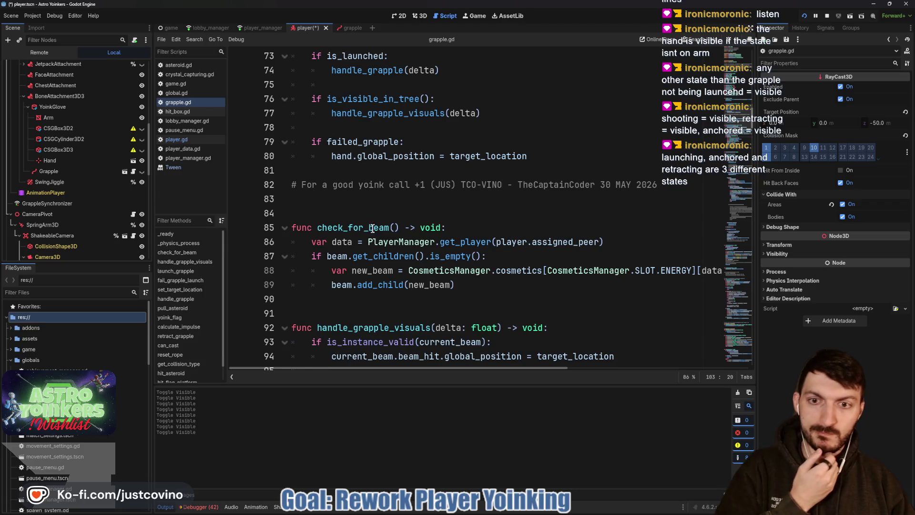
pyautogui.scroll(-2, 373, 209)
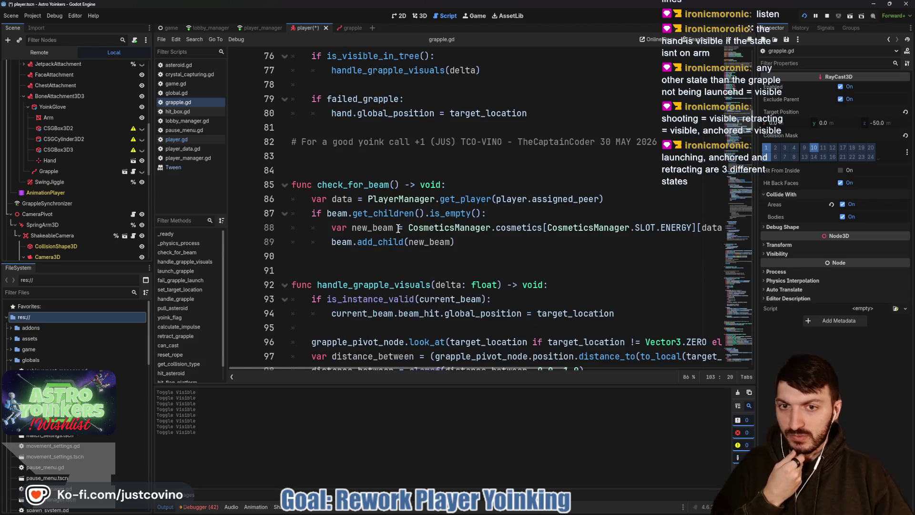
pyautogui.scroll(-2, 395, 223)
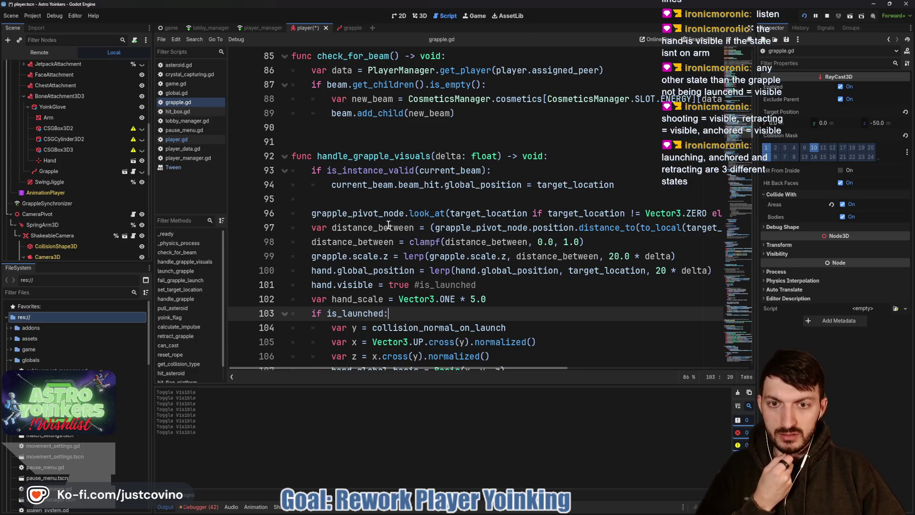
pyautogui.scroll(-2, 388, 225)
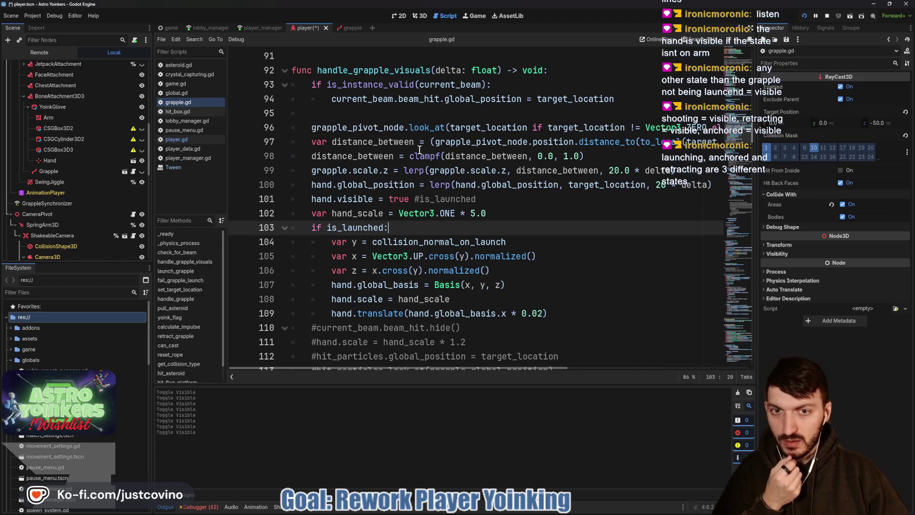
pyautogui.moveTo(420, 150)
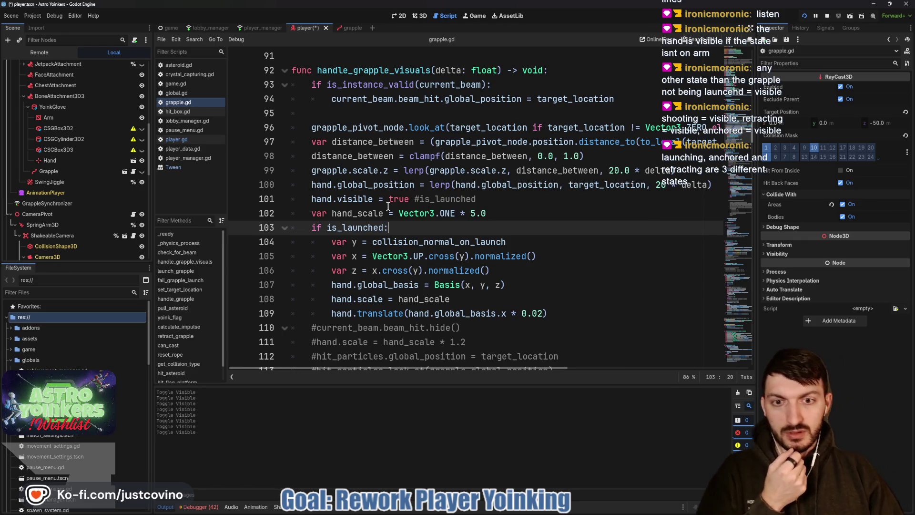
pyautogui.scroll(-1, 388, 206)
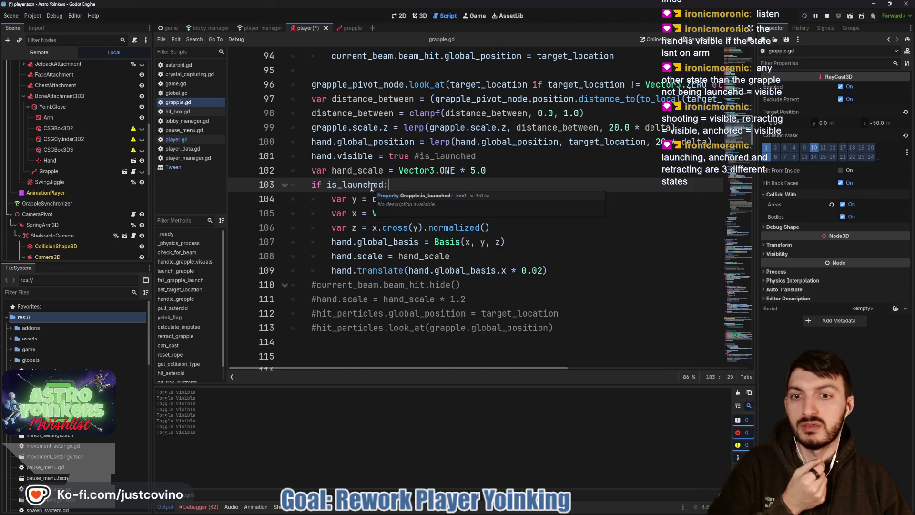
pyautogui.click(308, 185)
pyautogui.write('#')
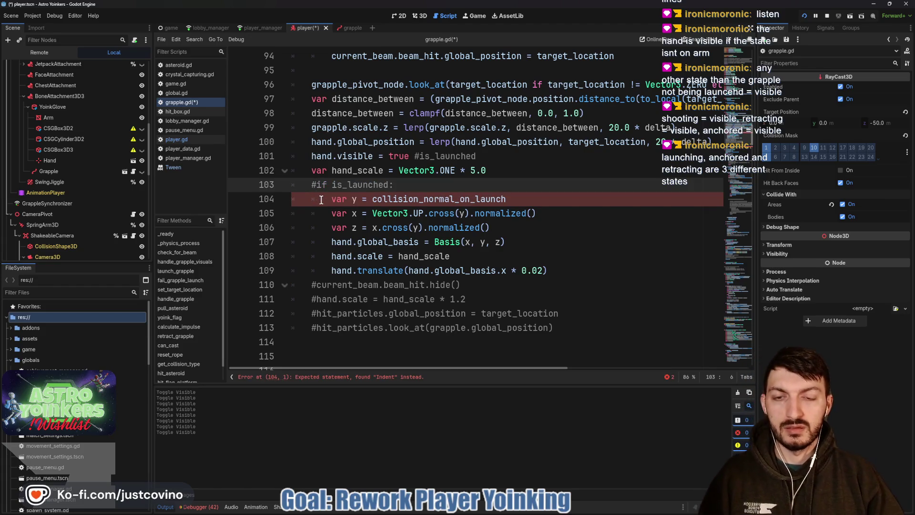
# Dedent the hand-orientation lines 104–109 one level and run the game with F5
pyautogui.moveTo(322, 200)
pyautogui.mouseDown()
pyautogui.moveTo(429, 202)
pyautogui.moveTo(556, 266)
pyautogui.mouseUp()
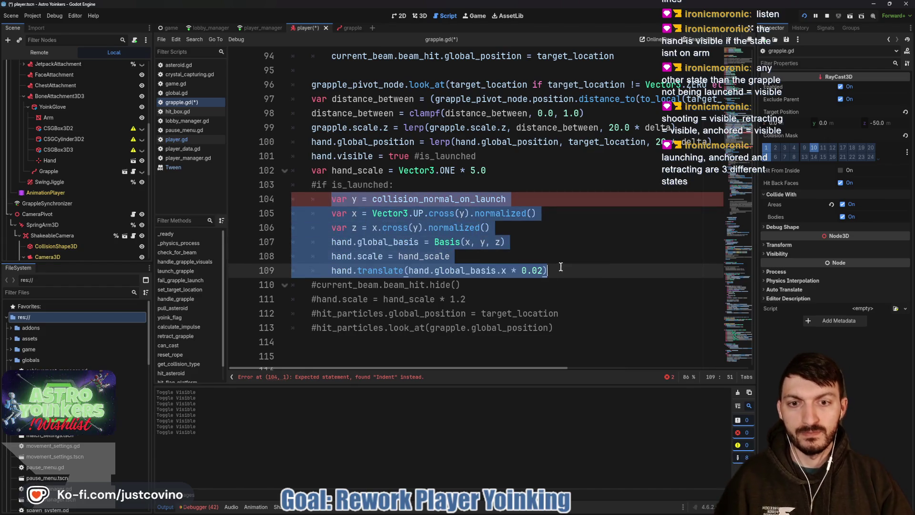
pyautogui.hotkey('shift', 'Tab')
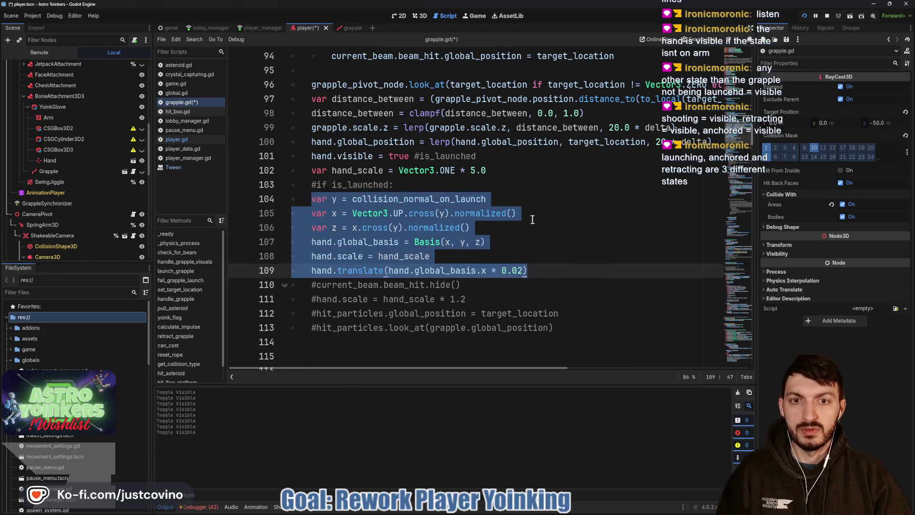
pyautogui.press('F5')
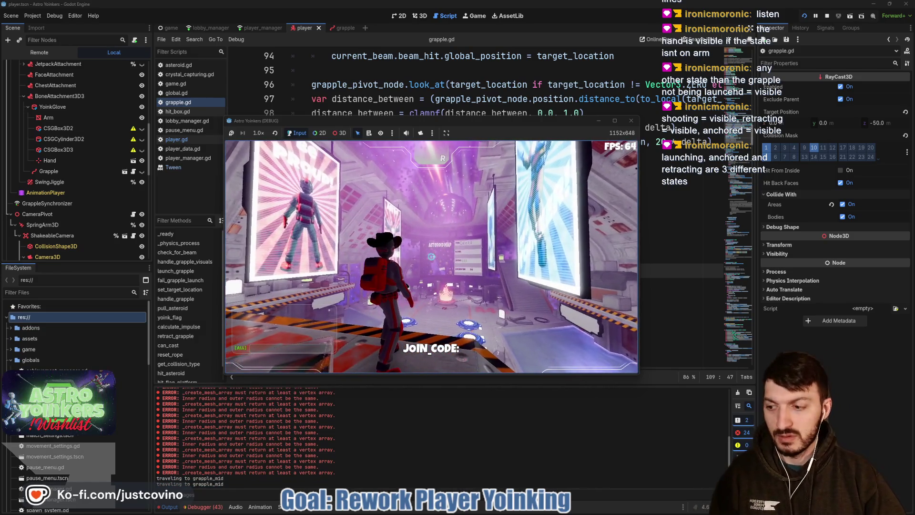
# Jump and fire the grapple twice in the running game, then pause and return to the editor
pyautogui.press('space')
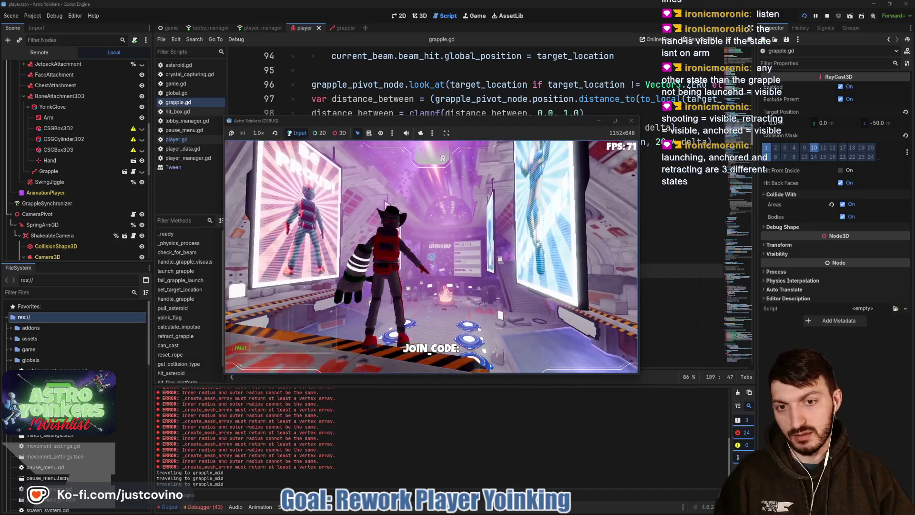
pyautogui.press('space')
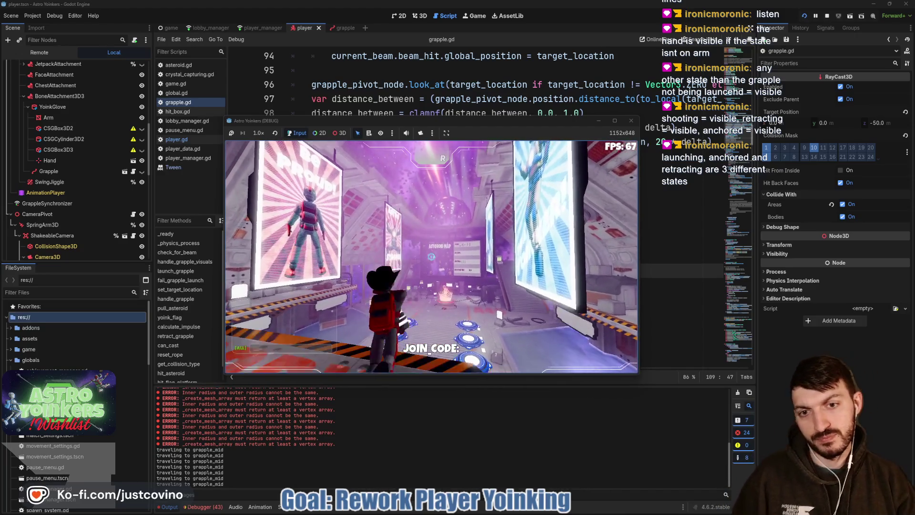
pyautogui.press('space')
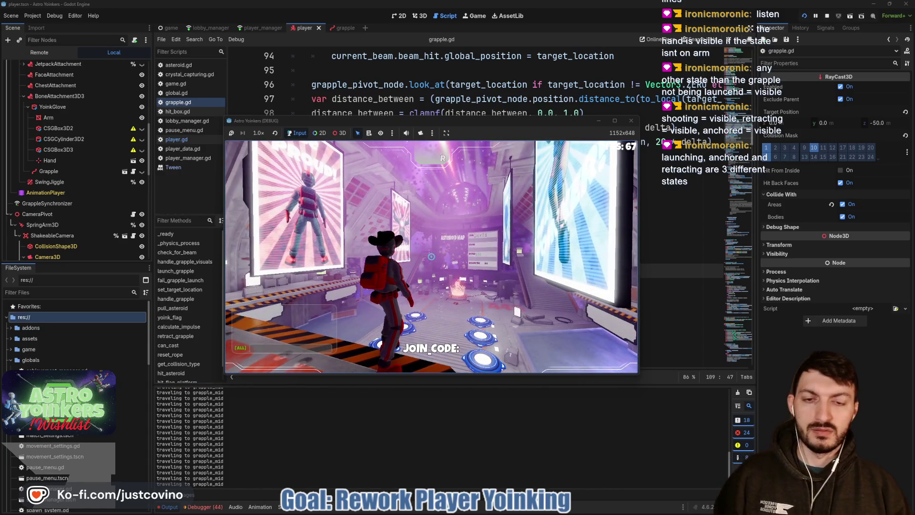
pyautogui.press('Escape')
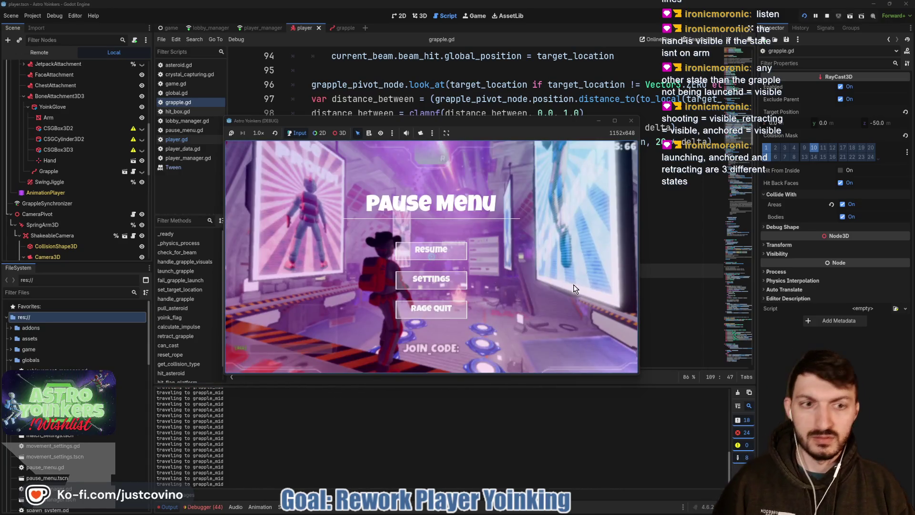
pyautogui.hotkey('alt', 'Tab')
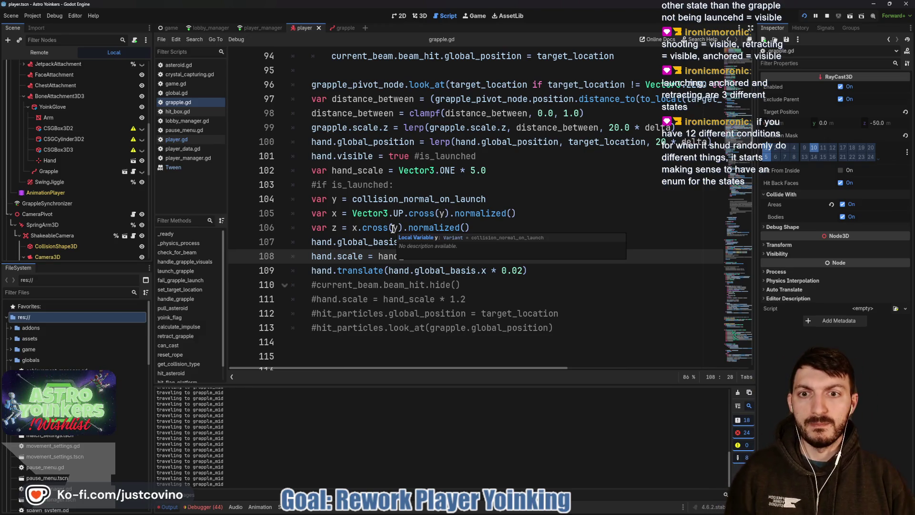
# Re-indent lines 104–109 under the uncommented is_launched check on line 103 and save
pyautogui.moveTo(293, 199); pyautogui.dragTo(549, 277)
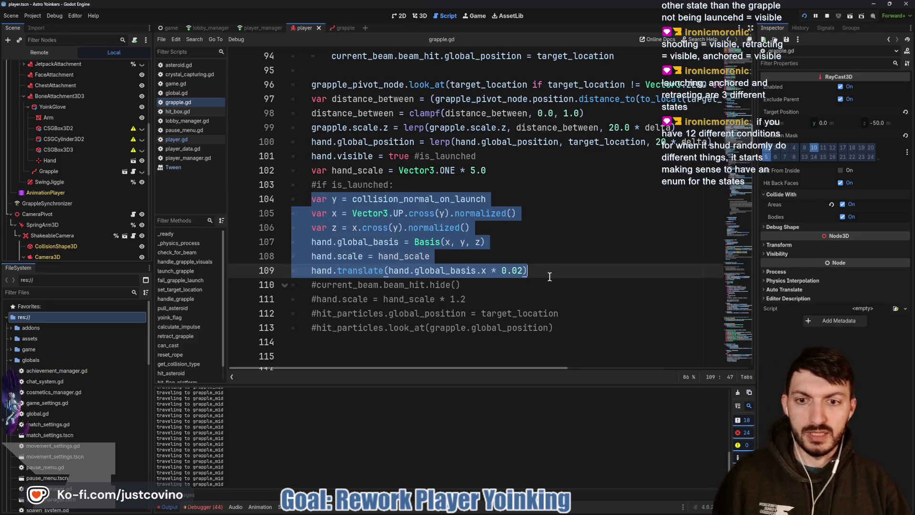
pyautogui.press('Tab')
pyautogui.click(316, 186)
pyautogui.press('BackSpace')
pyautogui.hotkey('ctrl', 's')
pyautogui.click(476, 179)
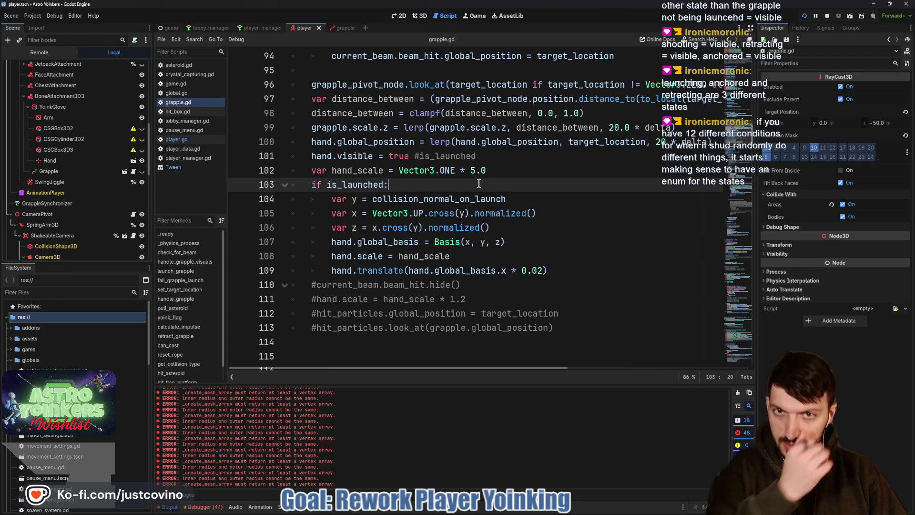
# Clear the error messages from the Output panel
pyautogui.click(738, 394)
pyautogui.scroll(-6, 410, 288)
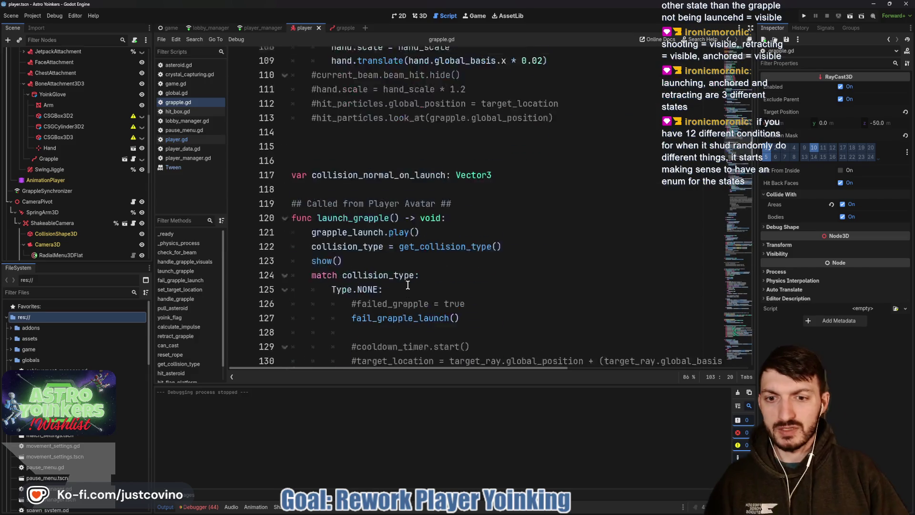
pyautogui.scroll(15, 409, 291)
pyautogui.scroll(3, 408, 291)
pyautogui.scroll(-2, 413, 282)
pyautogui.scroll(8, 418, 266)
pyautogui.scroll(10, 418, 266)
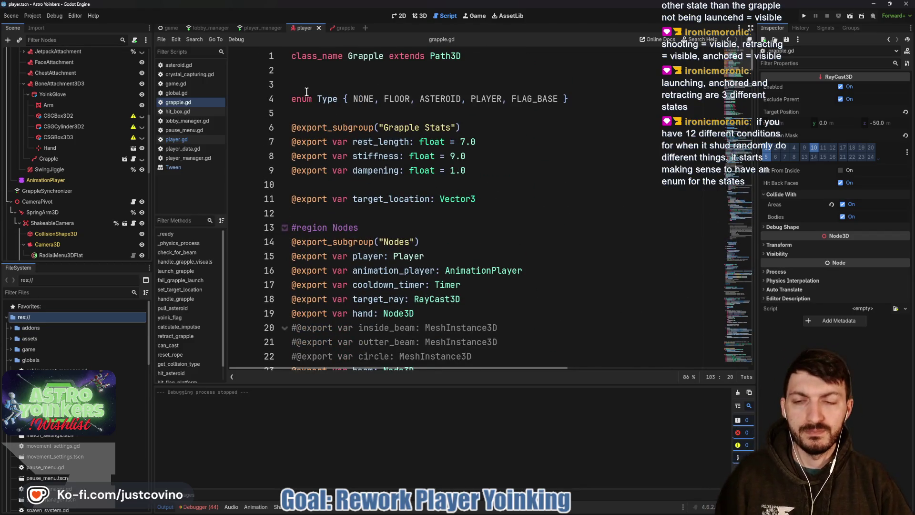
# Add 'enum State { ANCHORED, LAUNCHING, RETRACTING }' on line 3 above the Type enum and save
pyautogui.click(307, 86)
pyautogui.write('enum STATE')
pyautogui.press('BackSpace')
pyautogui.press('BackSpace')
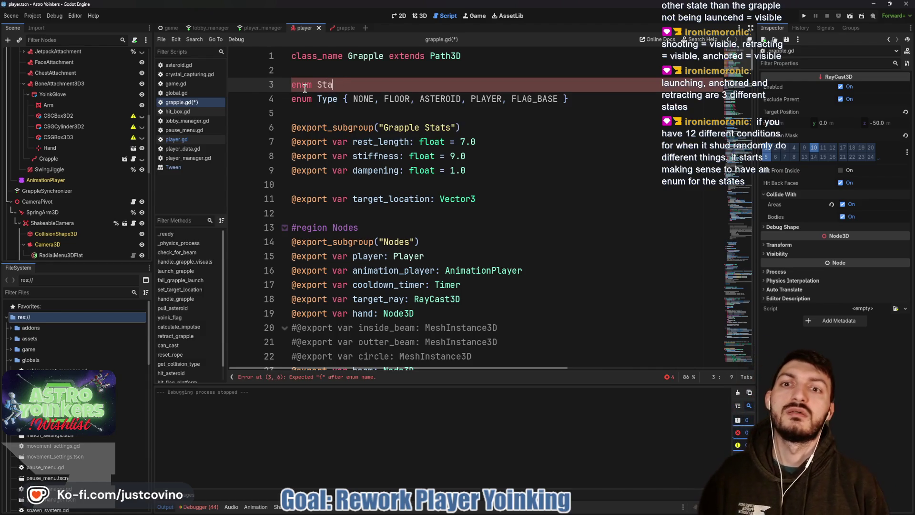
pyautogui.write('{')
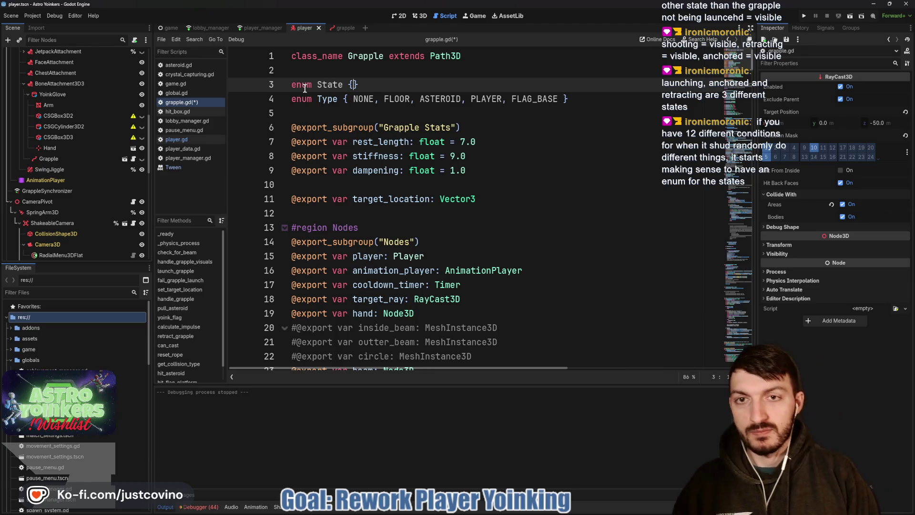
pyautogui.write('NCHORED, ')
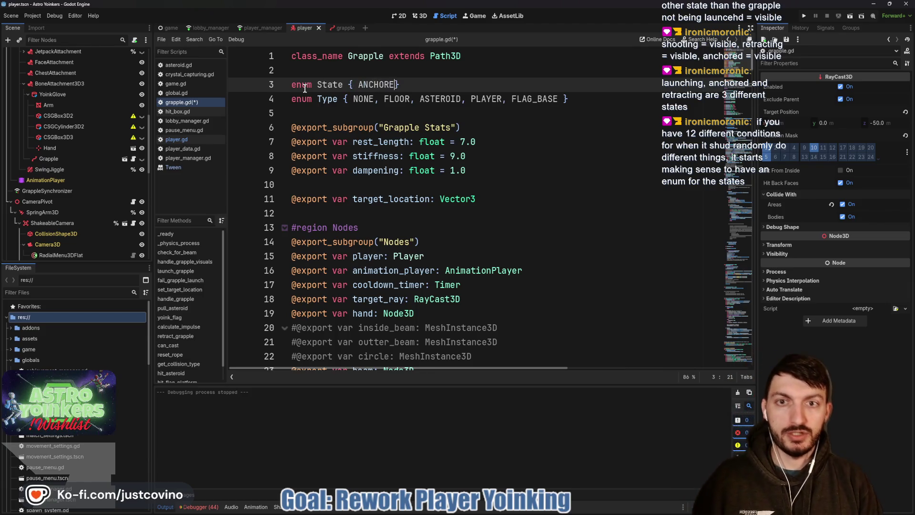
pyautogui.write('LAUNCHING')
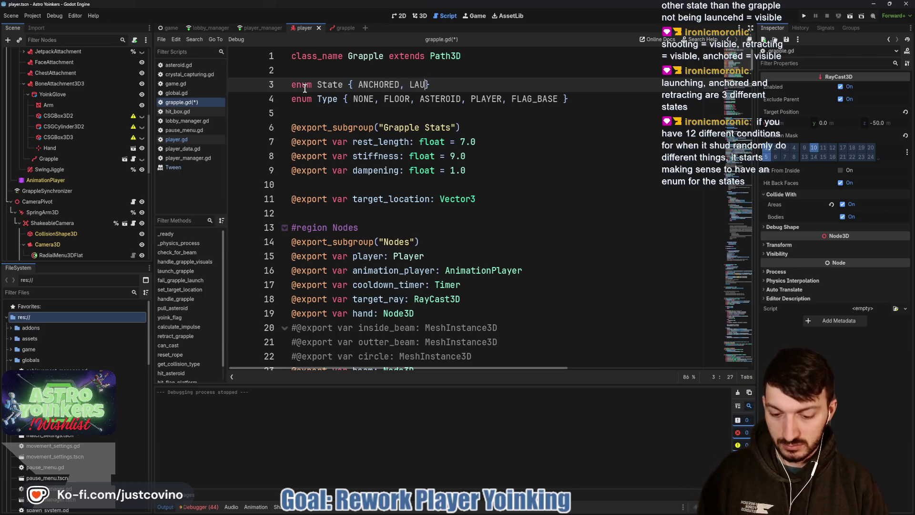
pyautogui.write(', ')
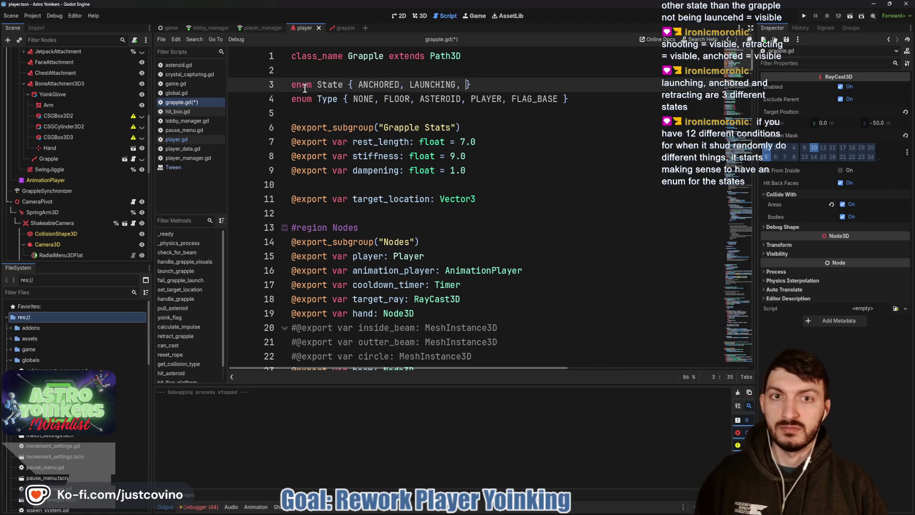
pyautogui.write('RETRACTING')
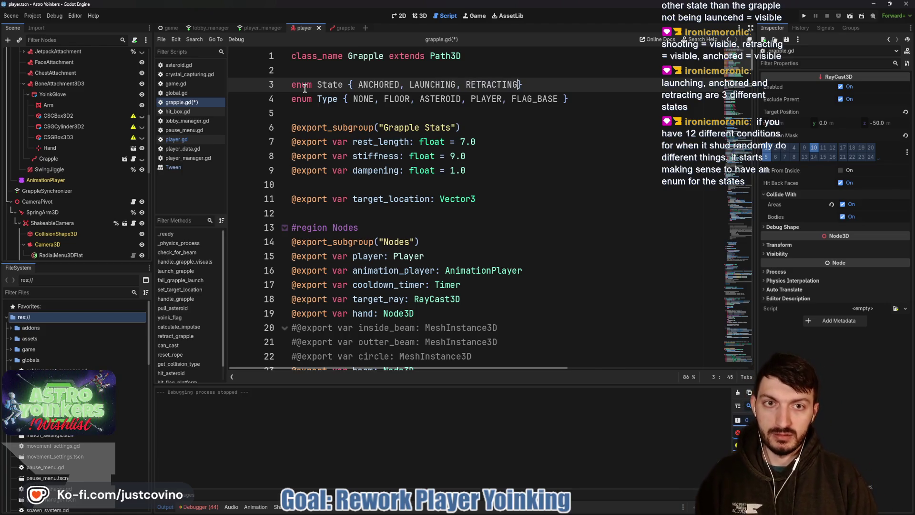
pyautogui.hotkey('ctrl', 's')
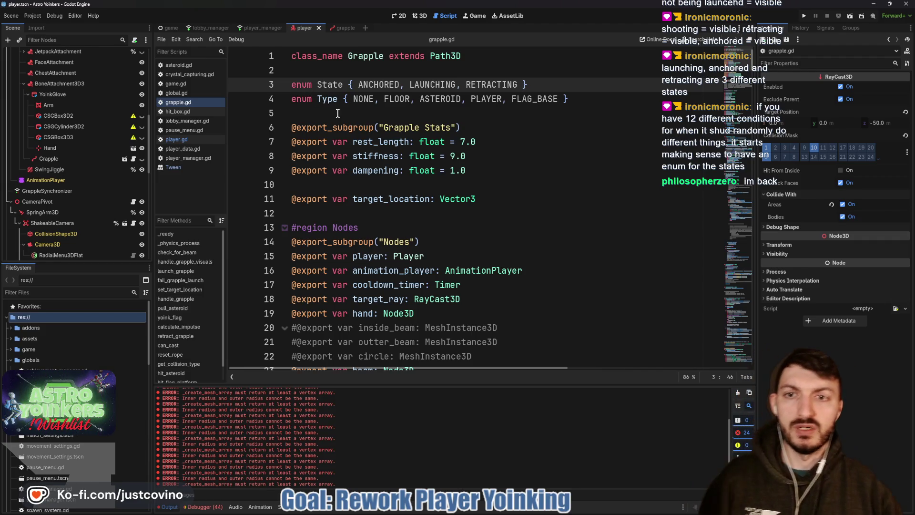
pyautogui.scroll(-1, 403, 205)
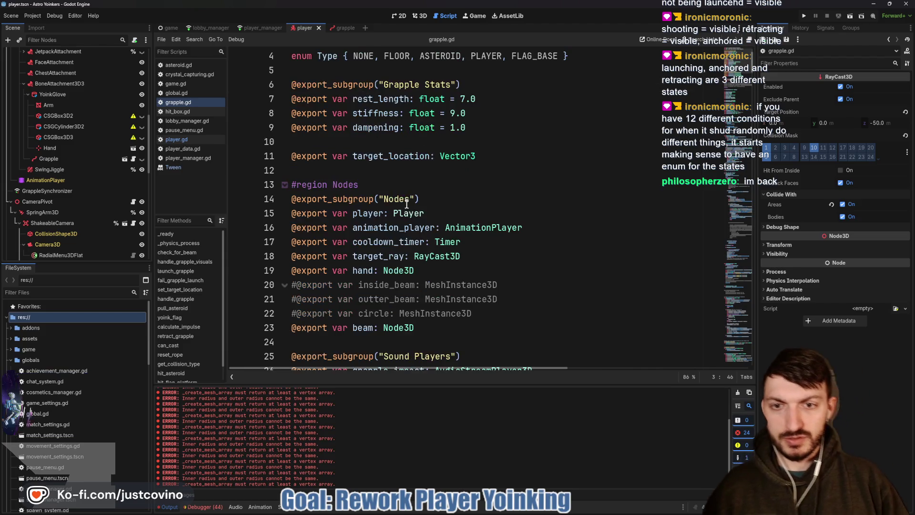
# Collapse the Nodes region, declare 'var state: State = State.ANCHORED' below collision_type, and save
pyautogui.click(284, 186)
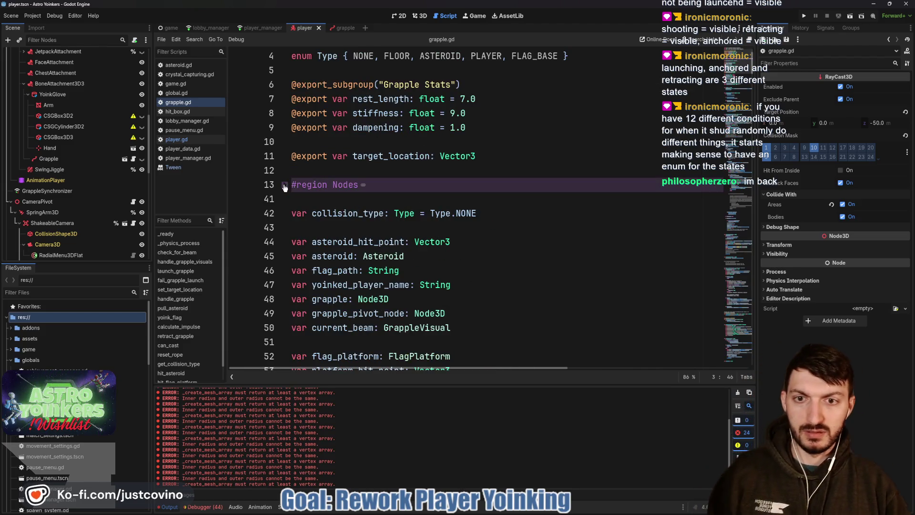
pyautogui.click(308, 224)
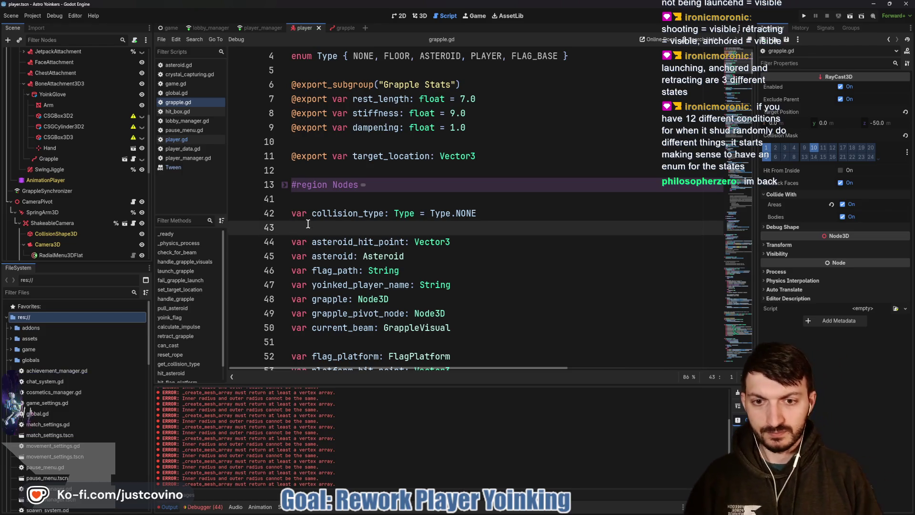
pyautogui.press('Return')
pyautogui.press('Return')
pyautogui.press('Up')
pyautogui.write('var state')
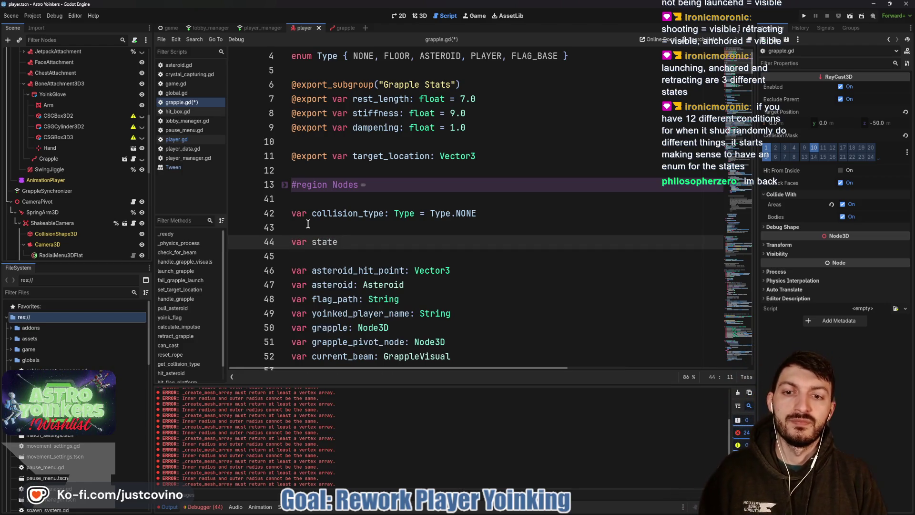
pyautogui.write(': Sta')
pyautogui.press('Return')
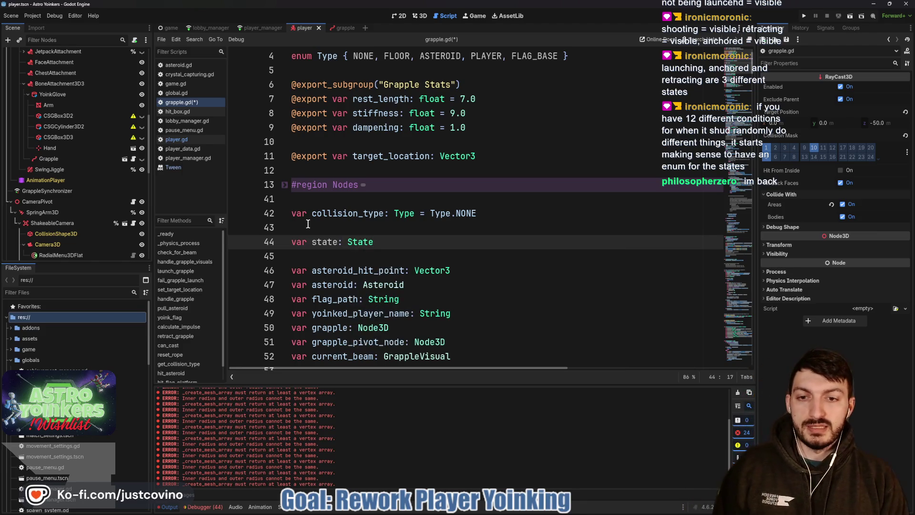
pyautogui.write(' = S')
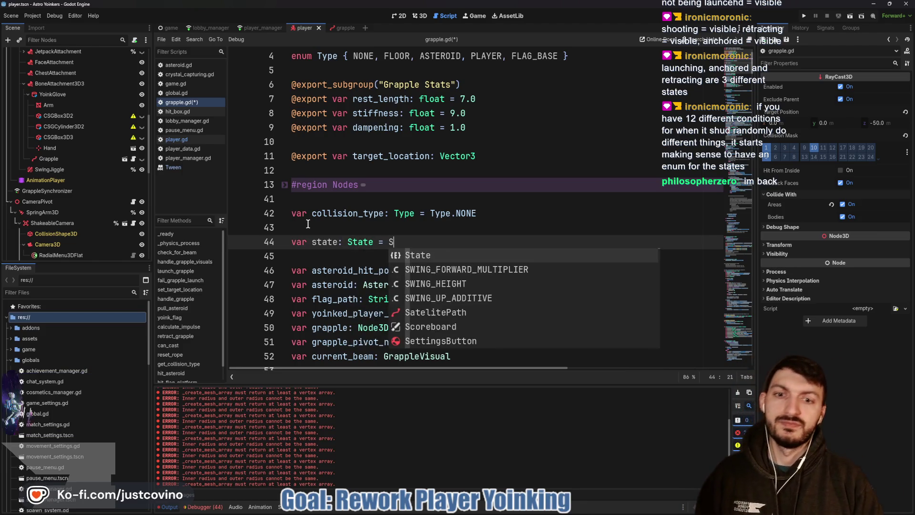
pyautogui.write('tate.')
pyautogui.press('Return')
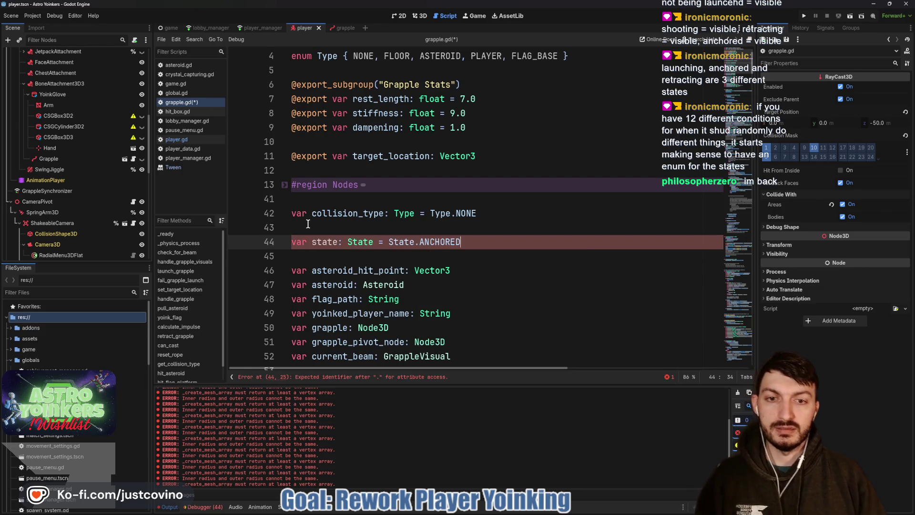
pyautogui.hotkey('ctrl', 's')
pyautogui.scroll(-7, 369, 256)
pyautogui.scroll(-4, 369, 256)
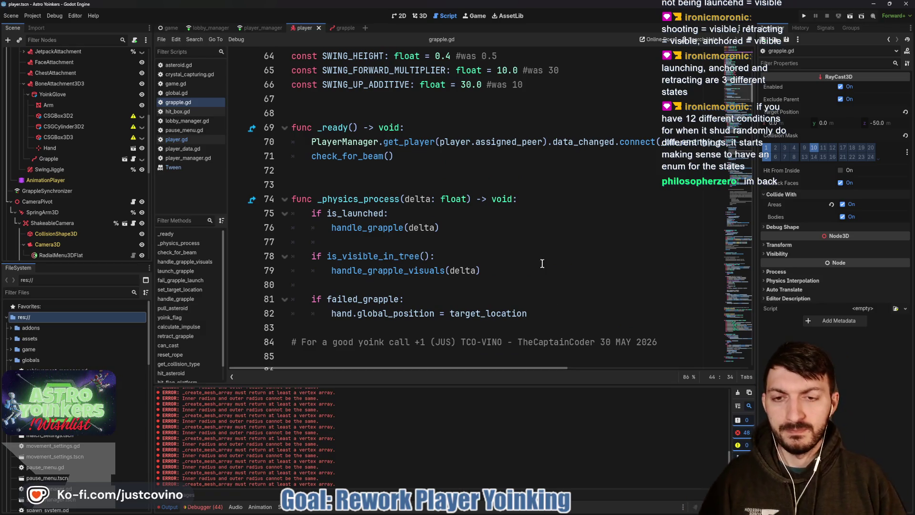
# Comment out the old _physics_process body and open a 'match state:' block at its top
pyautogui.click(551, 200)
pyautogui.moveTo(533, 314)
pyautogui.mouseDown()
pyautogui.moveTo(295, 200)
pyautogui.moveTo(229, 215)
pyautogui.mouseUp()
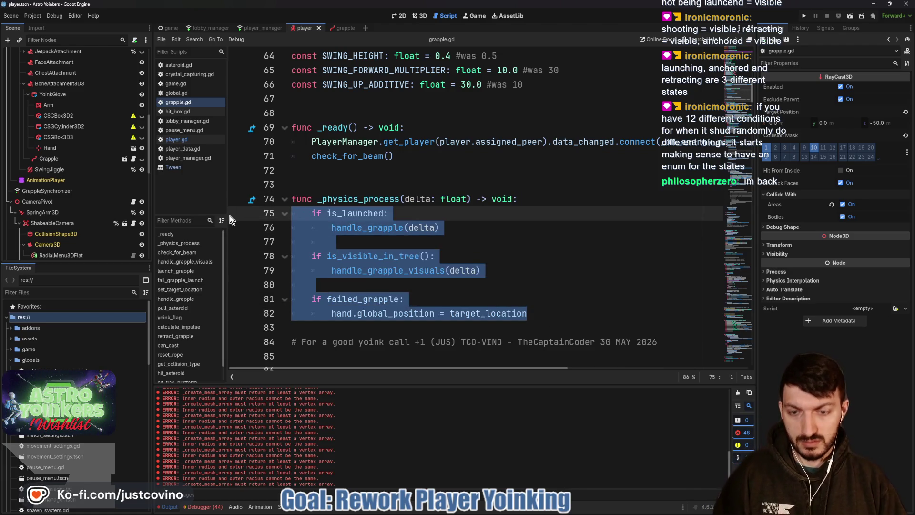
pyautogui.hotkey('ctrl', 'k')
pyautogui.click(572, 197)
pyautogui.press('Return')
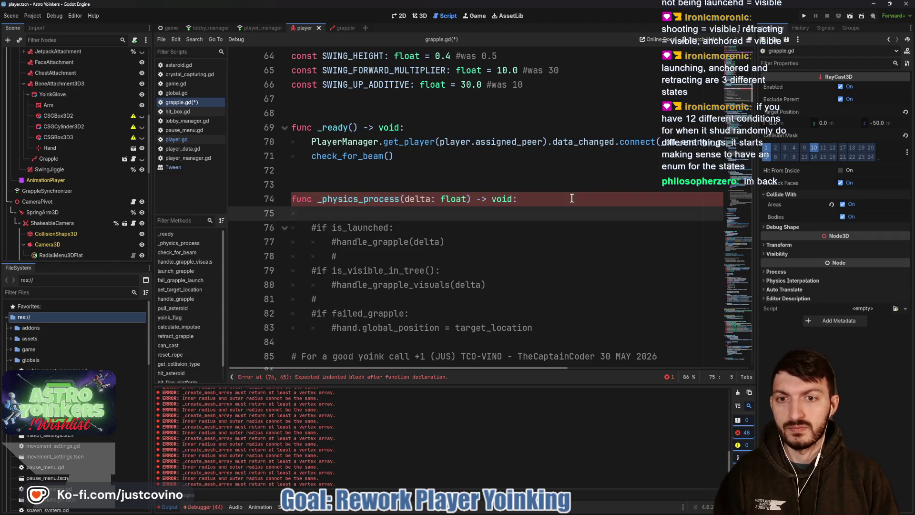
pyautogui.write('match stat')
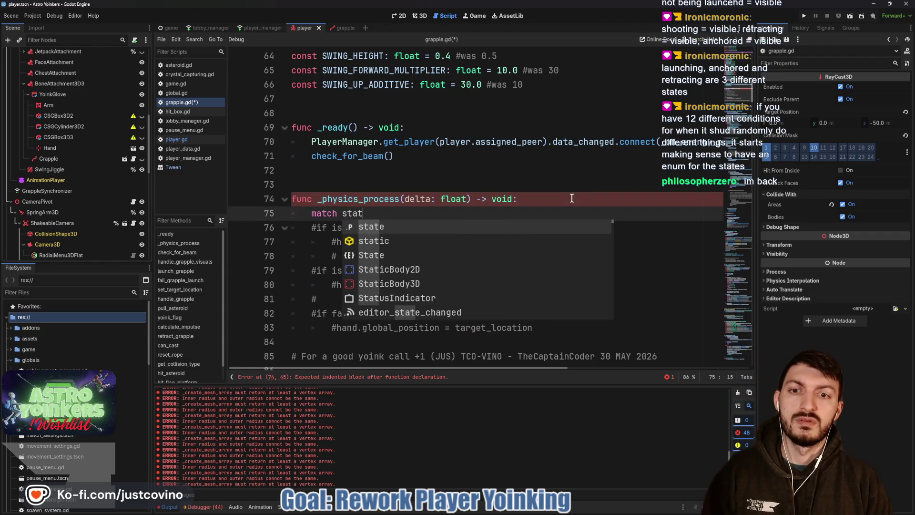
pyautogui.write('e:')
pyautogui.press('Return')
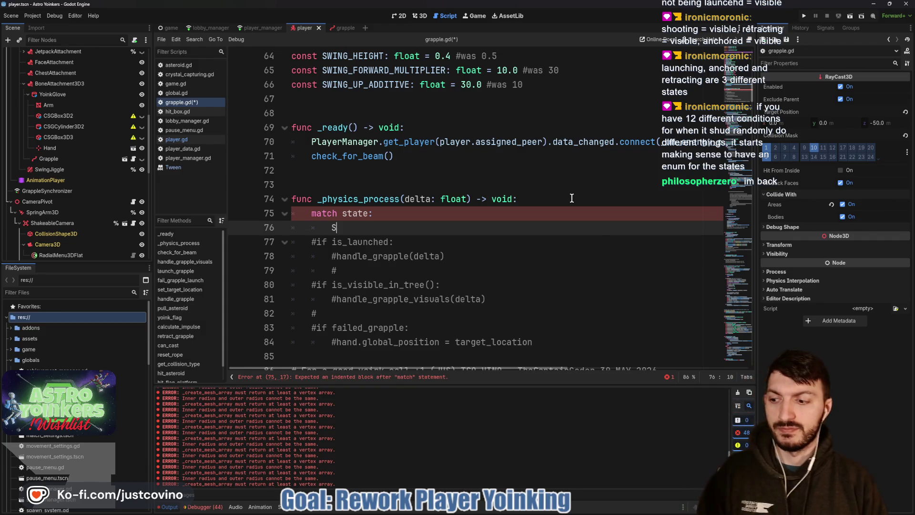
# Add a State.ANCHORED branch containing pass
pyautogui.write('tate.')
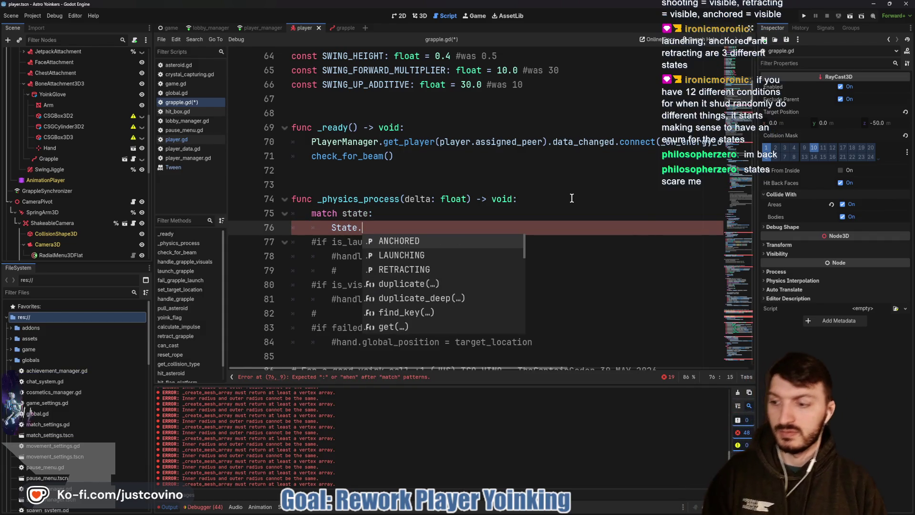
pyautogui.press('Return')
pyautogui.write(':')
pyautogui.press('Return')
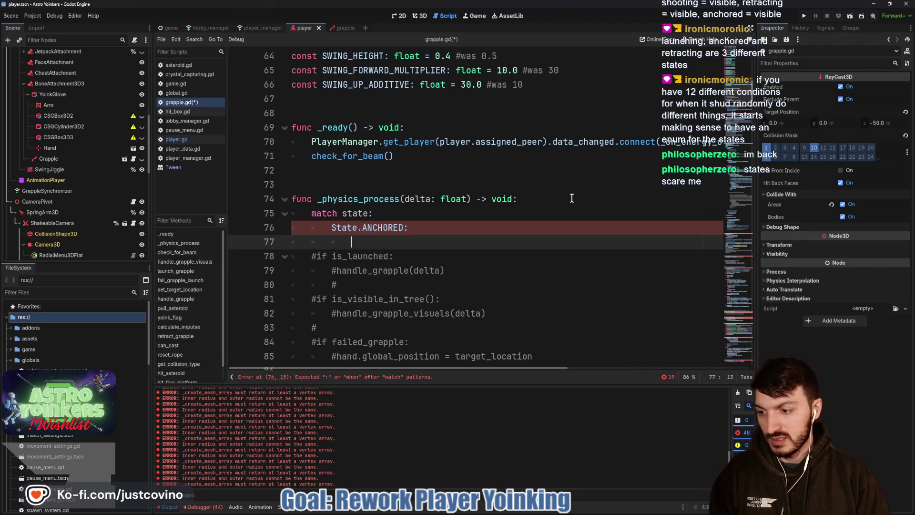
pyautogui.write('pass')
pyautogui.press('Return')
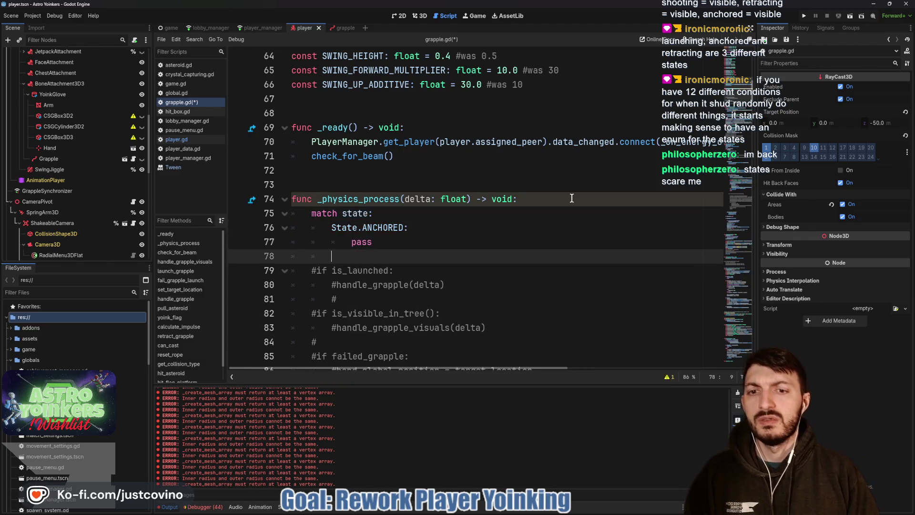
pyautogui.press('Return')
pyautogui.press('Return')
pyautogui.press('Return')
pyautogui.press('Up')
pyautogui.press('Up')
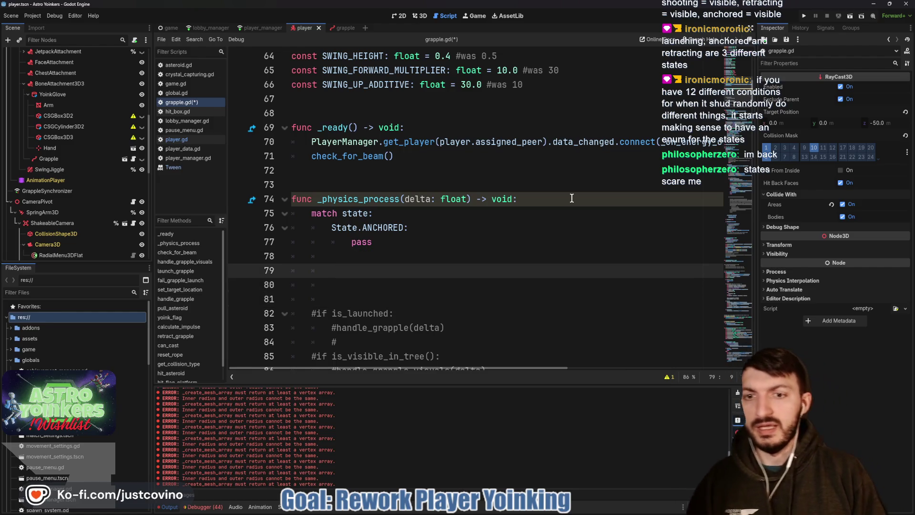
# Add State.LAUNCHING and State.RETRACTING branches, each containing pass
pyautogui.write('State.')
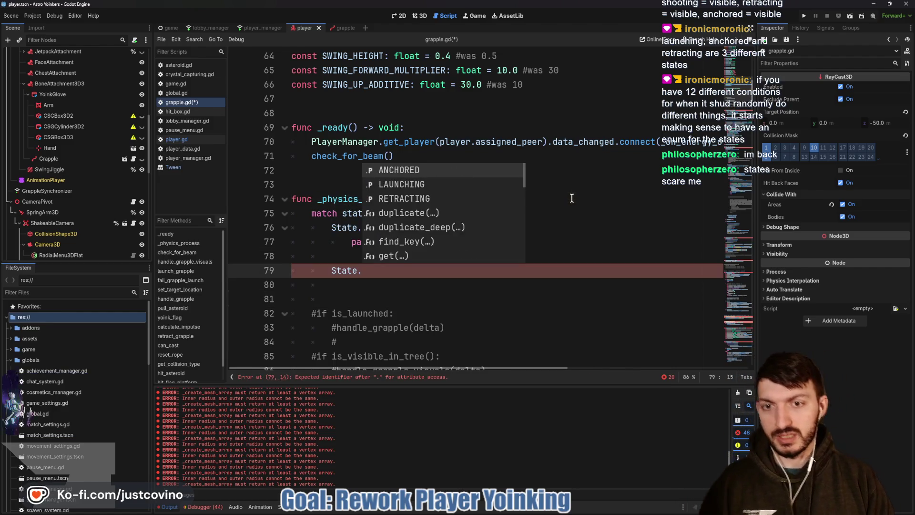
pyautogui.press('Down')
pyautogui.press('Return')
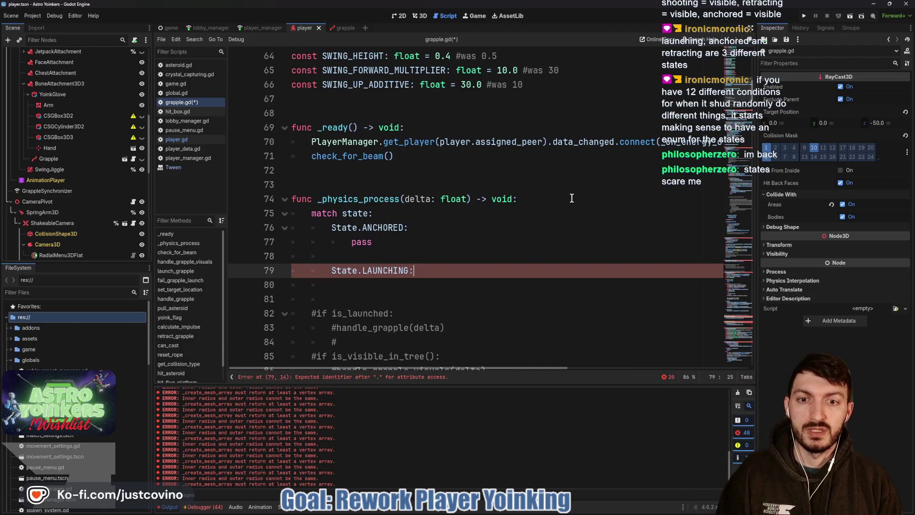
pyautogui.press('Return')
pyautogui.write('pass')
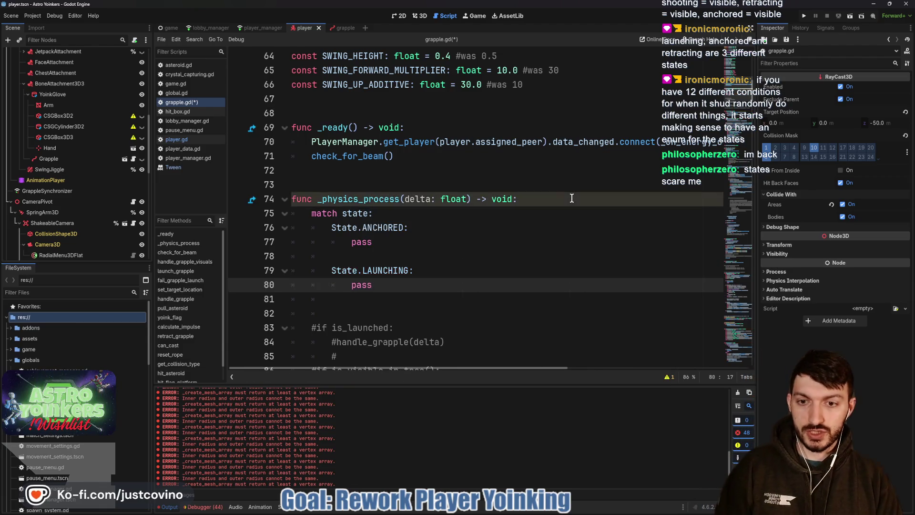
pyautogui.press('Return')
pyautogui.press('Return')
pyautogui.write('State.')
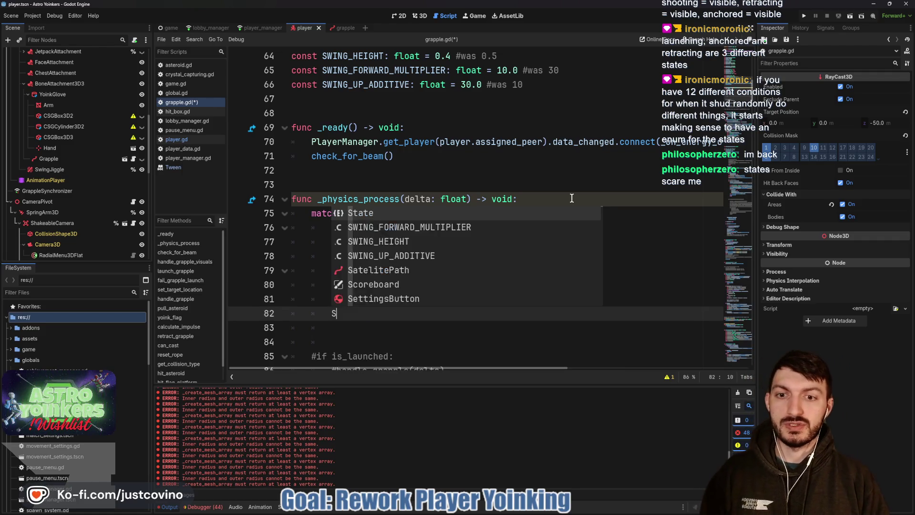
pyautogui.press('Down')
pyautogui.press('Down')
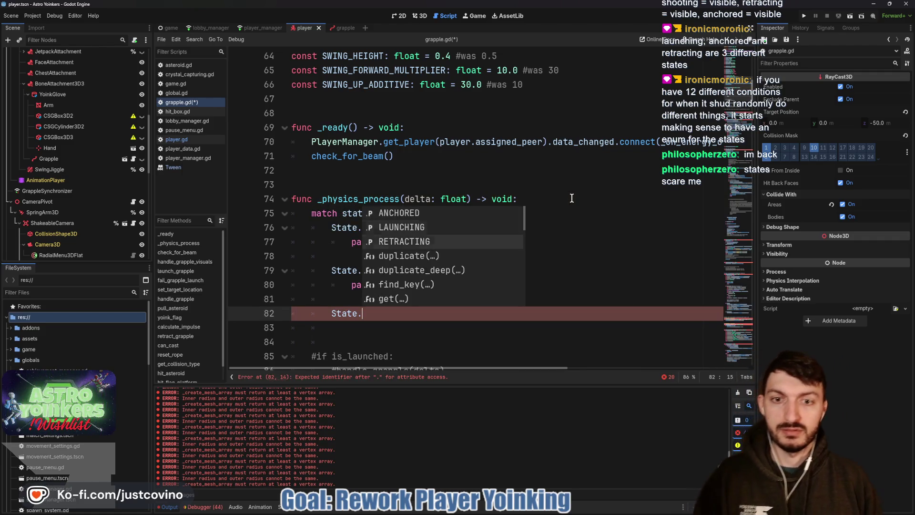
pyautogui.press('Return')
pyautogui.write(':')
pyautogui.press('Return')
pyautogui.write('pass')
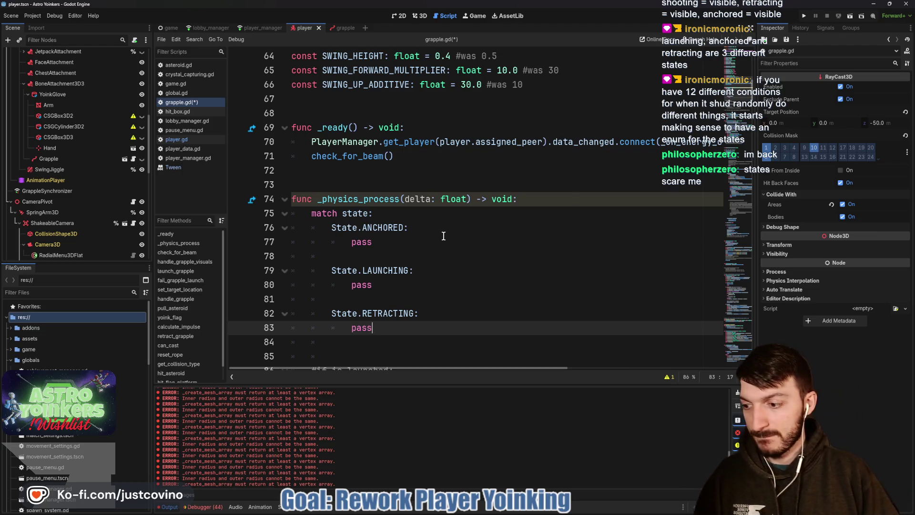
pyautogui.scroll(-3, 435, 228)
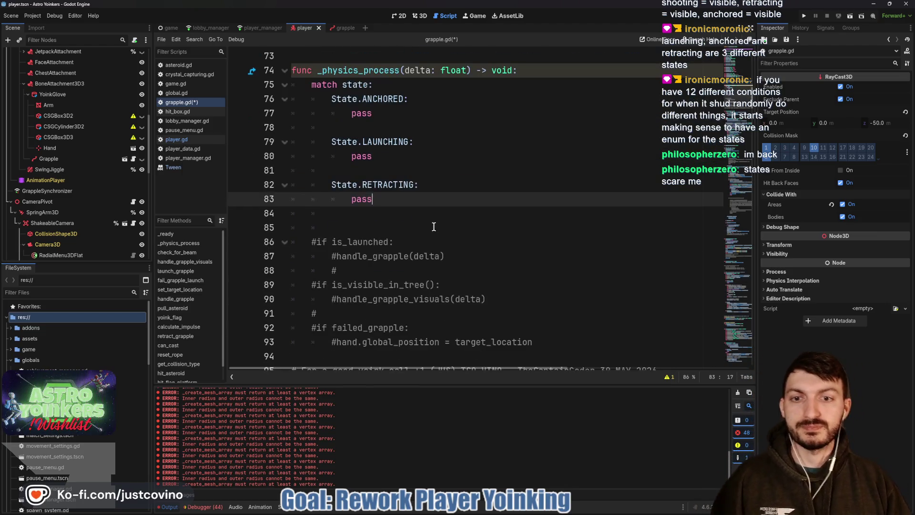
# Replace pass under State.LAUNCHING with handle_grapple(delta) and save
pyautogui.click(383, 157)
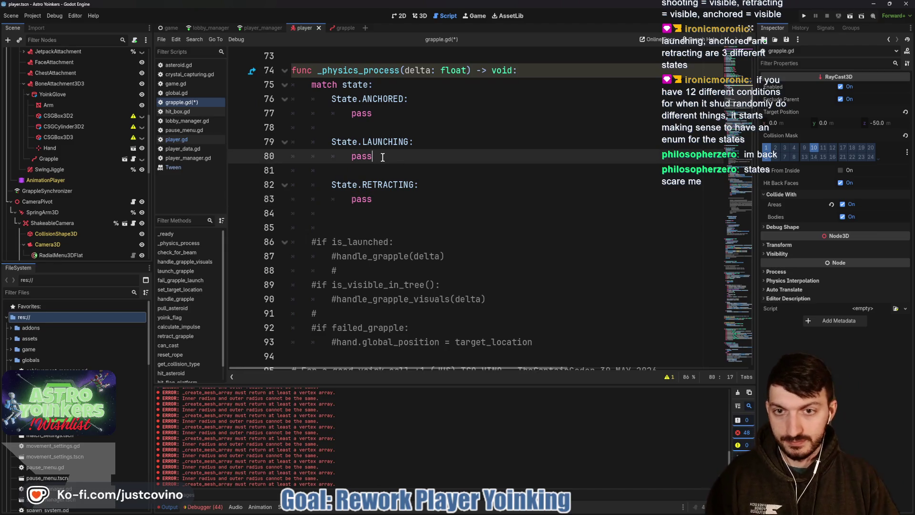
pyautogui.press('BackSpace')
pyautogui.press('BackSpace')
pyautogui.press('BackSpace')
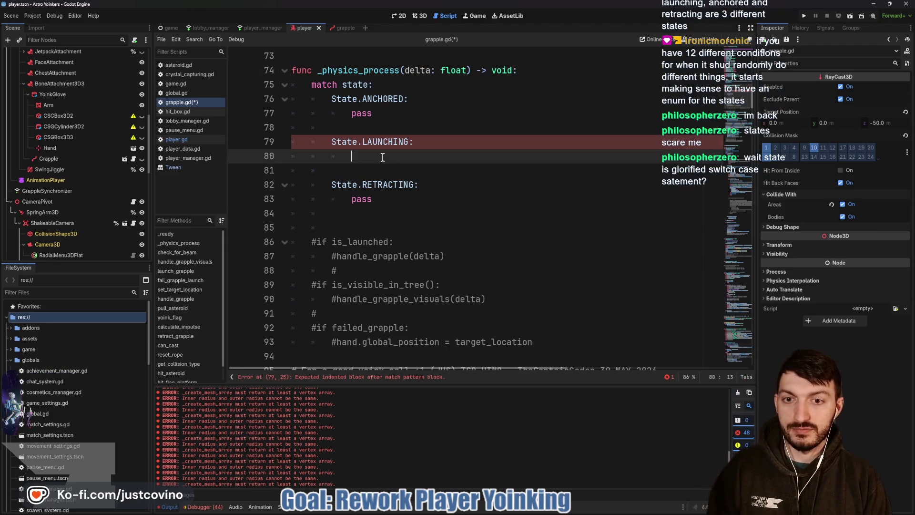
pyautogui.write('hande')
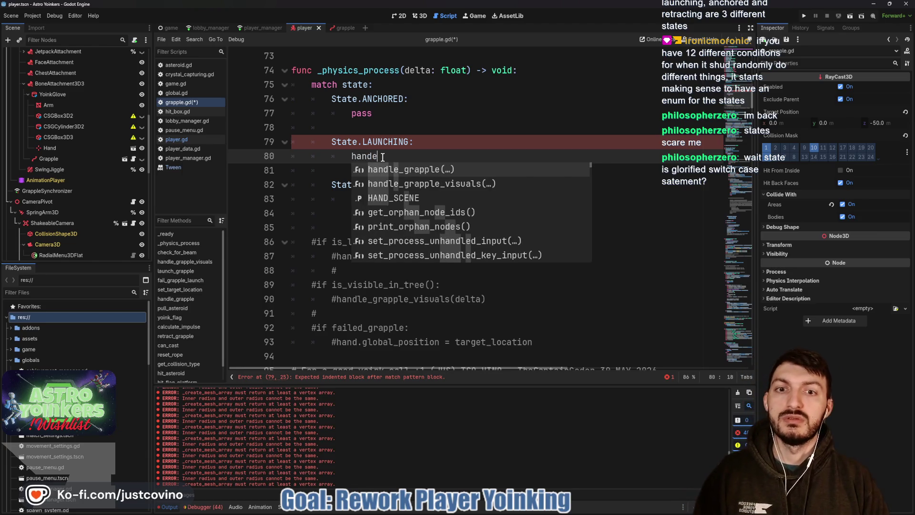
pyautogui.press('Return')
pyautogui.write('delta')
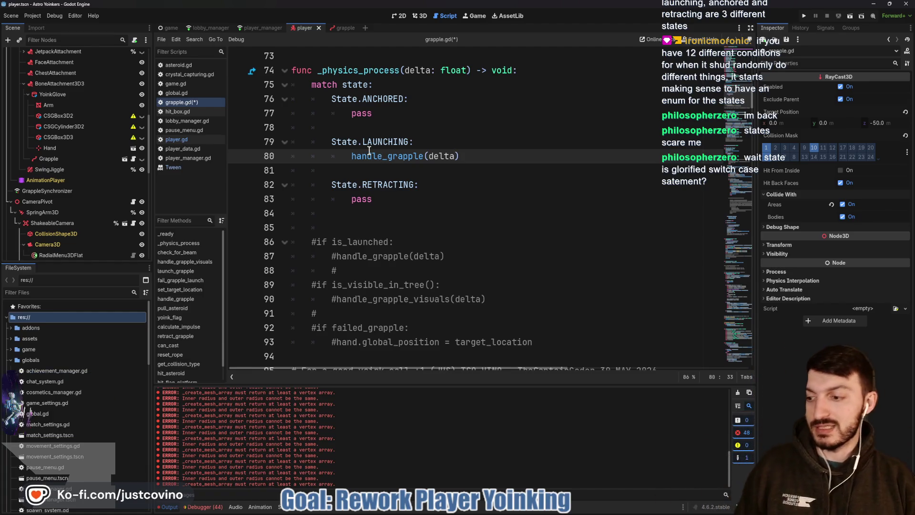
pyautogui.hotkey('ctrl', 's')
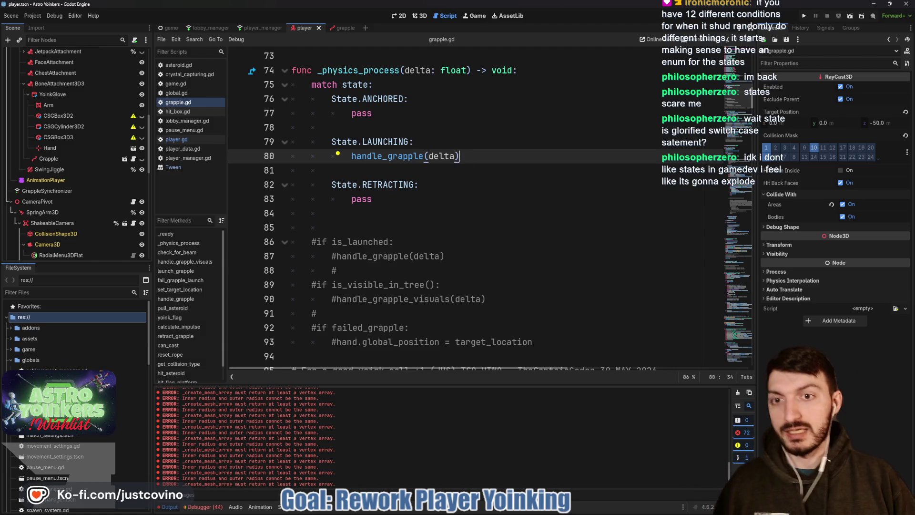
pyautogui.moveTo(342, 135)
pyautogui.mouseDown()
pyautogui.moveTo(317, 148)
pyautogui.moveTo(360, 179)
pyautogui.moveTo(494, 182)
pyautogui.mouseUp()
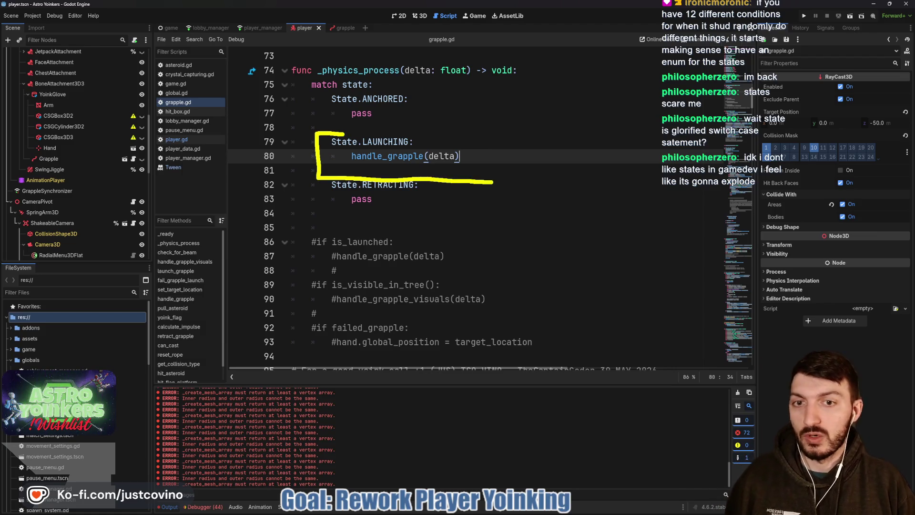
pyautogui.moveTo(420, 123); pyautogui.dragTo(339, 140)
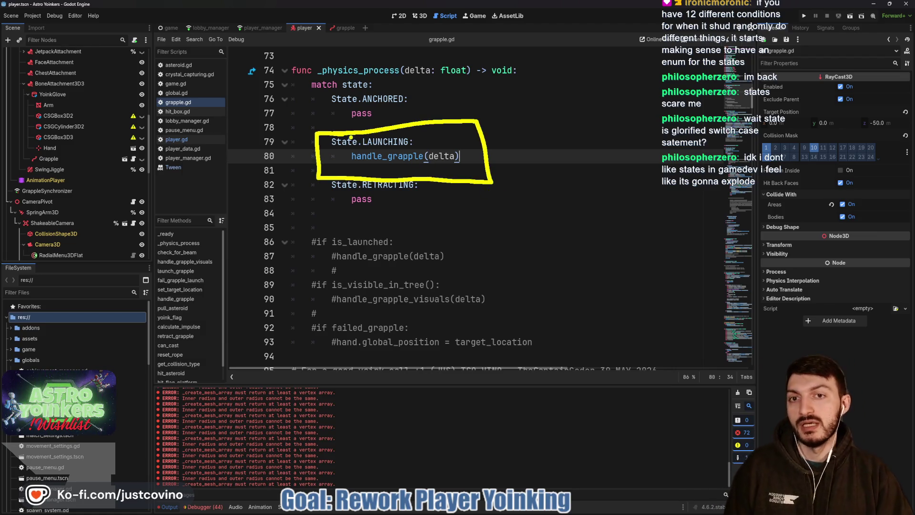
pyautogui.moveTo(322, 93)
pyautogui.mouseDown()
pyautogui.moveTo(320, 127)
pyautogui.moveTo(431, 123)
pyautogui.moveTo(322, 91)
pyautogui.mouseUp()
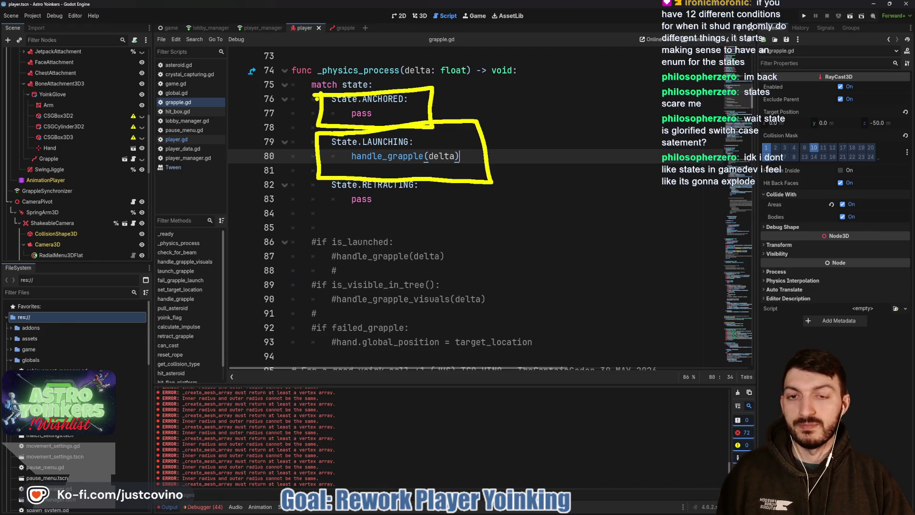
pyautogui.moveTo(485, 87); pyautogui.dragTo(522, 247)
pyautogui.moveTo(498, 241); pyautogui.dragTo(506, 262)
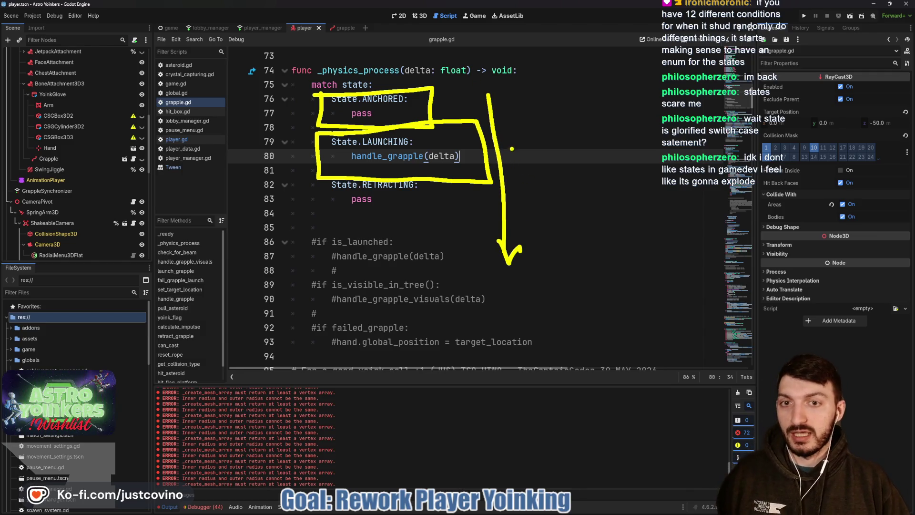
pyautogui.moveTo(526, 175); pyautogui.dragTo(544, 175)
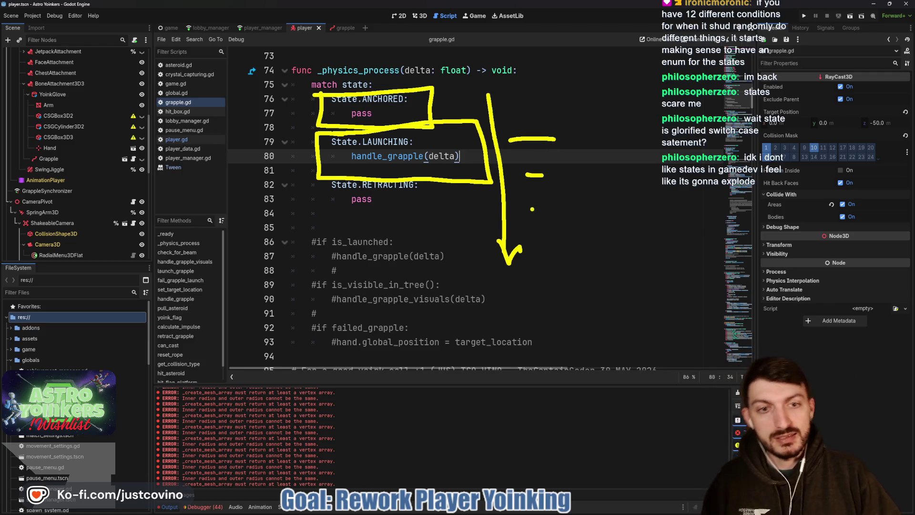
pyautogui.moveTo(544, 244); pyautogui.dragTo(566, 244)
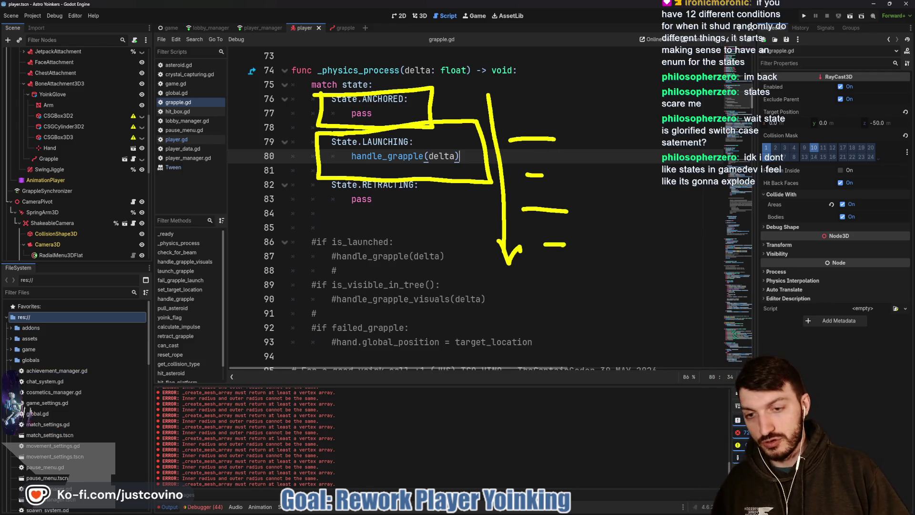
pyautogui.press('Escape')
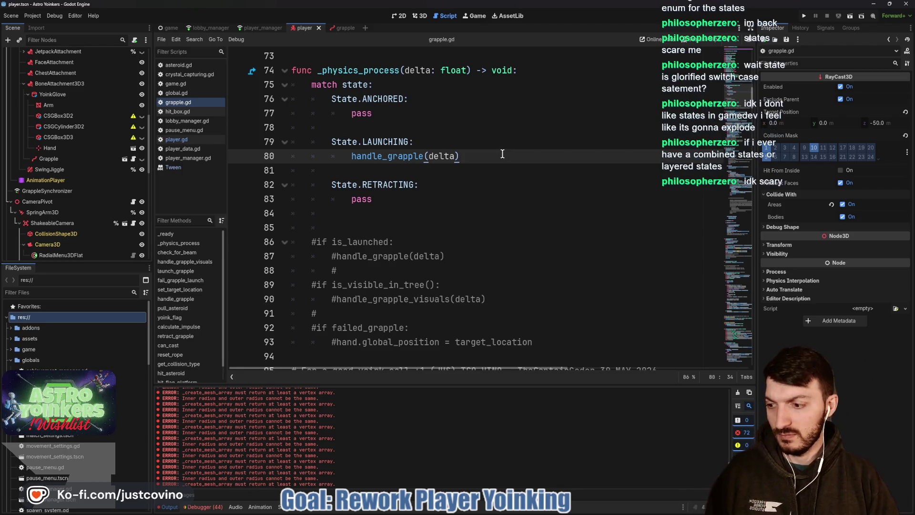
# Below handle_grapple(delta), add 'if is_visible_in_tree(): handle_grapple_visuals(delta)' and save
pyautogui.press('Return')
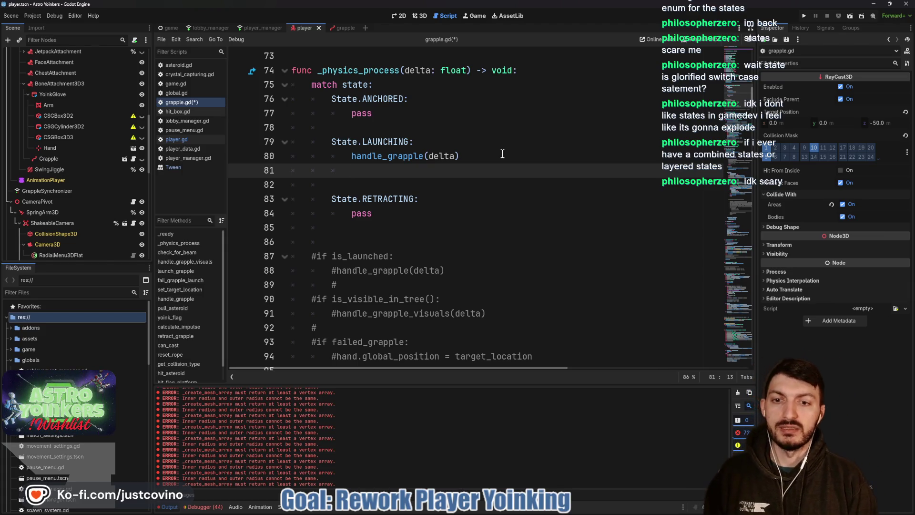
pyautogui.write('if is_')
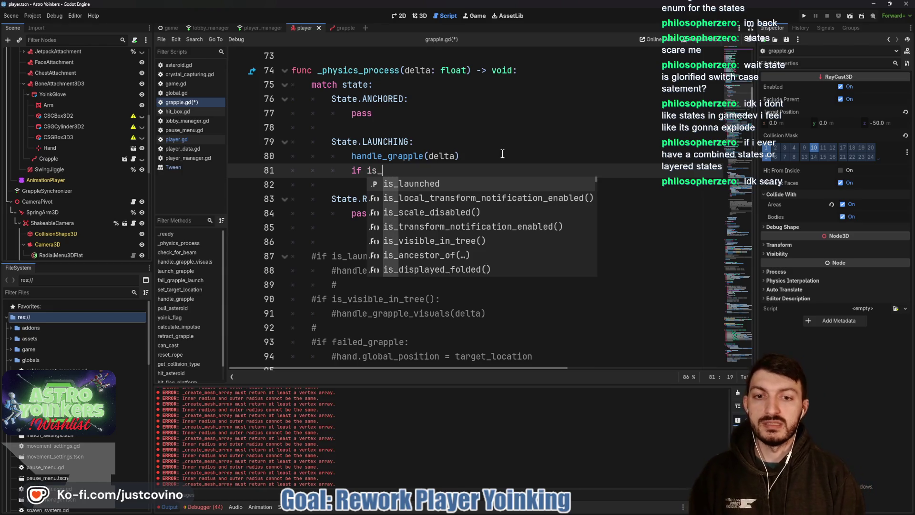
pyautogui.write('visi')
pyautogui.press('Return')
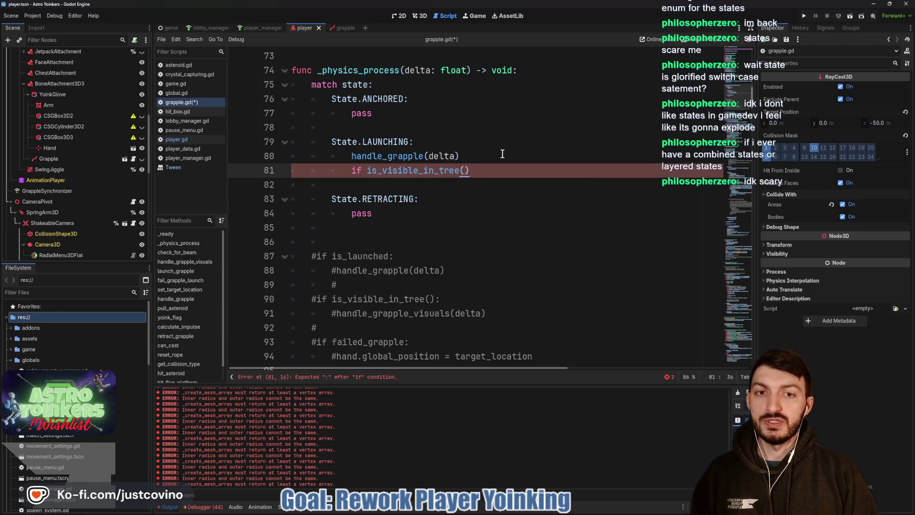
pyautogui.write(':')
pyautogui.press('Return')
pyautogui.write('handle')
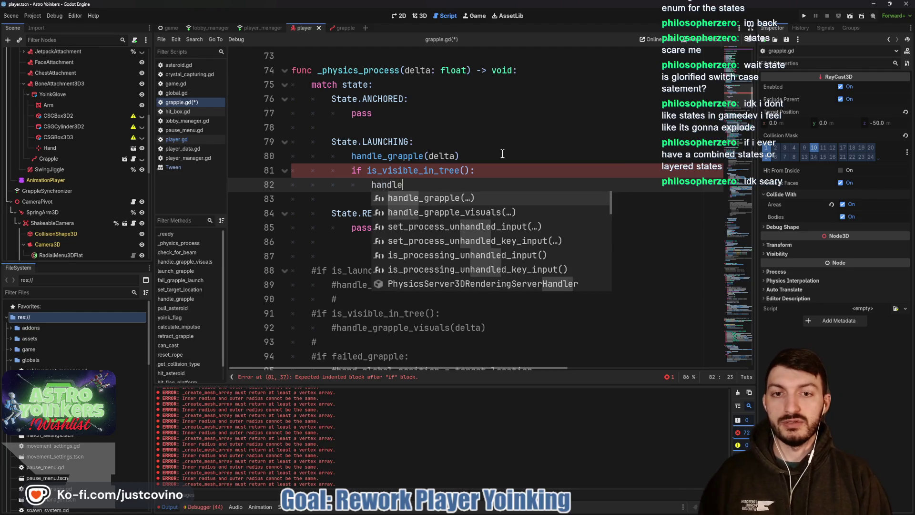
pyautogui.press('Down')
pyautogui.press('Return')
pyautogui.write('delta')
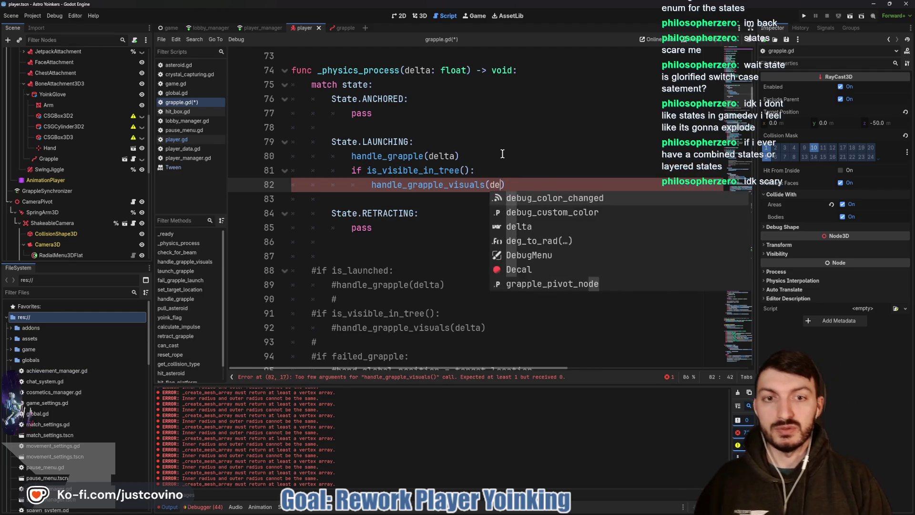
pyautogui.write(')')
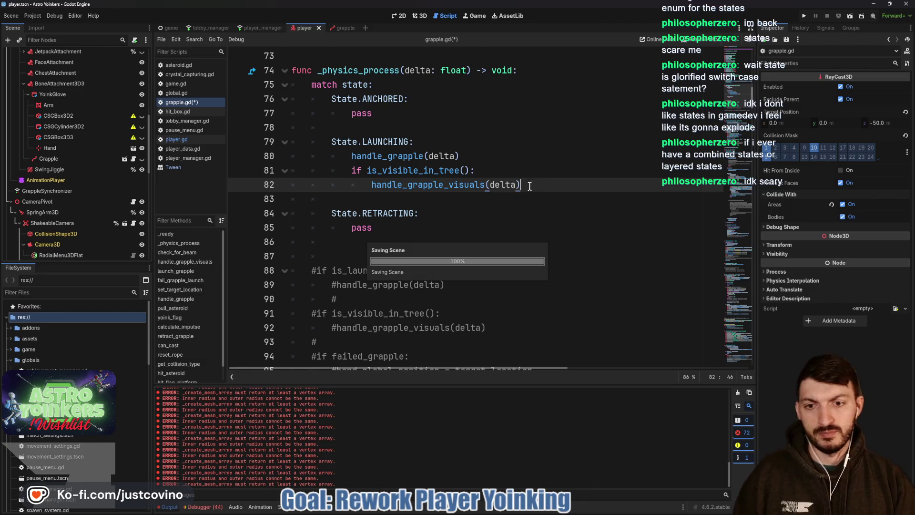
pyautogui.hotkey('ctrl', 's')
pyautogui.scroll(-2, 507, 231)
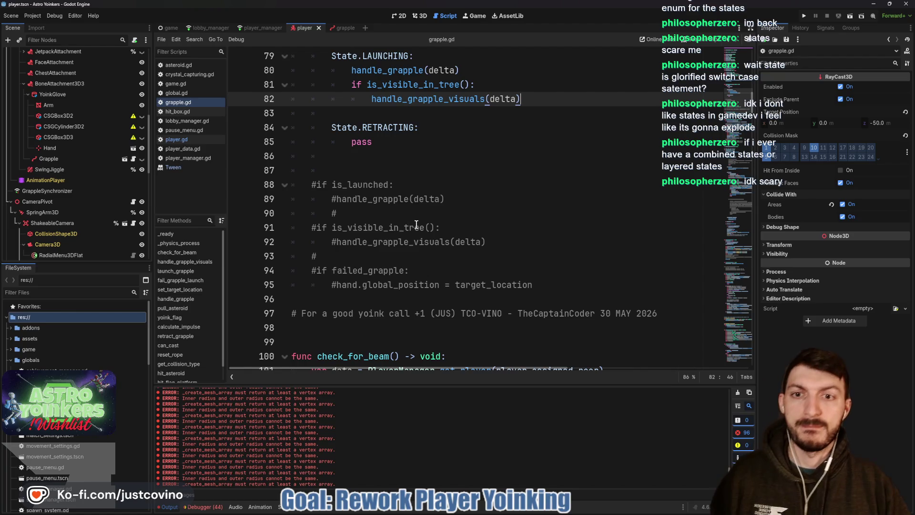
# Insert a '#region State Swaps' header on line 99 below the credit comment
pyautogui.scroll(2, 418, 224)
pyautogui.scroll(-5, 413, 237)
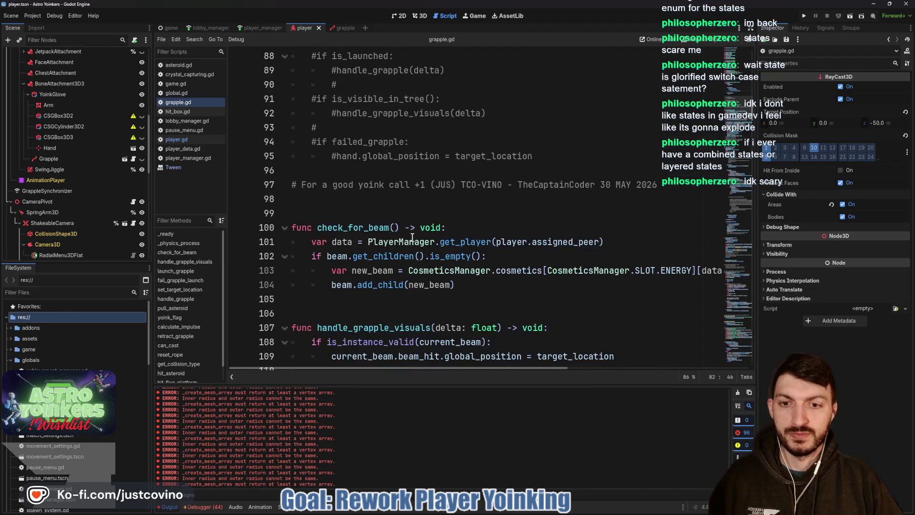
pyautogui.click(296, 210)
pyautogui.press('Return')
pyautogui.press('Return')
pyautogui.press('Return')
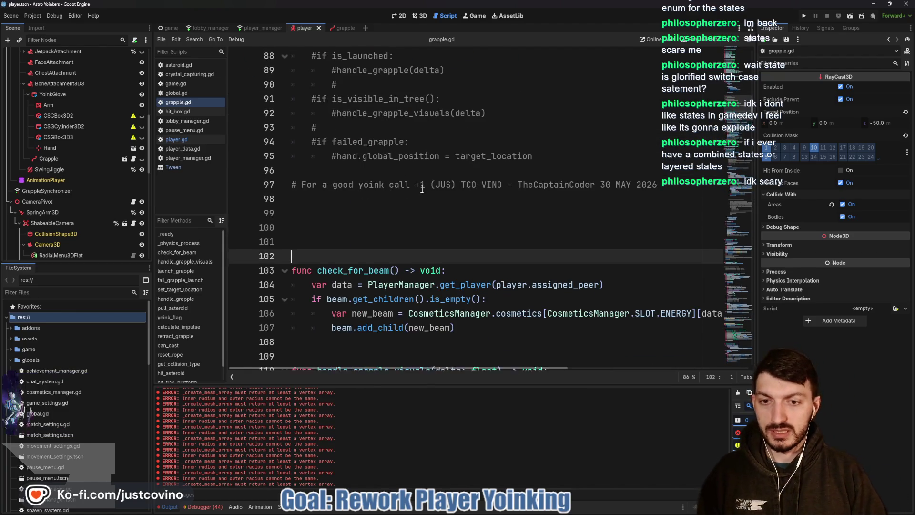
pyautogui.press('Up')
pyautogui.press('Up')
pyautogui.press('Up')
pyautogui.press('Up')
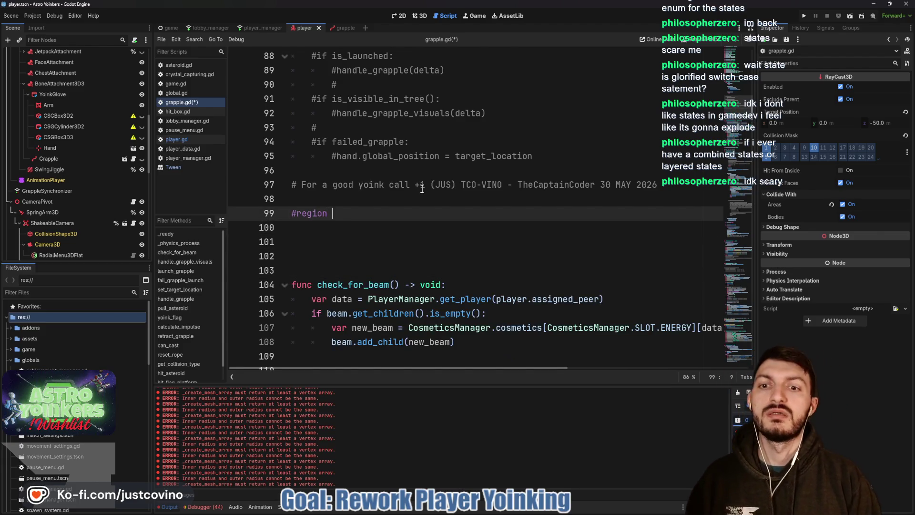
pyautogui.write('te Swaps')
pyautogui.press('Return')
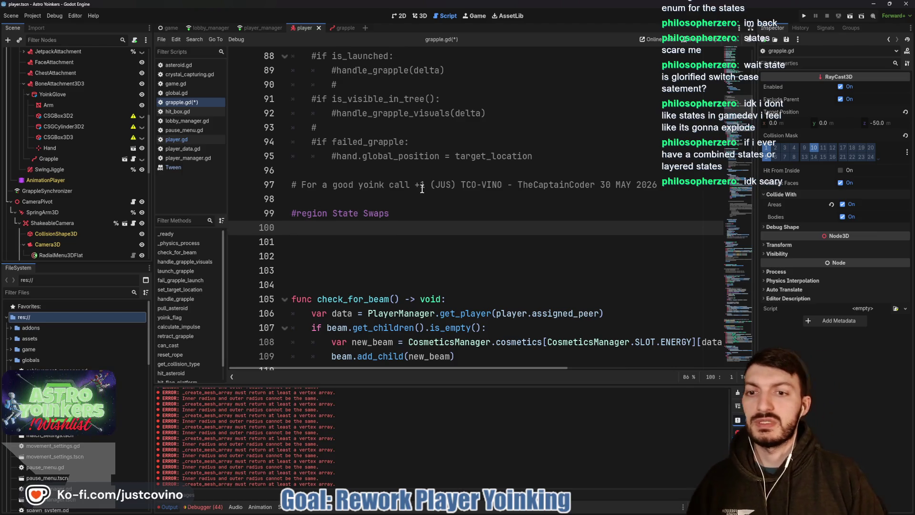
# Define _enter_anchored_state() -> void that sets state = State.ANCHORED
pyautogui.write('func _ent')
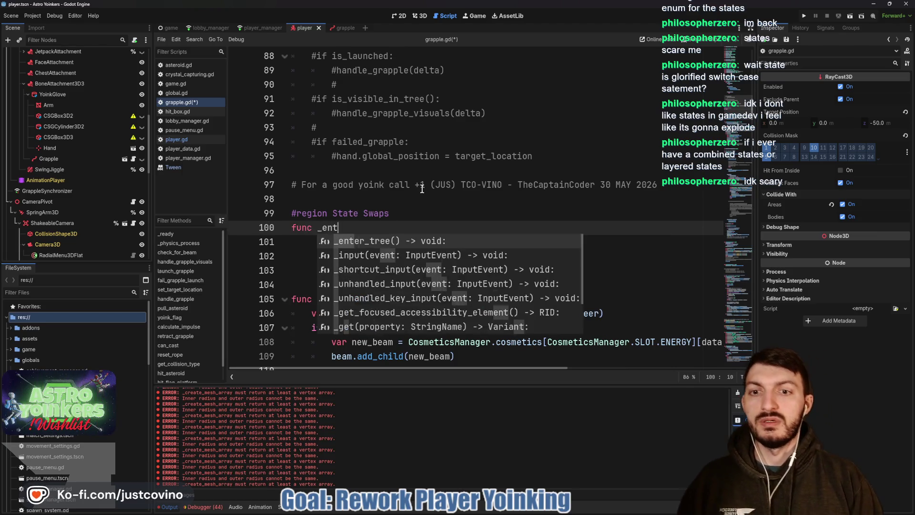
pyautogui.write('er_')
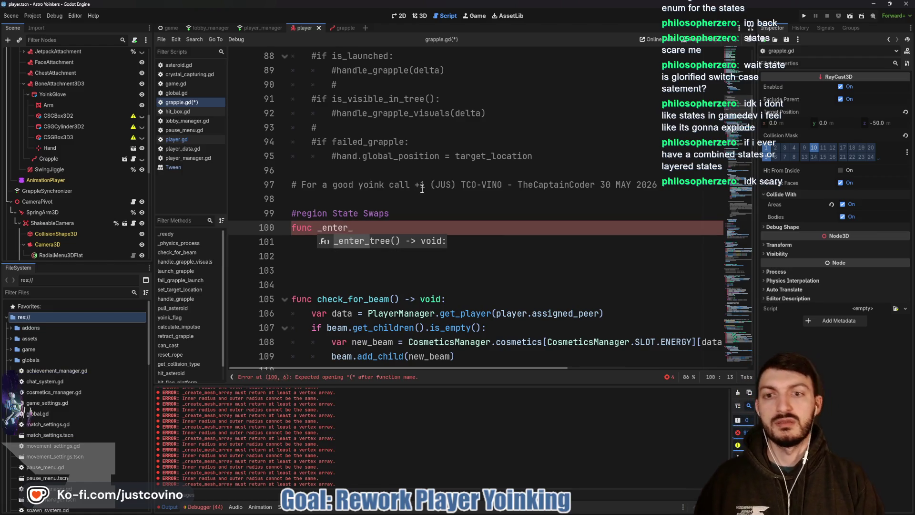
pyautogui.write('ancho')
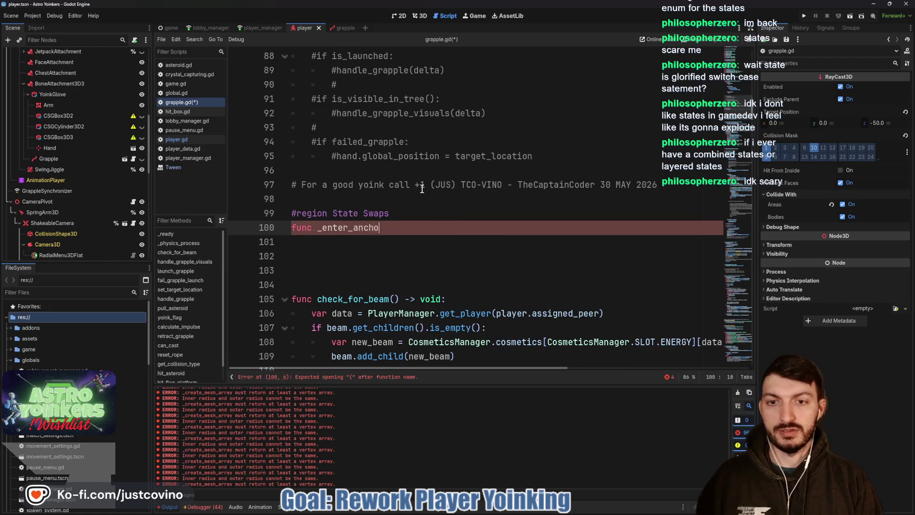
pyautogui.write('red_state(')
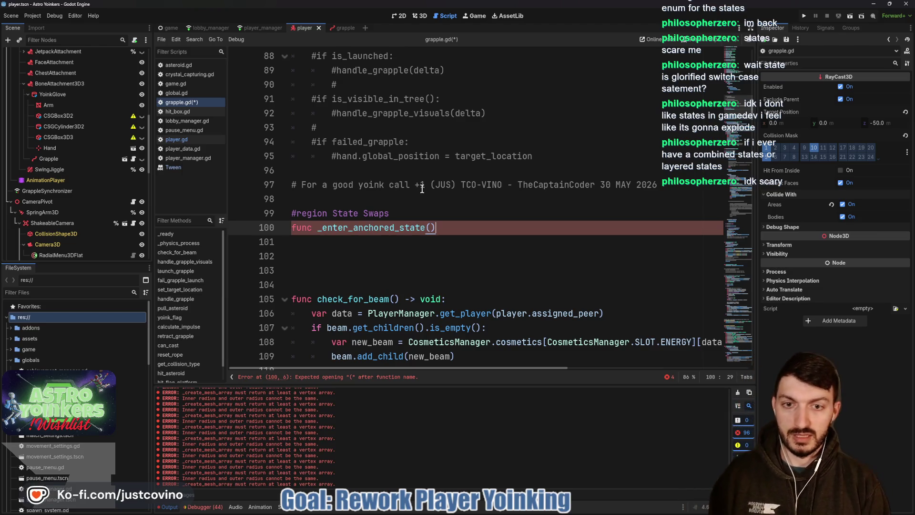
pyautogui.write(') -> void')
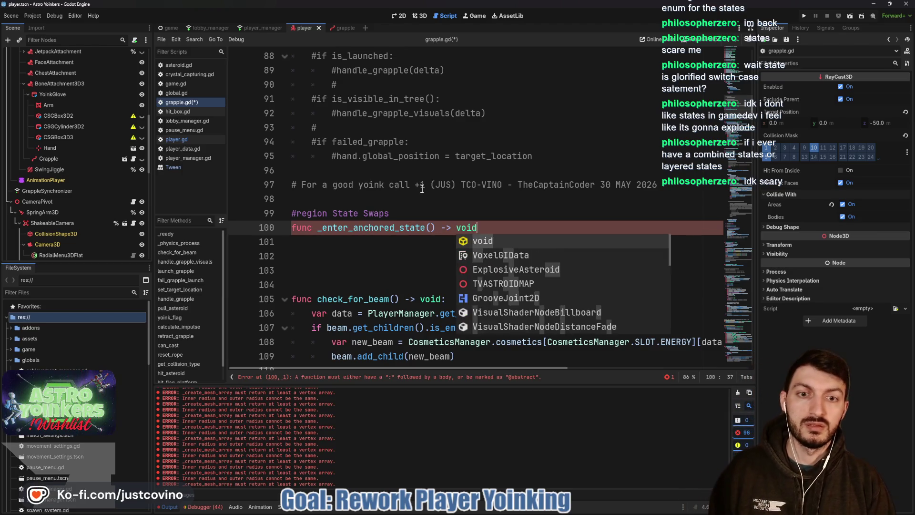
pyautogui.write(':')
pyautogui.press('Return')
pyautogui.write('pass')
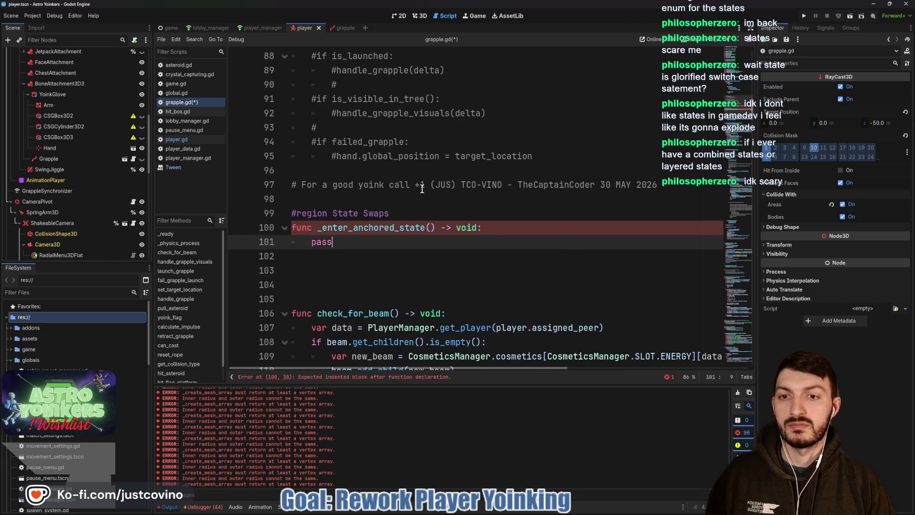
pyautogui.press('BackSpace')
pyautogui.press('BackSpace')
pyautogui.press('BackSpace')
pyautogui.write('state = State.A')
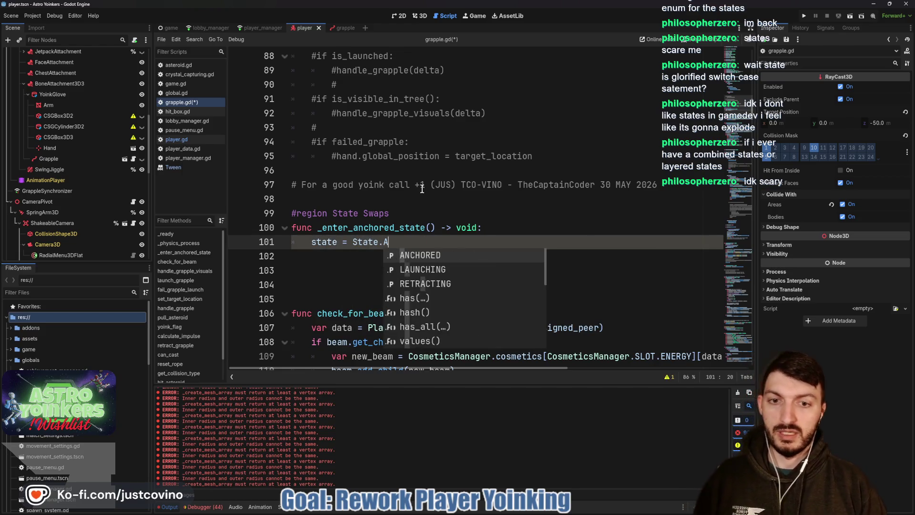
pyautogui.press('Return')
pyautogui.press('Return')
pyautogui.press('Return')
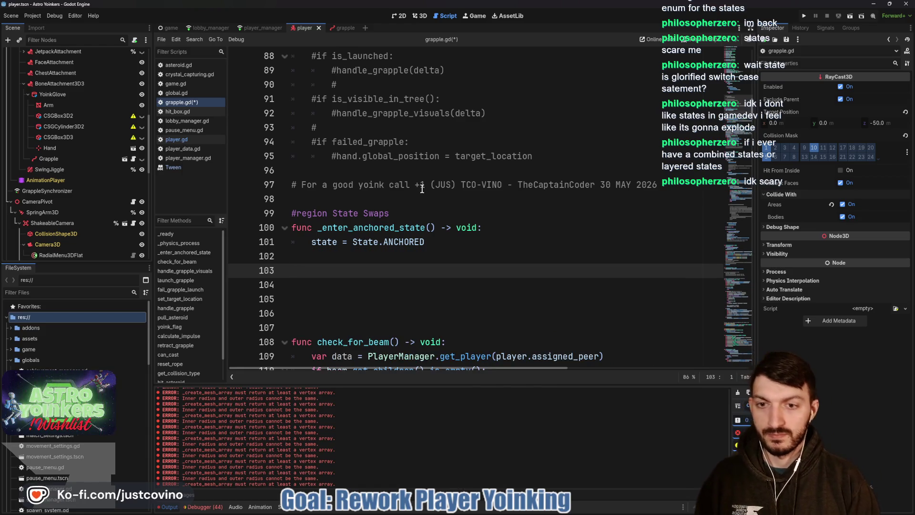
# Define _enter_launched_state that sets state = State.LAUNCHING
pyautogui.write('func _ente')
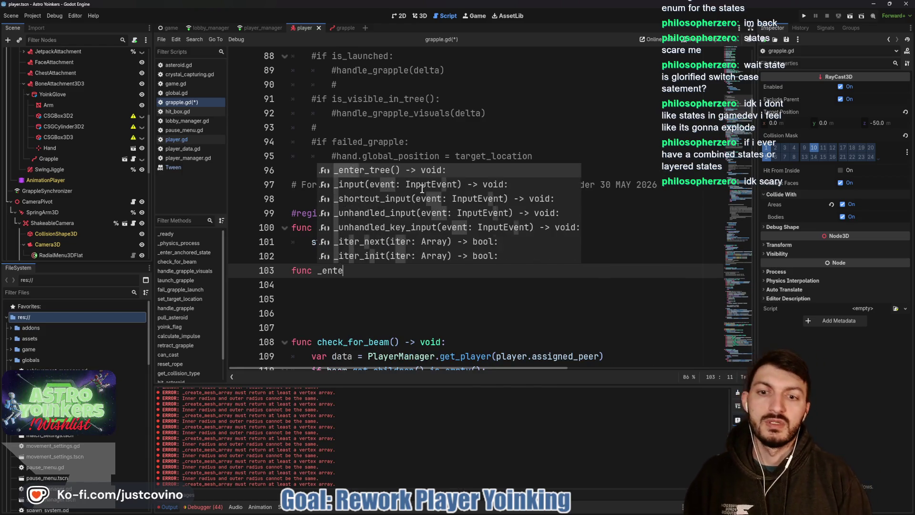
pyautogui.write('r_')
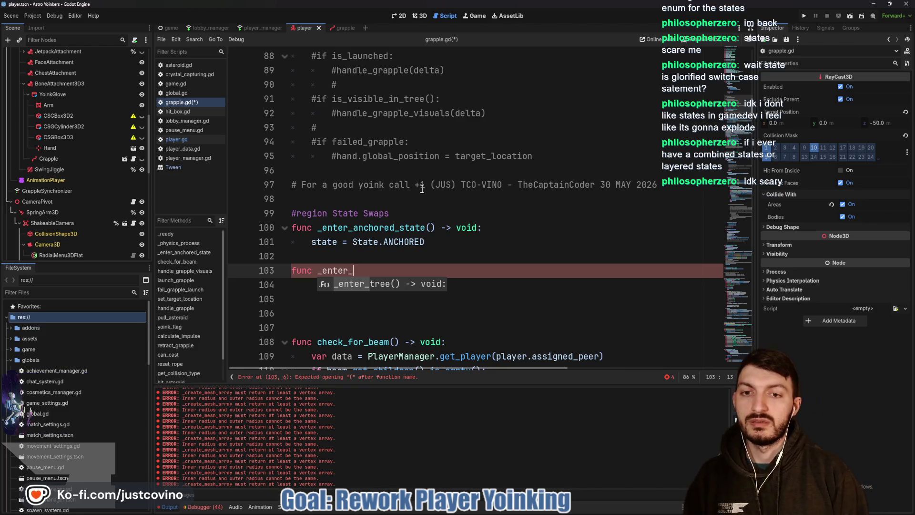
pyautogui.write('sw')
pyautogui.write('launched_state(')
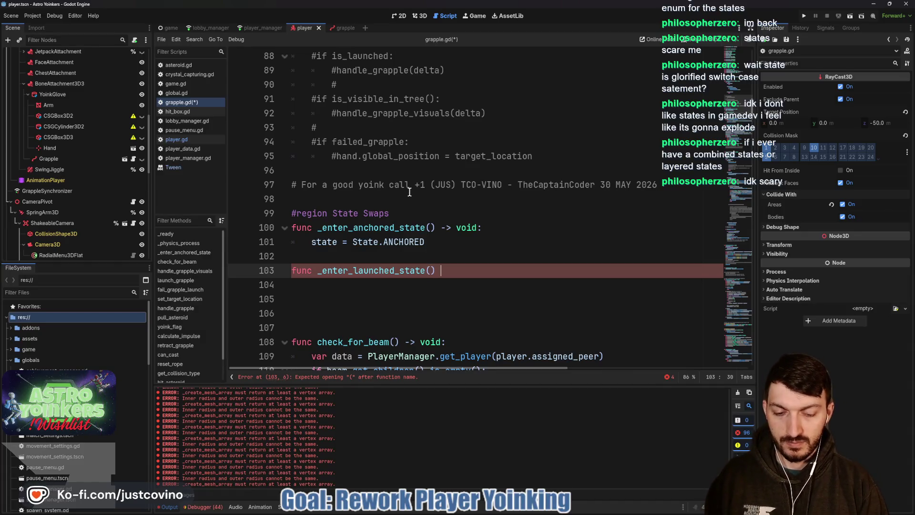
pyautogui.write(' void:')
pyautogui.press('Return')
pyautogui.write('state = S')
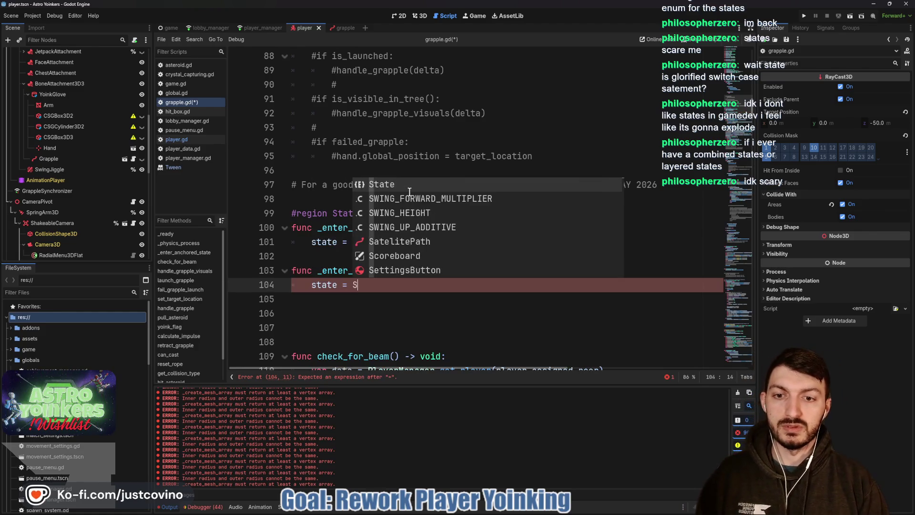
pyautogui.write('tate.LAUNCHING')
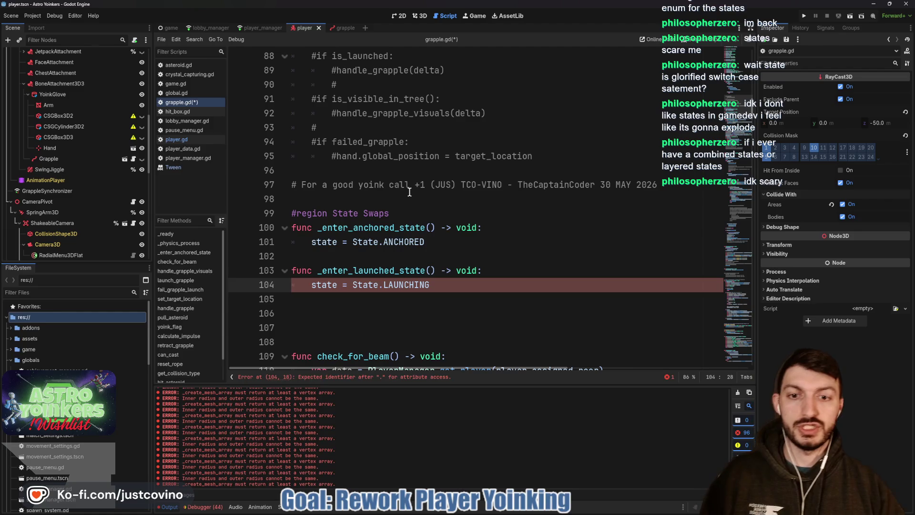
pyautogui.scroll(20, 410, 192)
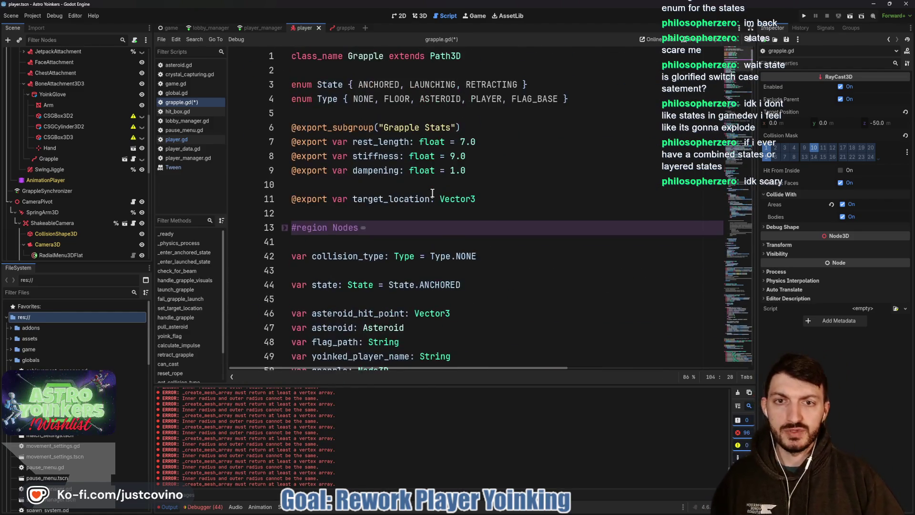
pyautogui.moveTo(426, 158)
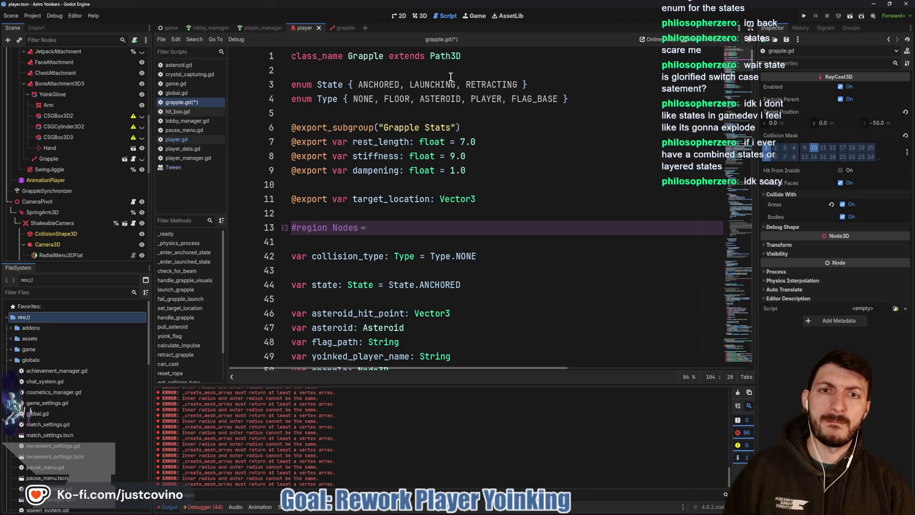
pyautogui.click(455, 85)
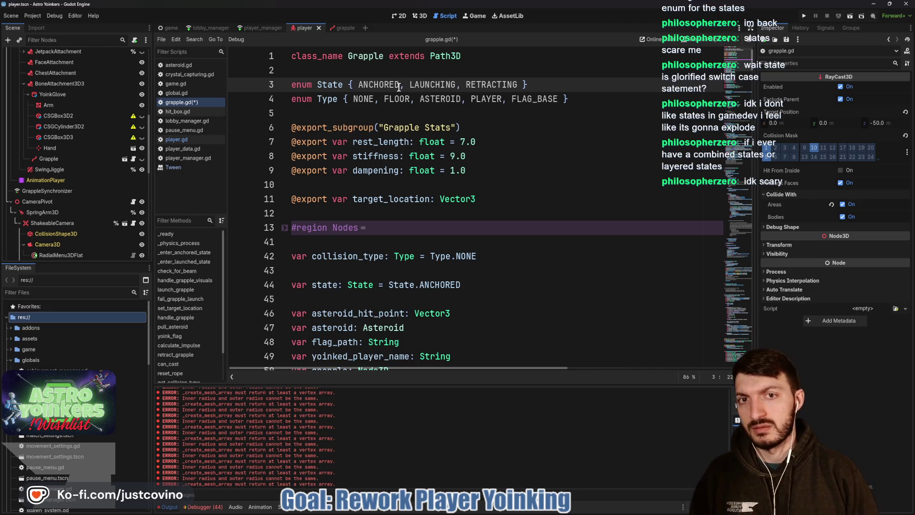
pyautogui.scroll(-15, 405, 104)
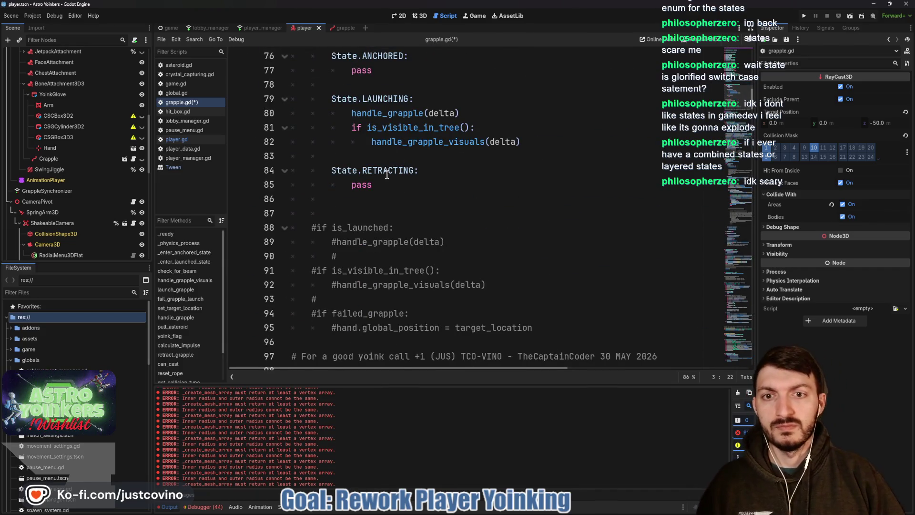
# Rename _enter_launched_state to _enter_launching_state
pyautogui.scroll(-5, 387, 184)
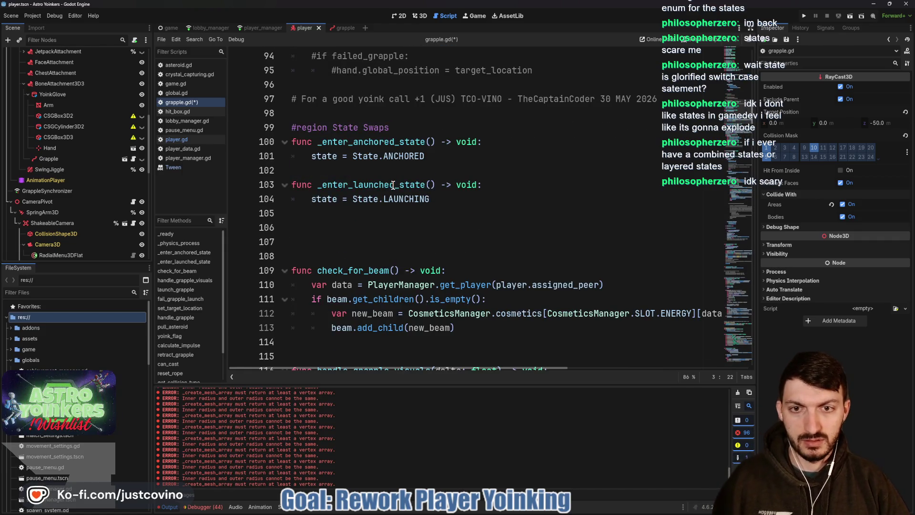
pyautogui.click(396, 186)
pyautogui.press('BackSpace')
pyautogui.press('BackSpace')
pyautogui.write('ing')
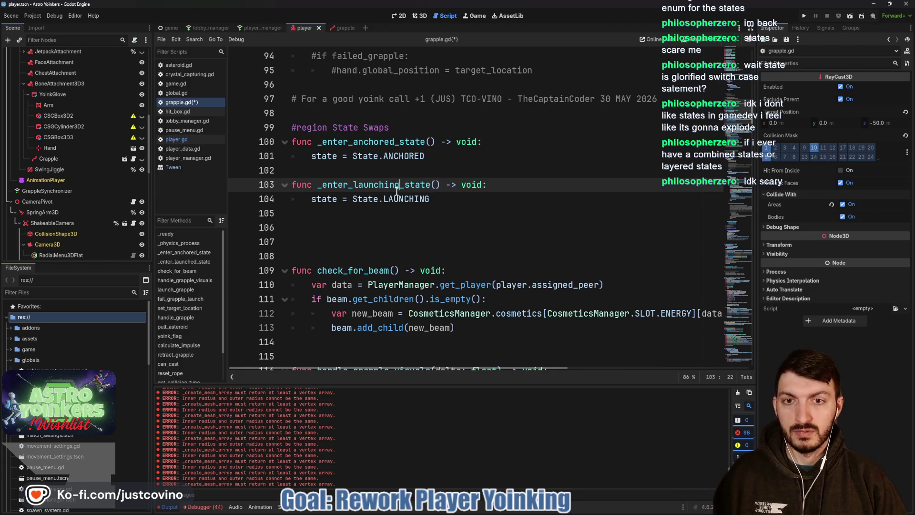
# Add an _enter_retracting_state() -> void helper that sets state = State.RETRACTING
pyautogui.click(418, 213)
pyautogui.press('Return')
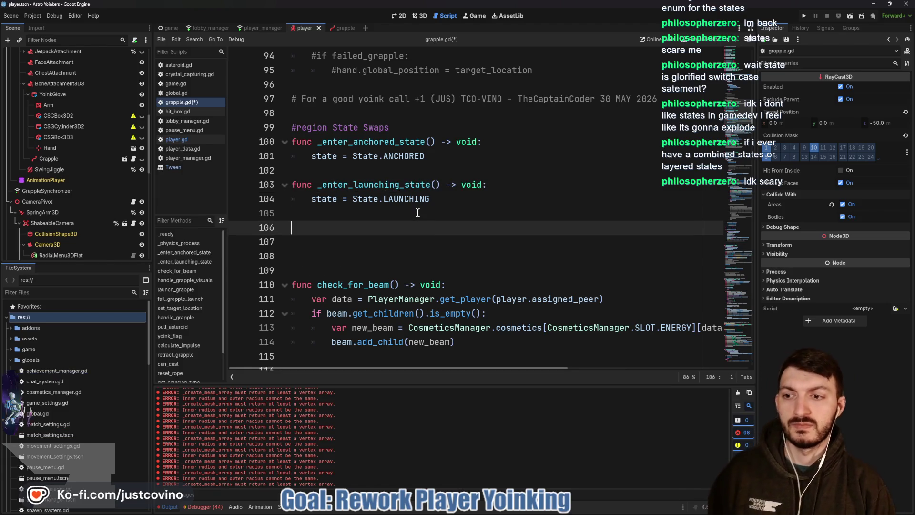
pyautogui.write('func _enter_re')
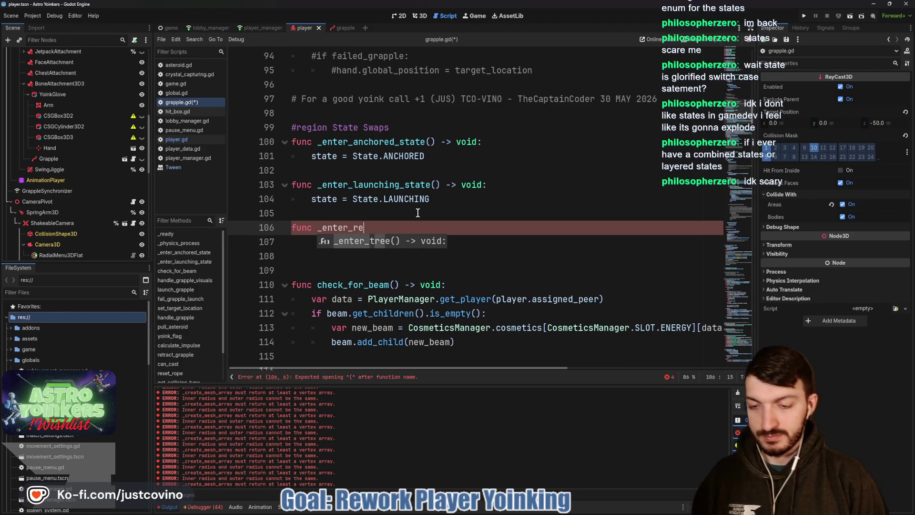
pyautogui.write('tracting_state() ->')
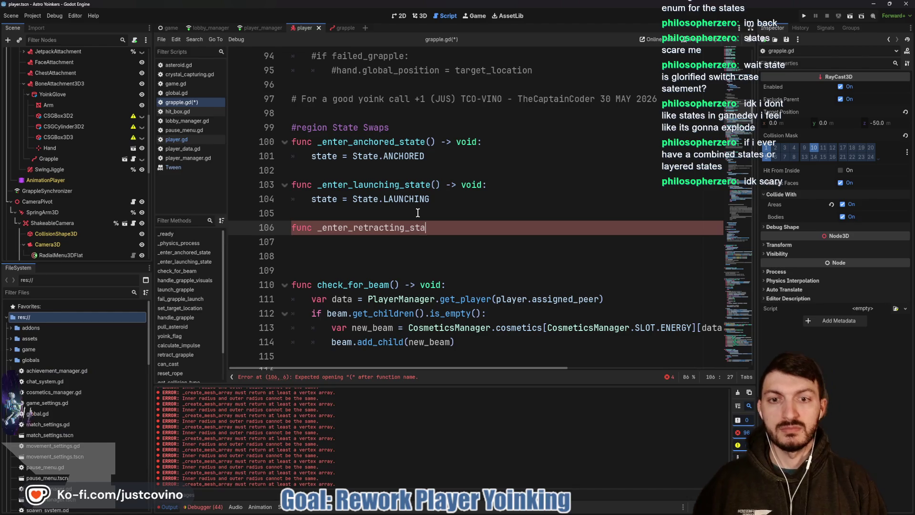
pyautogui.write(' void:"')
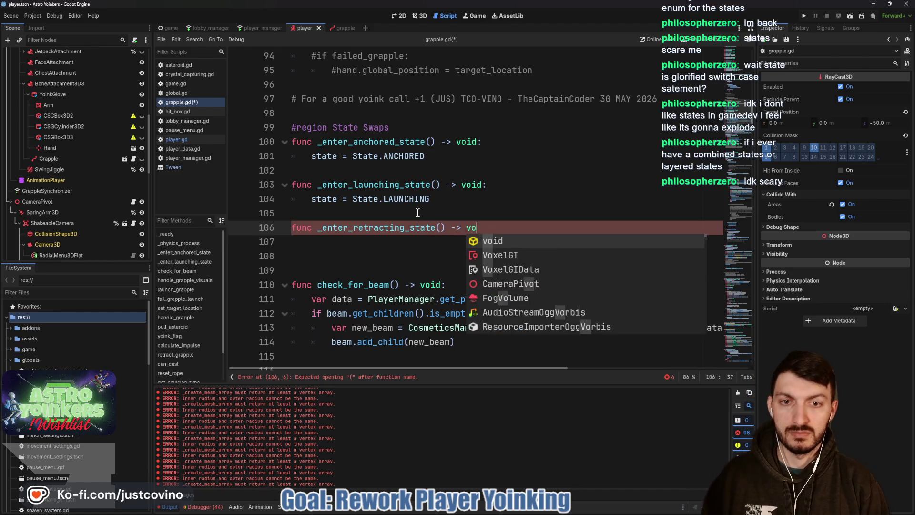
pyautogui.press('Return')
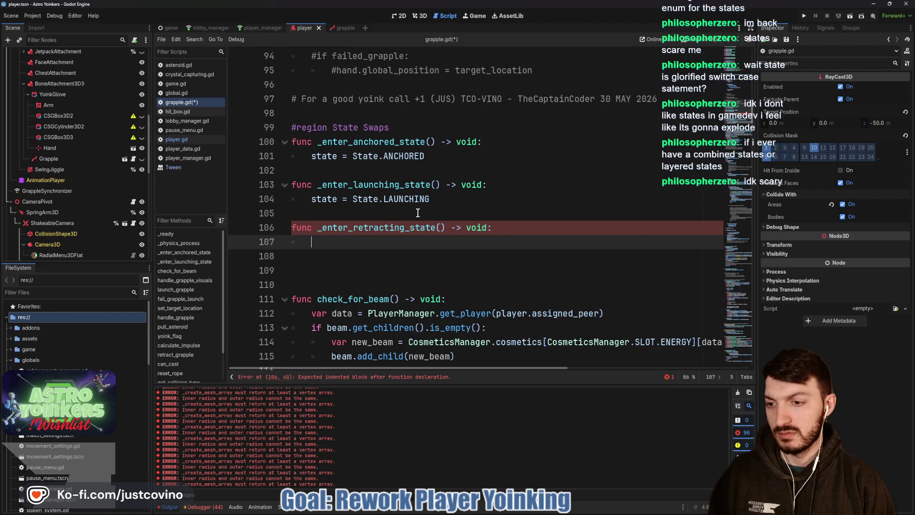
pyautogui.write('state = State')
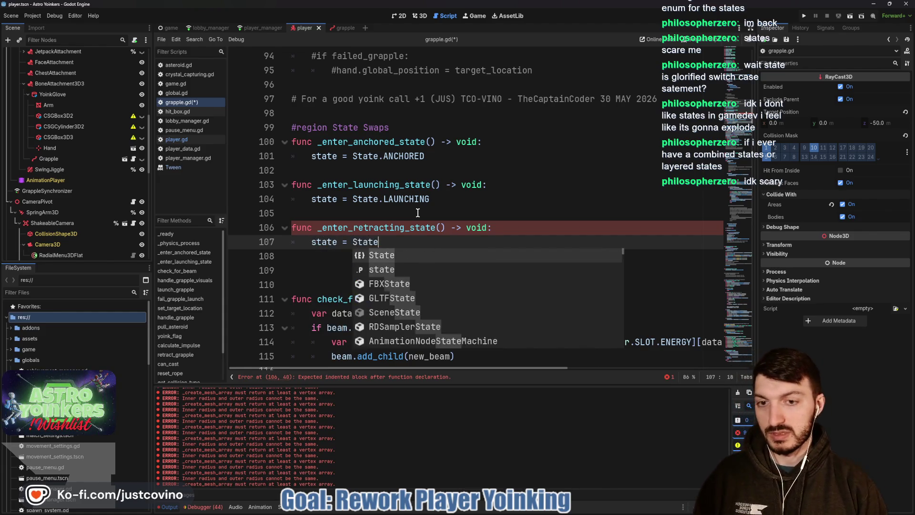
pyautogui.write('.r')
pyautogui.press('Return')
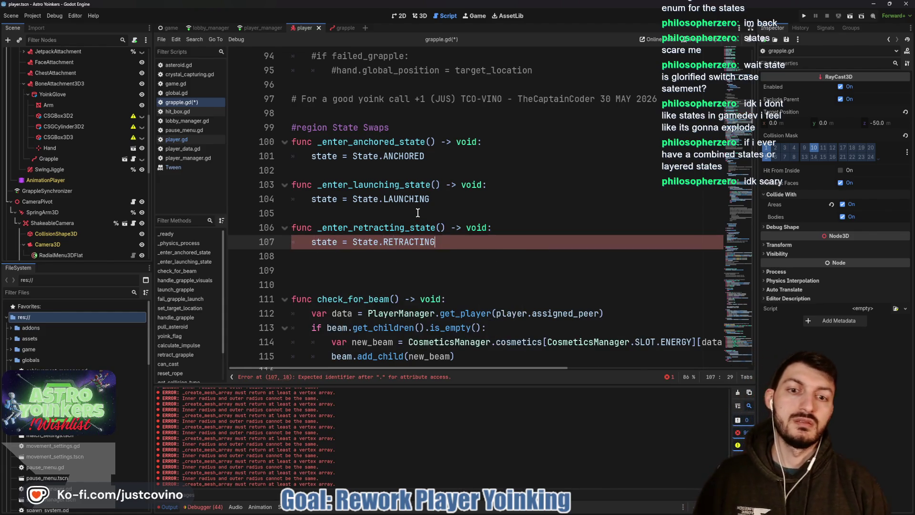
# Close the State Swaps region with #endregion and save the script
pyautogui.hotkey('ctrl', 's')
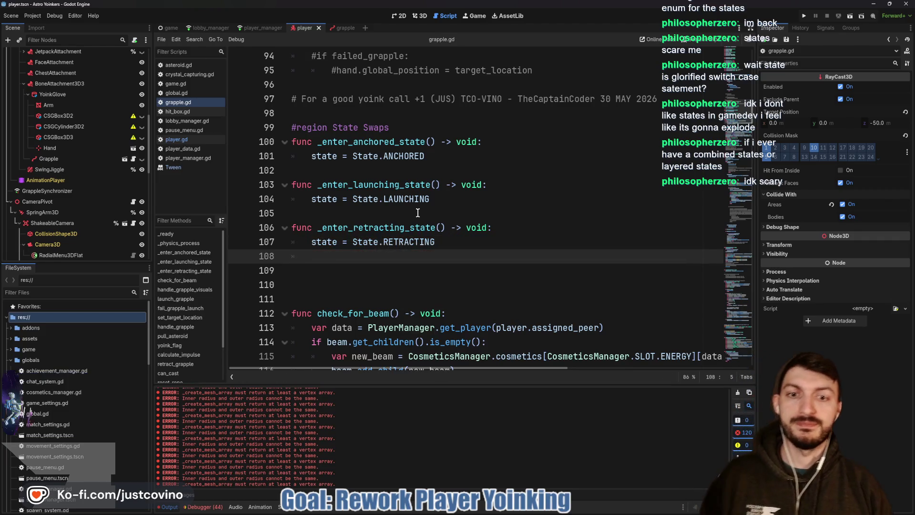
pyautogui.press('Return')
pyautogui.press('Return')
pyautogui.write('#endre')
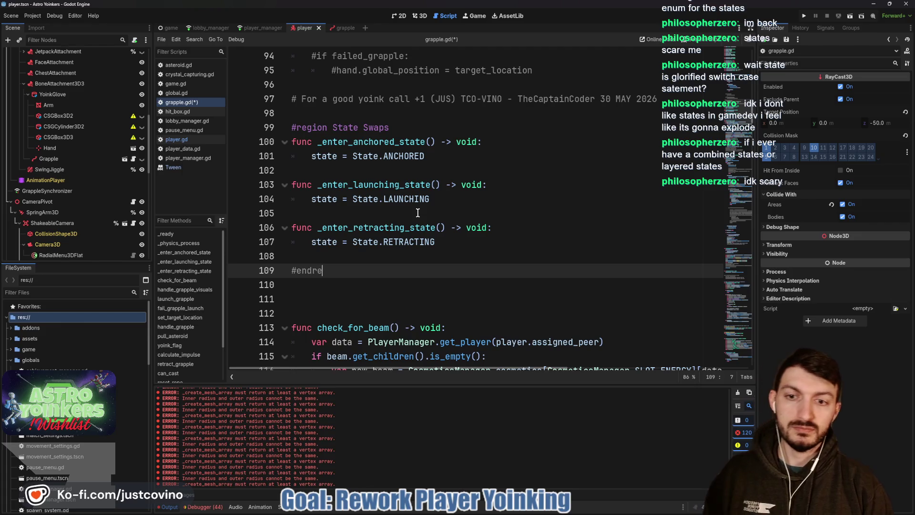
pyautogui.write('gion')
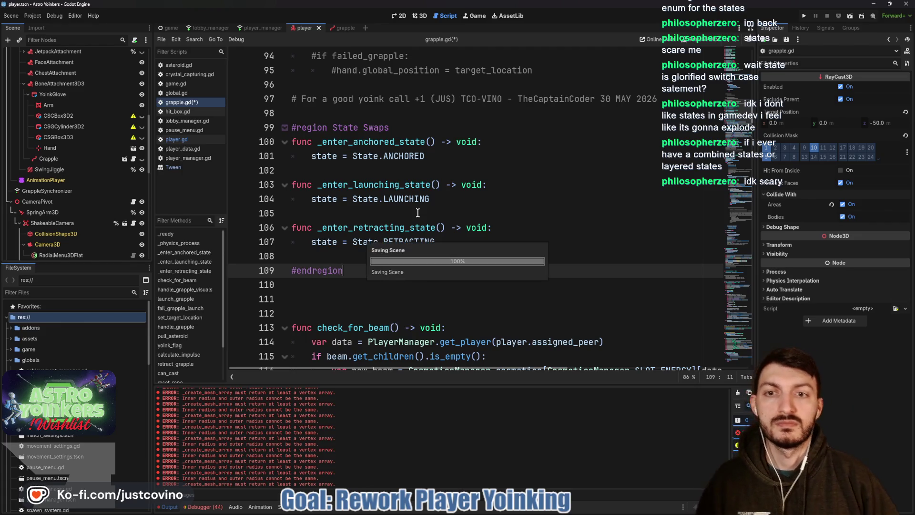
pyautogui.hotkey('ctrl', 's')
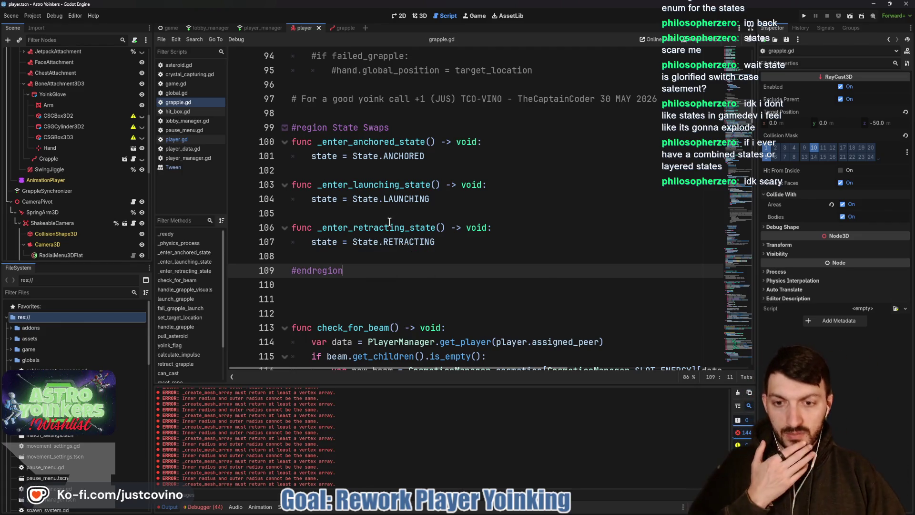
pyautogui.scroll(-2, 384, 227)
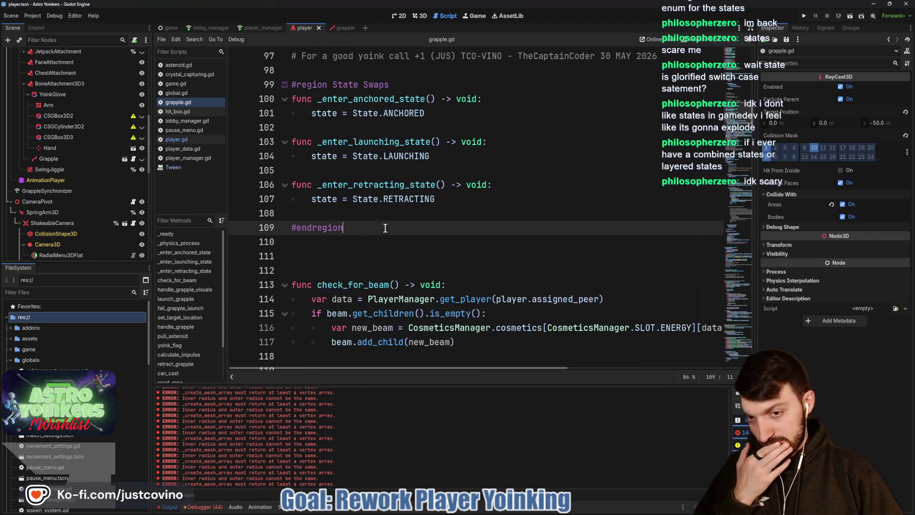
# Delete the commented-out launch code and #failed_grapple line from launch_grapple's NONE case
pyautogui.scroll(-4, 384, 226)
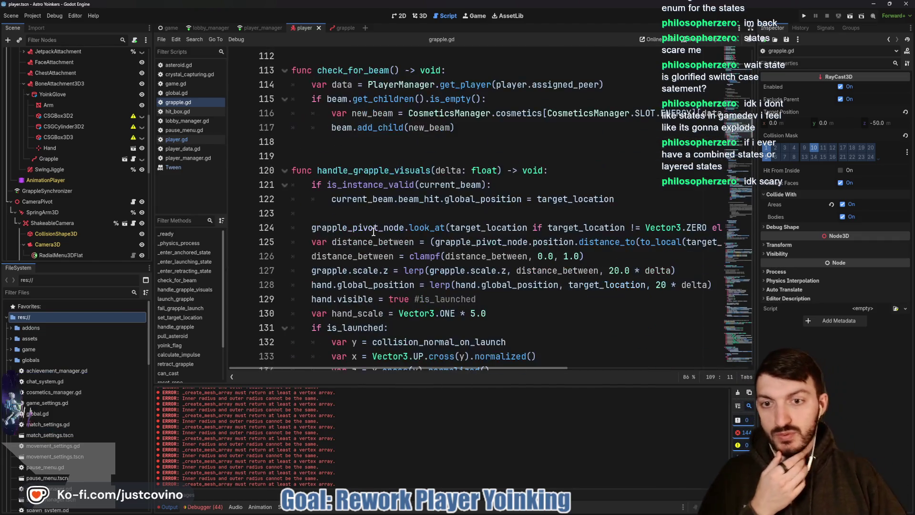
pyautogui.scroll(-8, 363, 228)
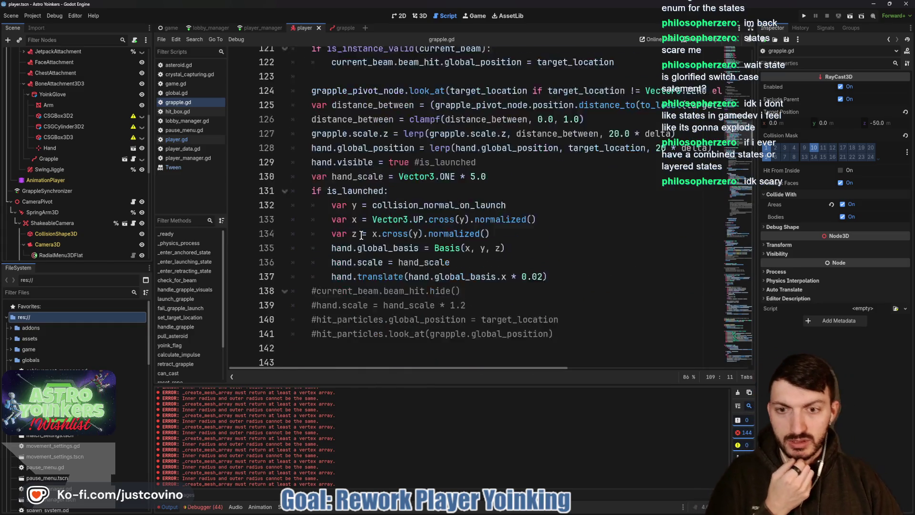
pyautogui.doubleClick(344, 231)
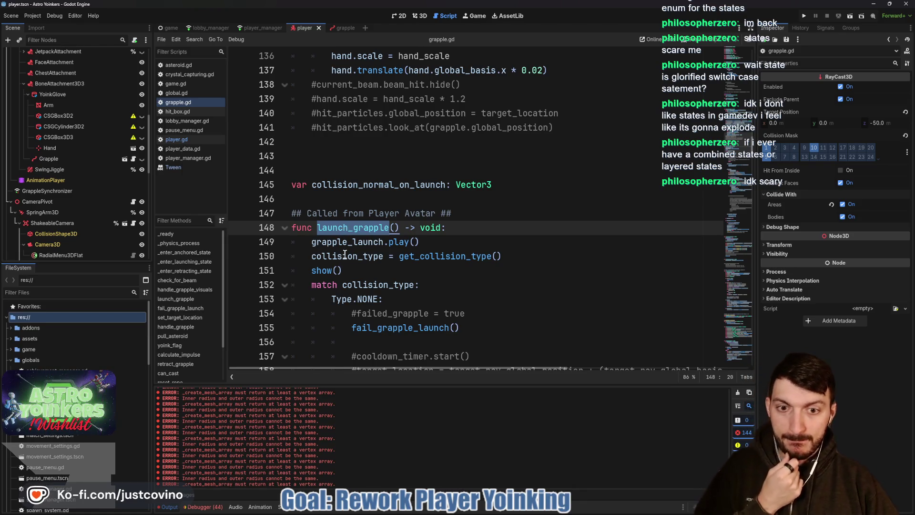
pyautogui.scroll(-3, 343, 255)
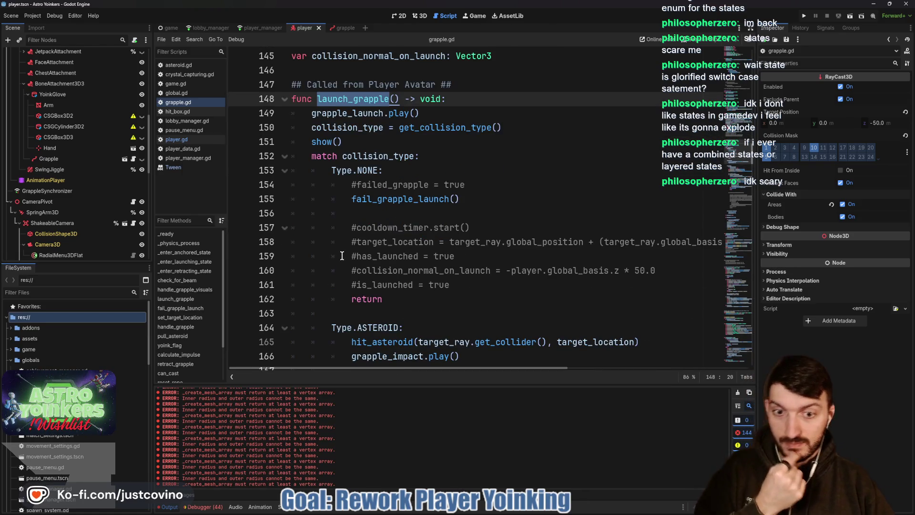
pyautogui.moveTo(469, 286)
pyautogui.mouseDown()
pyautogui.moveTo(406, 285)
pyautogui.moveTo(239, 228)
pyautogui.mouseUp()
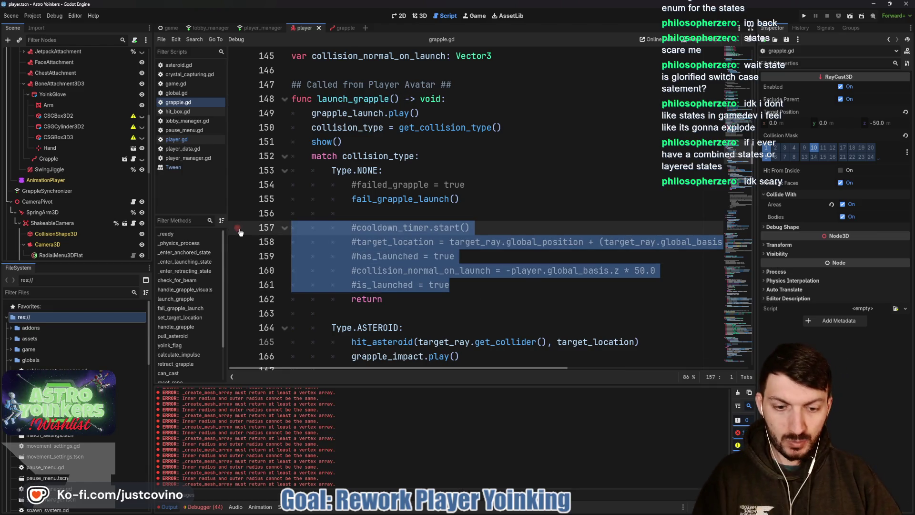
pyautogui.press('BackSpace')
pyautogui.press('BackSpace')
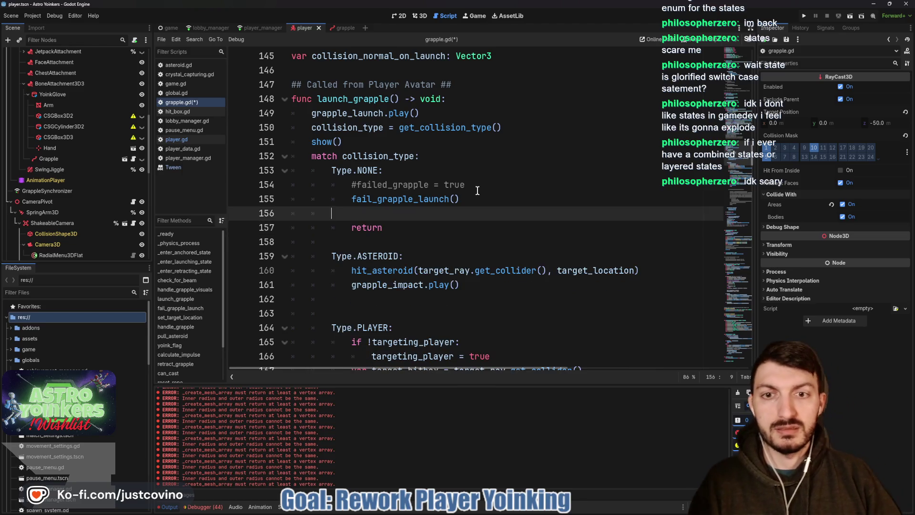
pyautogui.press('BackSpace')
pyautogui.tripleClick(429, 185)
pyautogui.press('BackSpace')
pyautogui.press('BackSpace')
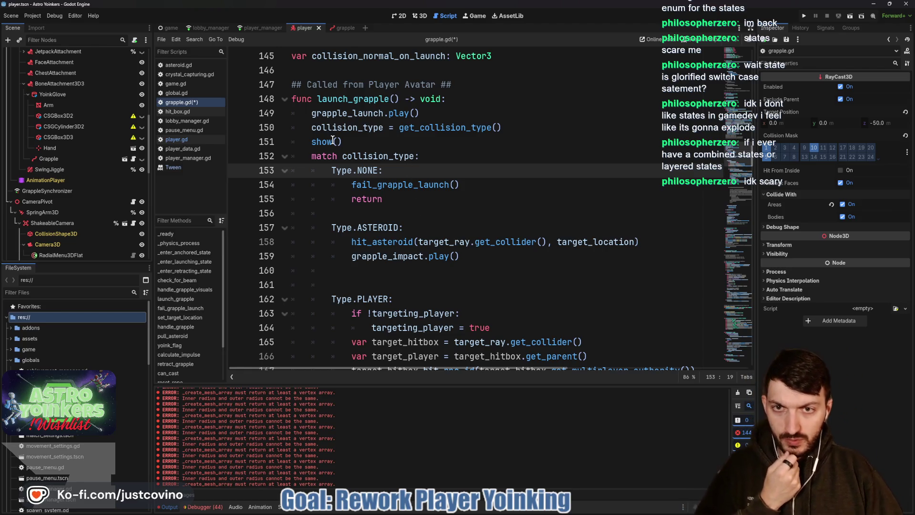
# Briefly comment out the show() call in launch_grapple, then restore it
pyautogui.scroll(-5, 355, 218)
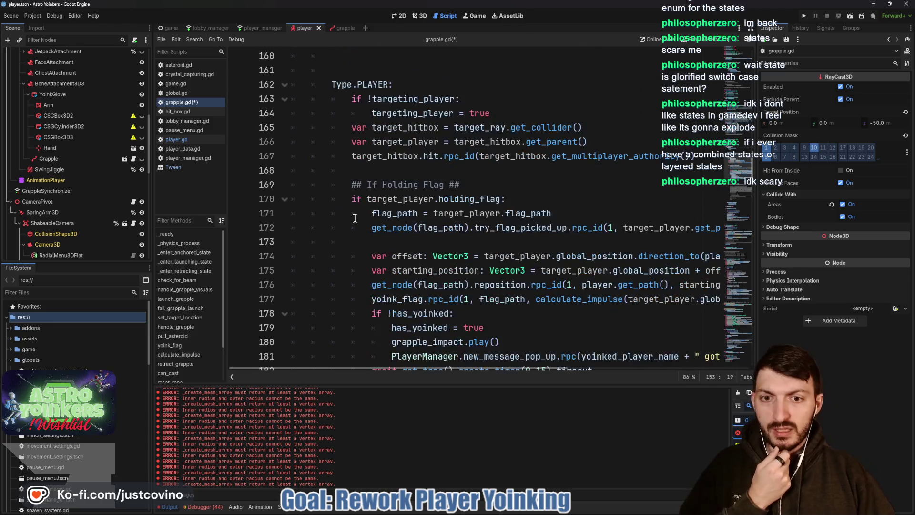
pyautogui.scroll(5, 356, 158)
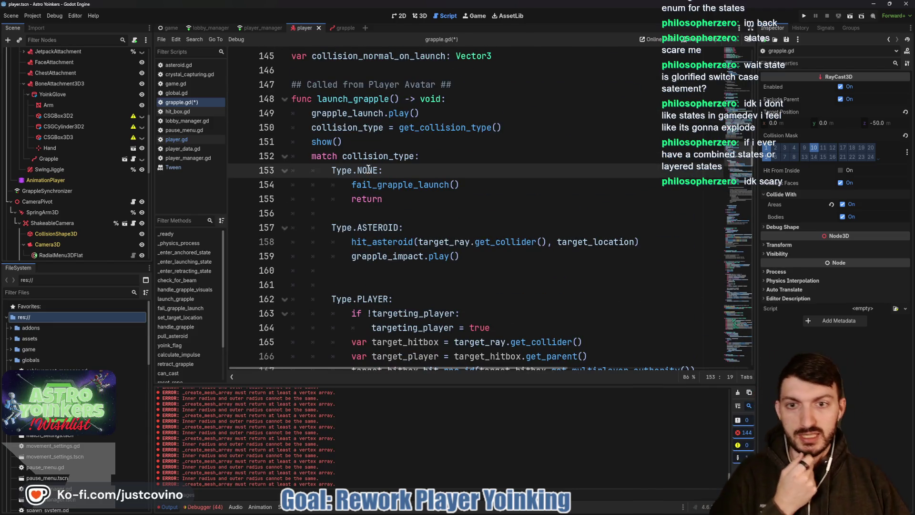
pyautogui.click(361, 135)
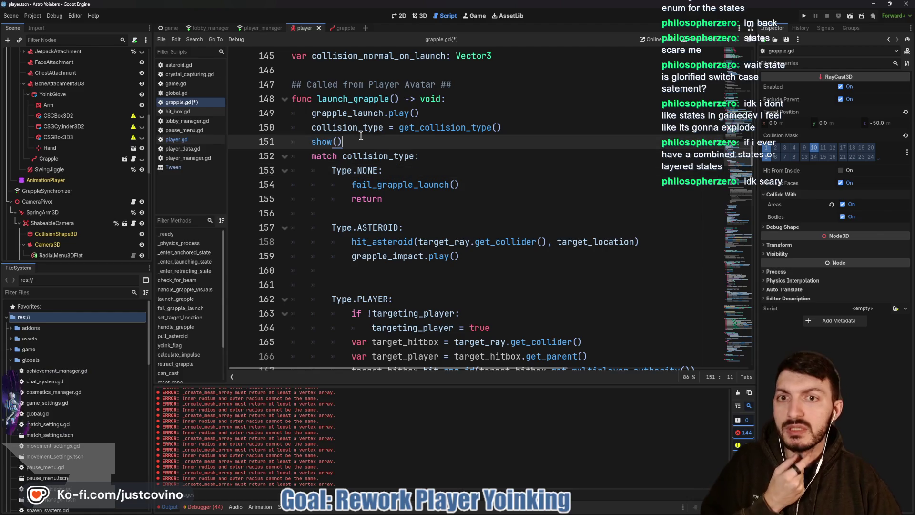
pyautogui.click(305, 143)
pyautogui.write('#')
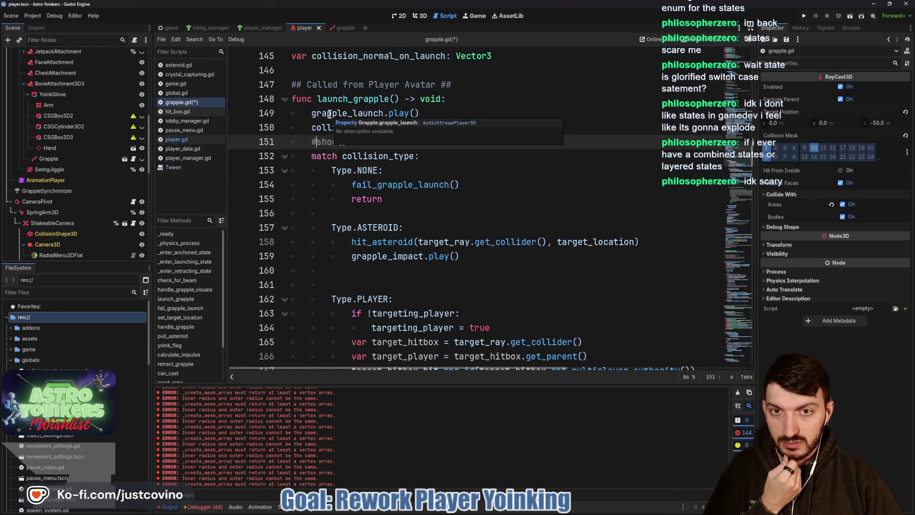
pyautogui.press('BackSpace')
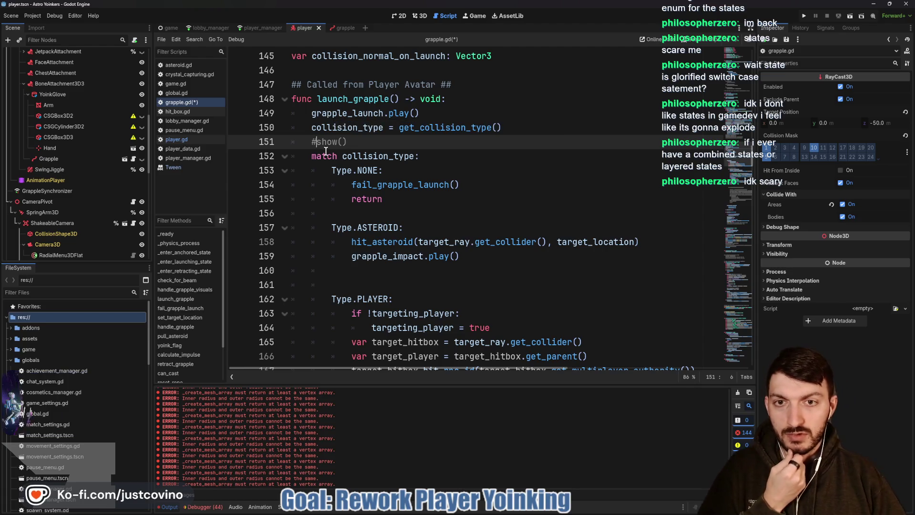
pyautogui.scroll(-3, 398, 144)
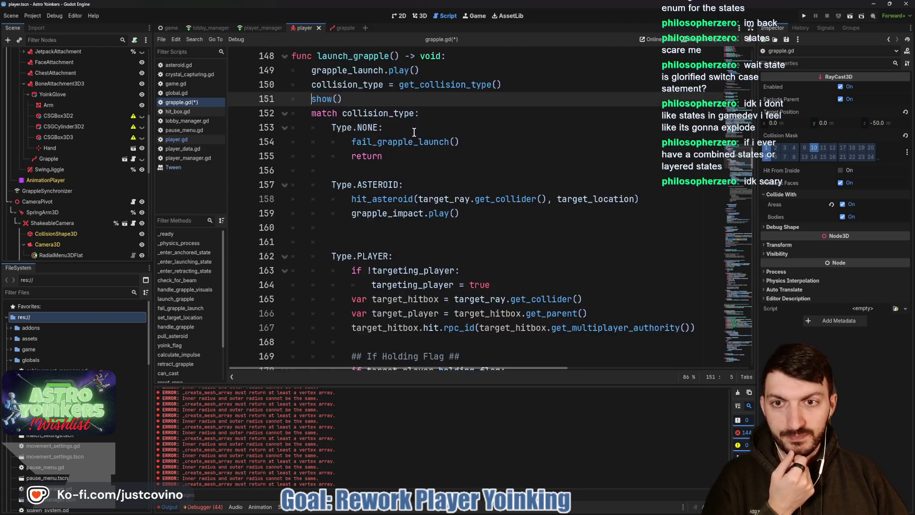
pyautogui.scroll(-1, 399, 138)
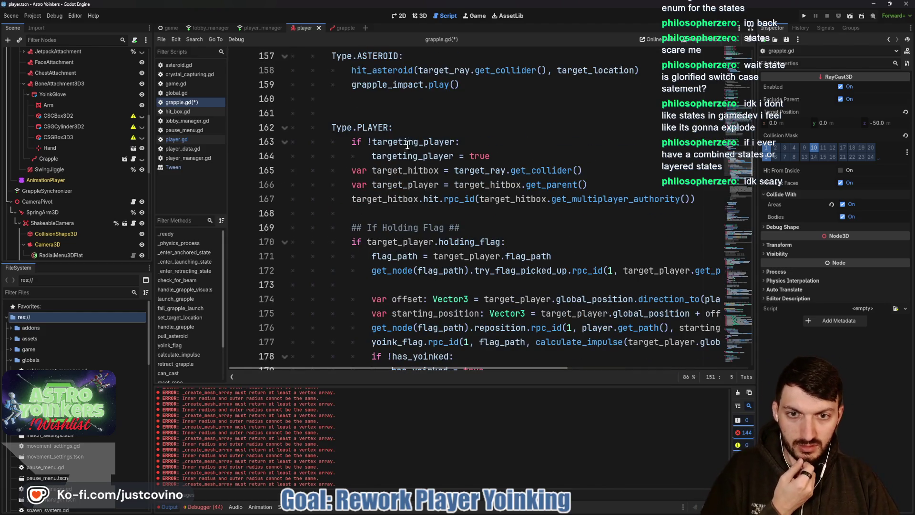
pyautogui.scroll(-2, 406, 146)
pyautogui.scroll(-1, 402, 147)
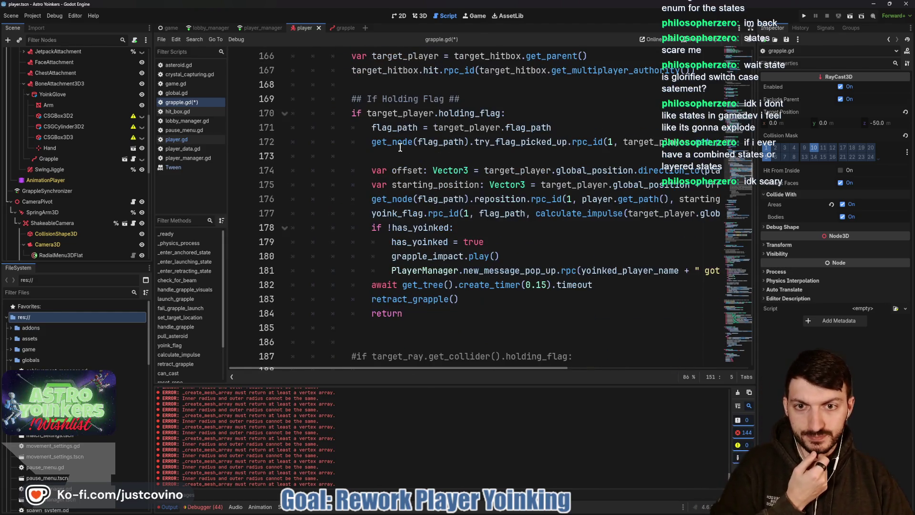
pyautogui.scroll(-2, 398, 149)
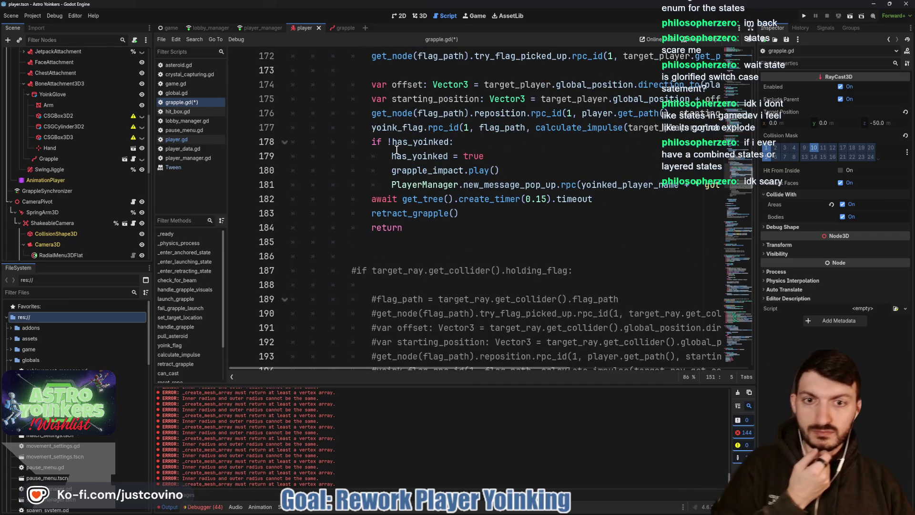
pyautogui.scroll(-7, 386, 155)
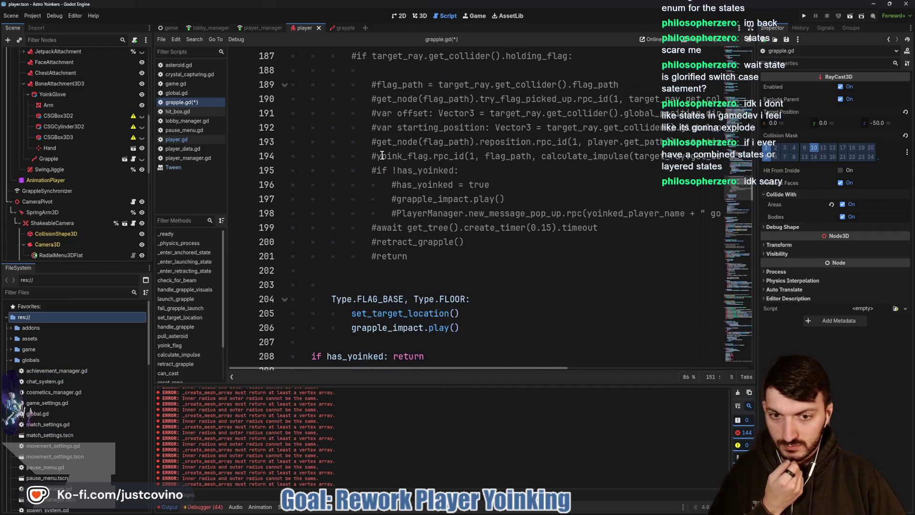
pyautogui.scroll(-2, 379, 157)
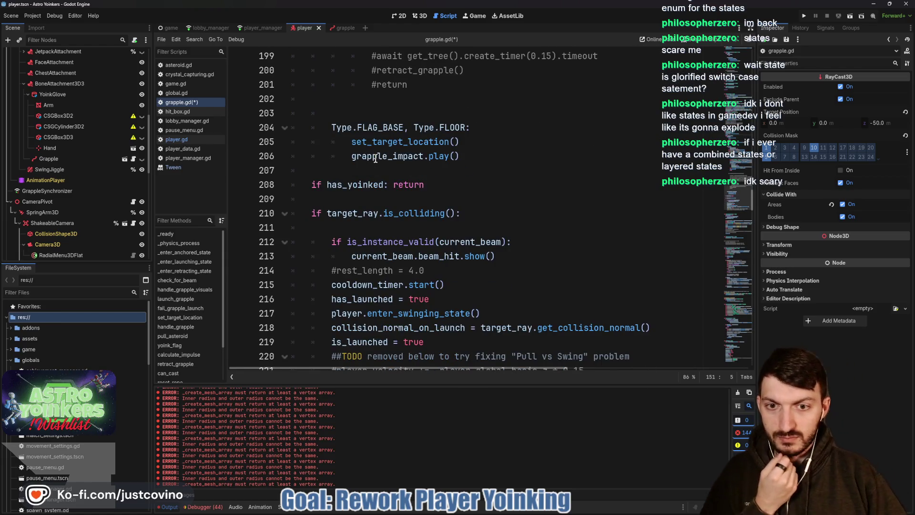
pyautogui.scroll(-1, 376, 158)
pyautogui.scroll(-1, 376, 158)
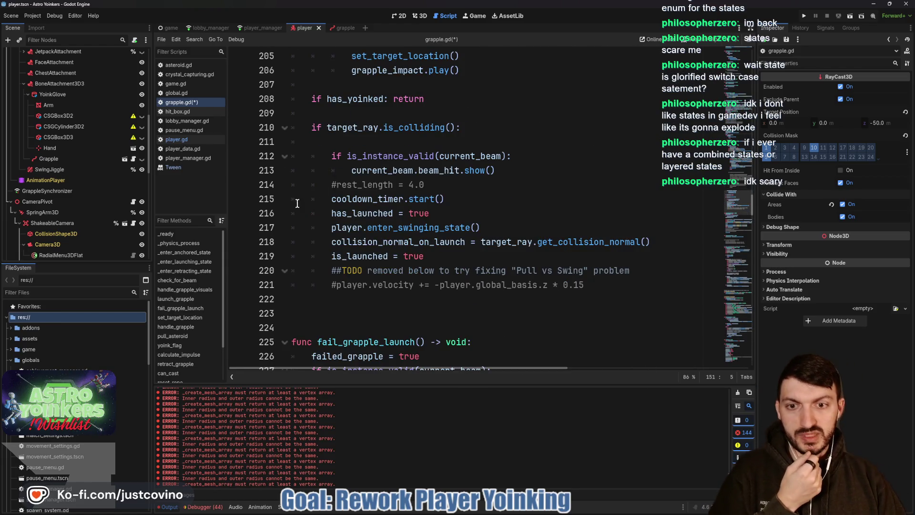
pyautogui.scroll(-1, 404, 233)
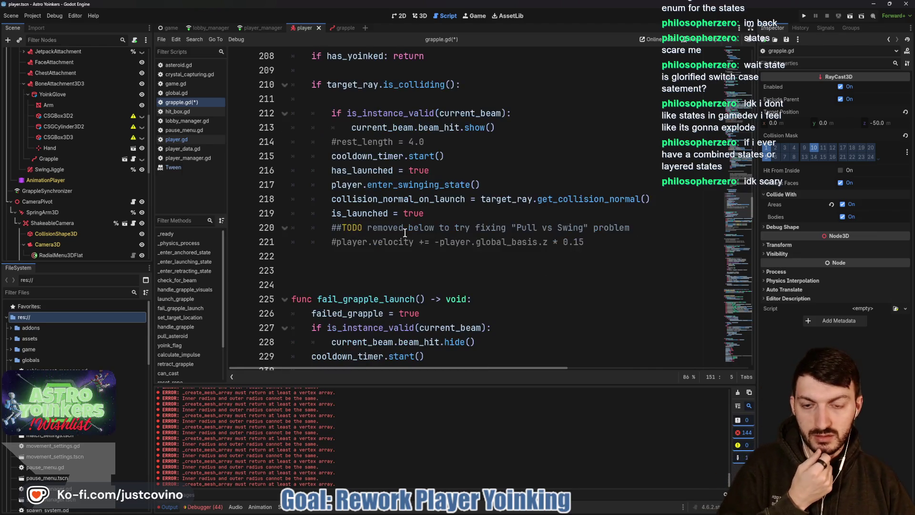
pyautogui.doubleClick(361, 214)
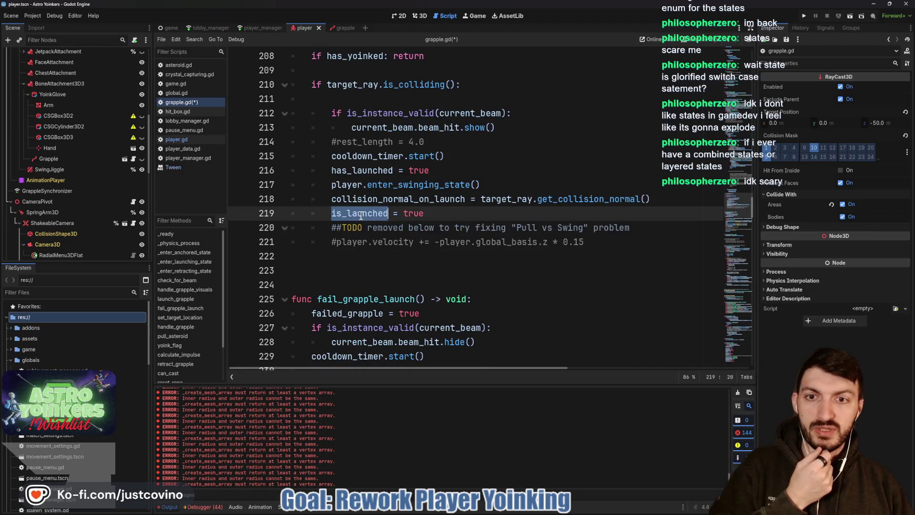
pyautogui.doubleClick(358, 171)
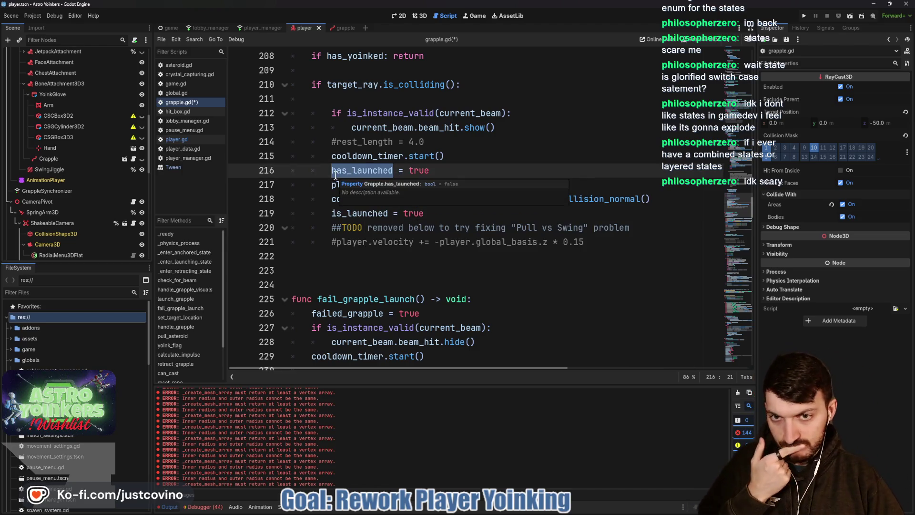
pyautogui.scroll(5, 329, 205)
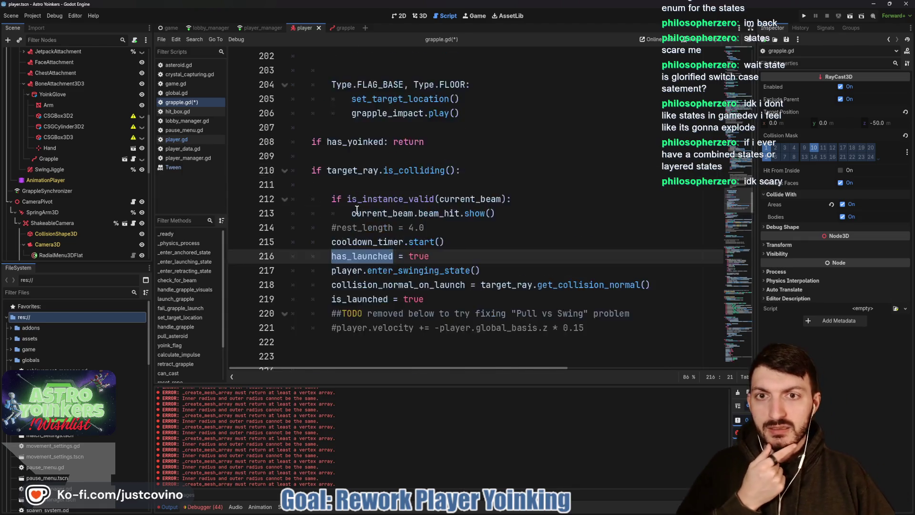
pyautogui.scroll(-1, 351, 210)
pyautogui.scroll(-2, 351, 210)
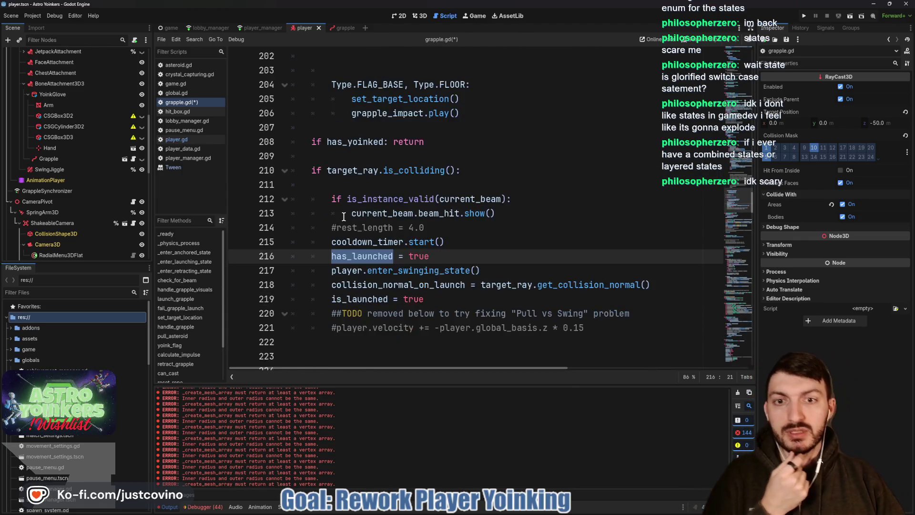
pyautogui.scroll(-1, 333, 257)
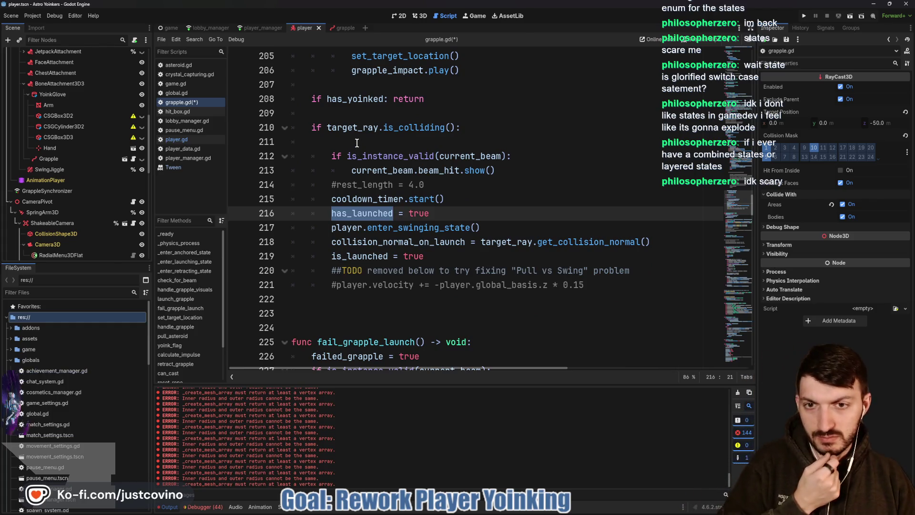
pyautogui.doubleClick(355, 256)
pyautogui.hotkey('ctrl', 'f')
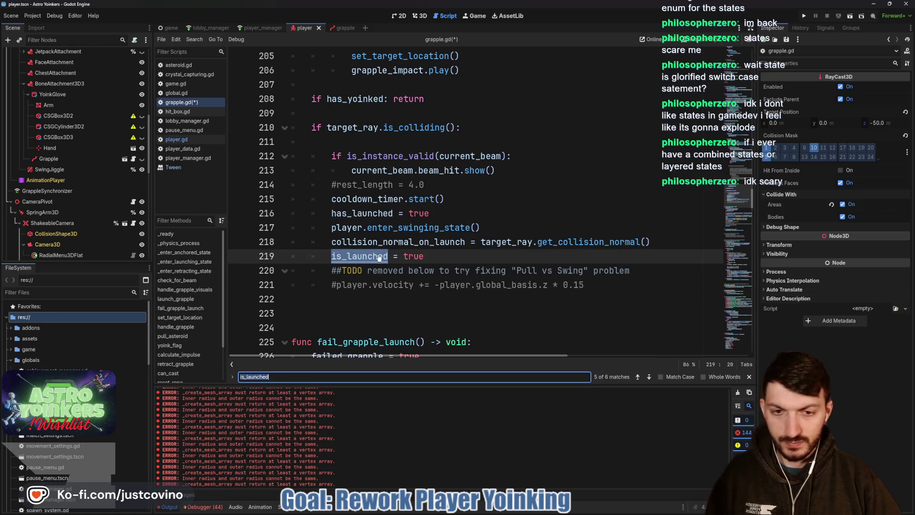
pyautogui.click(649, 377)
pyautogui.click(650, 377)
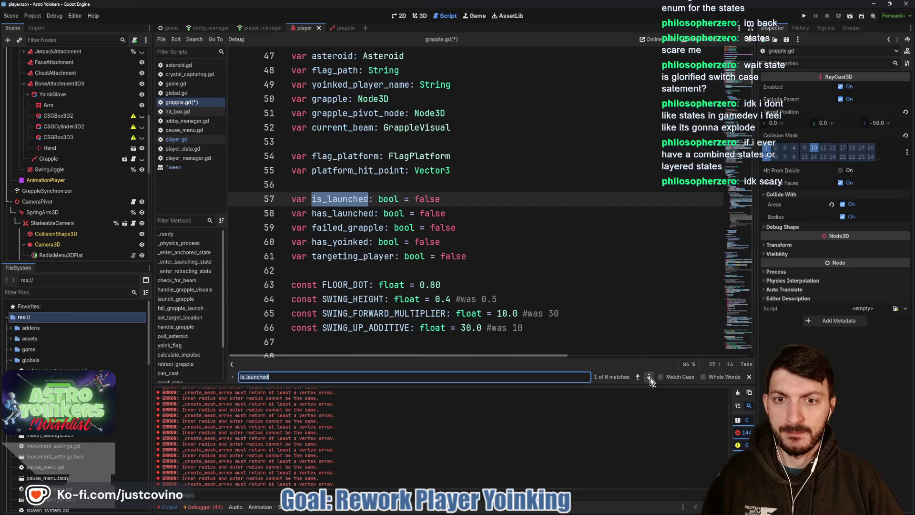
pyautogui.click(650, 377)
pyautogui.click(649, 377)
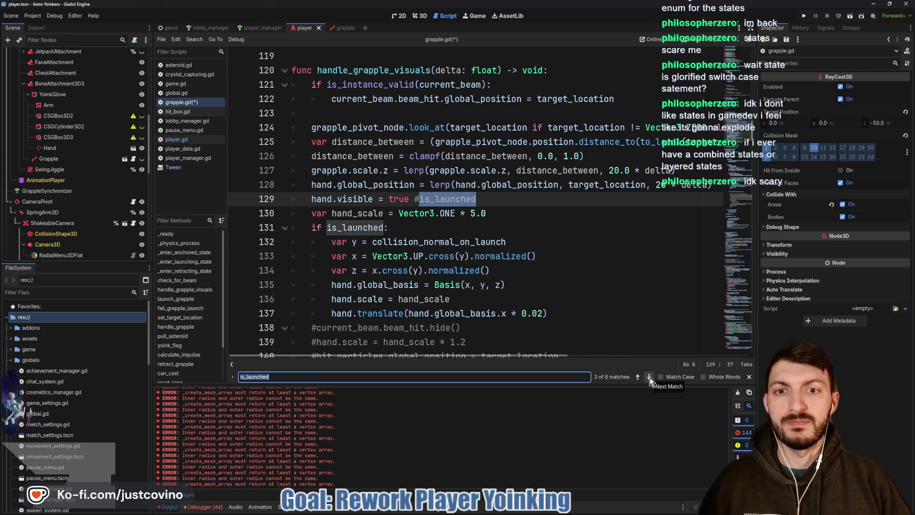
pyautogui.click(650, 377)
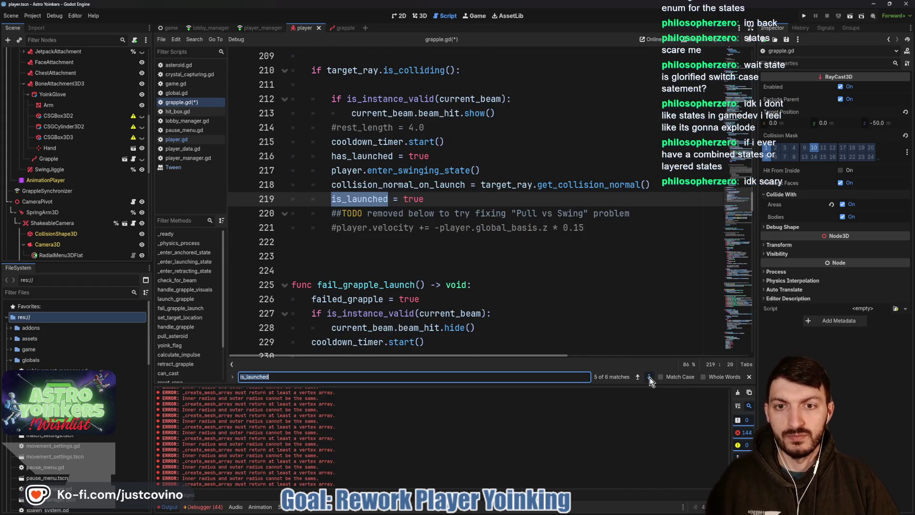
pyautogui.click(649, 376)
pyautogui.click(649, 377)
pyautogui.click(650, 377)
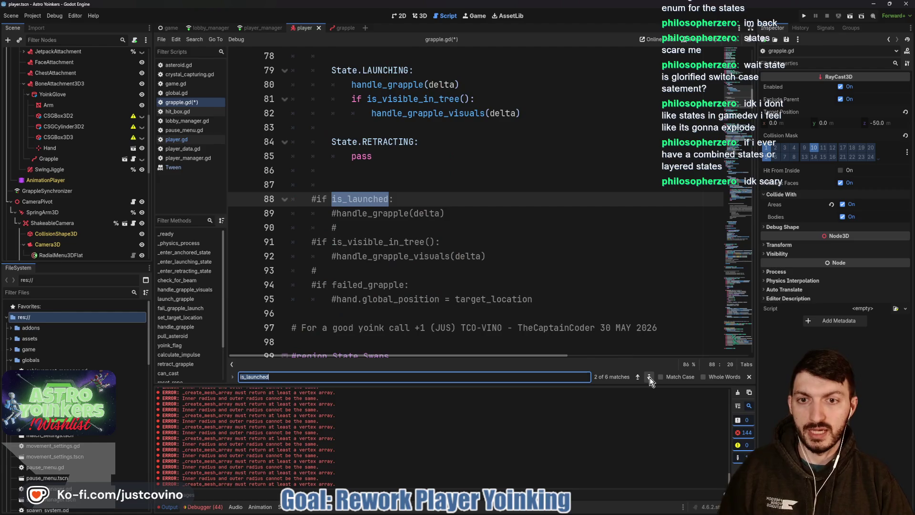
pyautogui.click(650, 378)
pyautogui.click(749, 377)
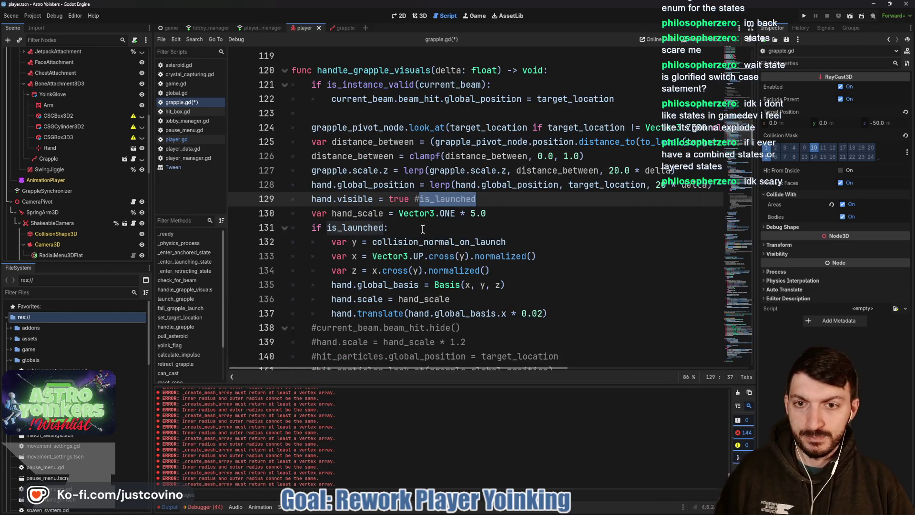
pyautogui.scroll(-10, 424, 267)
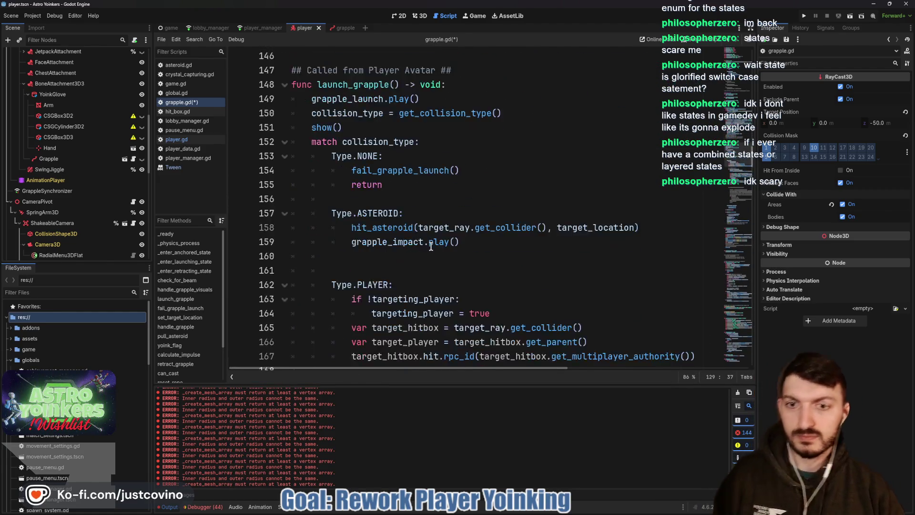
pyautogui.scroll(-16, 423, 243)
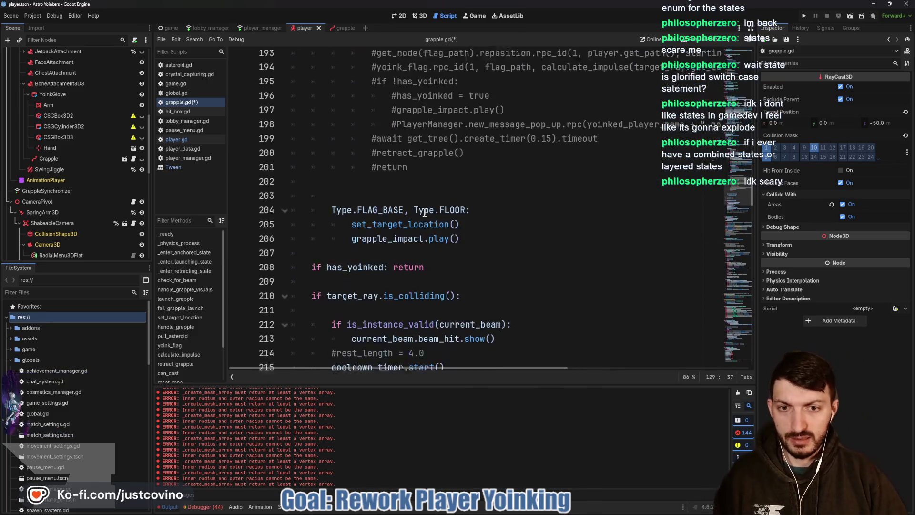
pyautogui.scroll(-1, 423, 219)
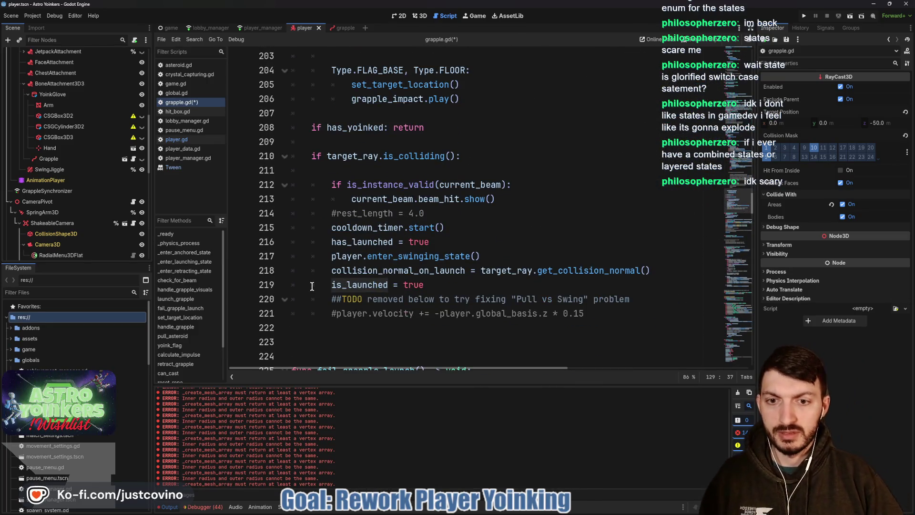
pyautogui.click(341, 243)
pyautogui.doubleClick(341, 243)
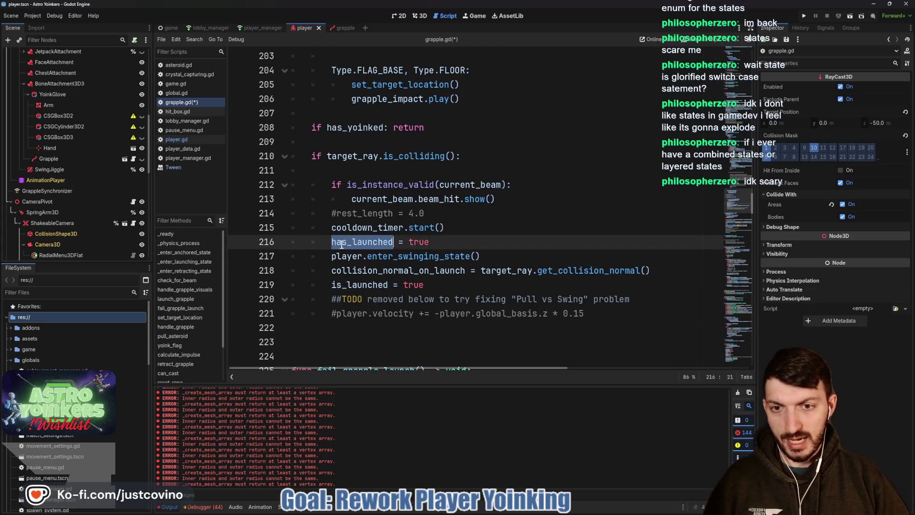
pyautogui.hotkey('ctrl', 'f')
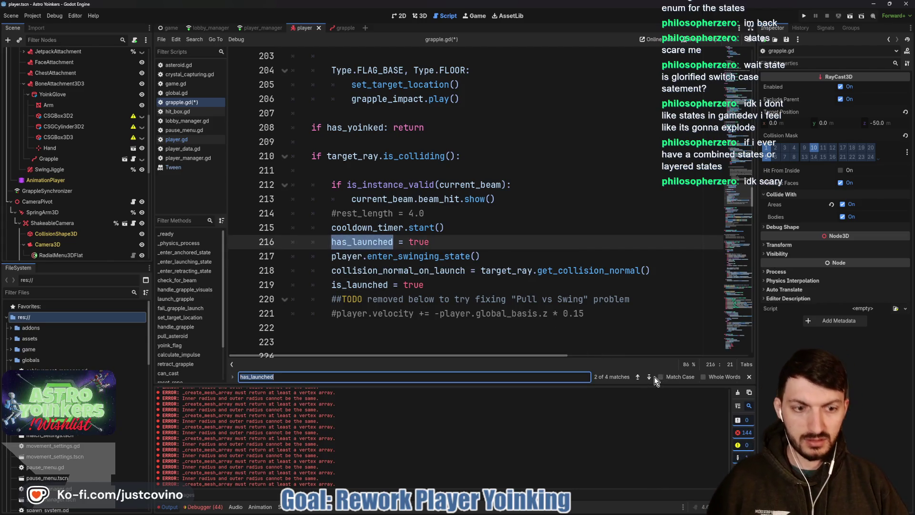
pyautogui.click(650, 377)
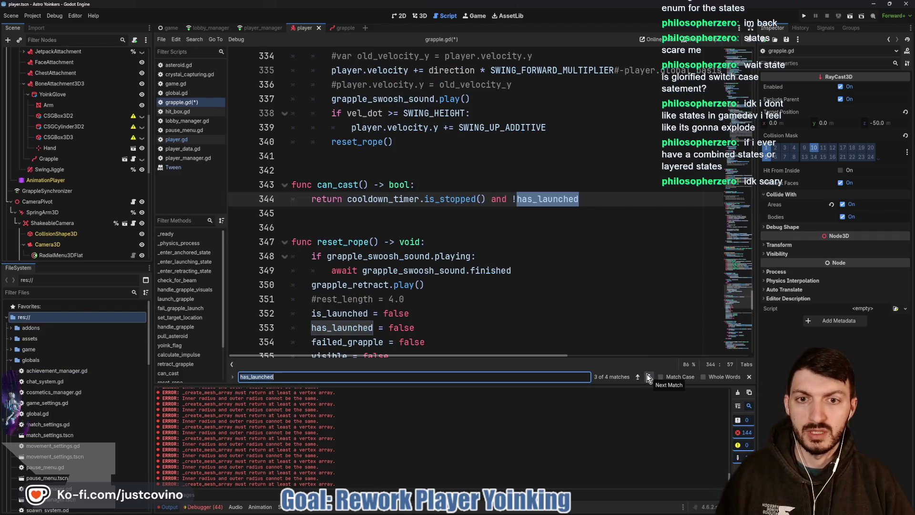
pyautogui.click(749, 377)
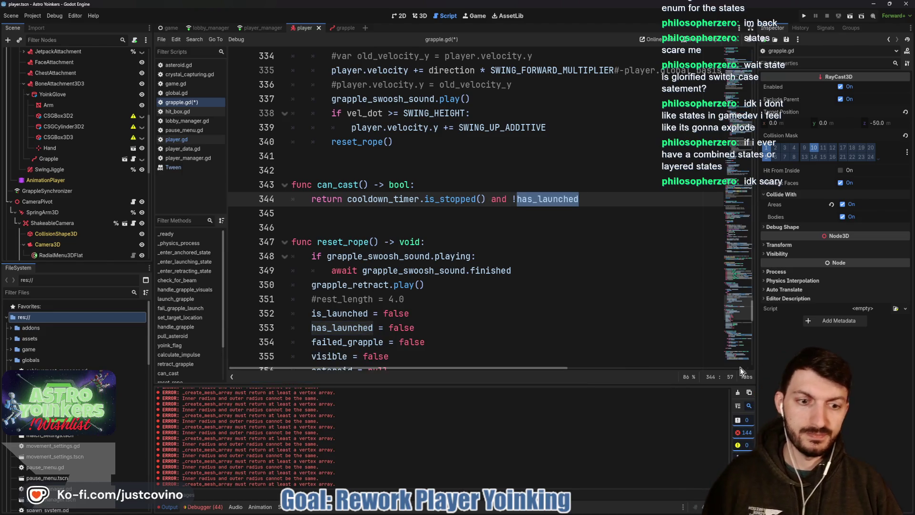
pyautogui.scroll(15, 431, 261)
pyautogui.scroll(15, 431, 261)
pyautogui.scroll(5, 429, 262)
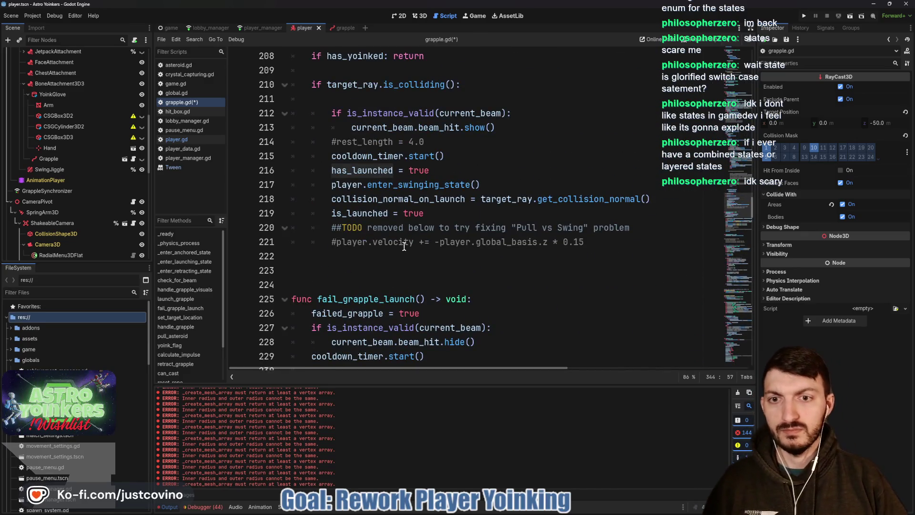
# Delete the TODO and old velocity lines, comment out is_launched = true, and save
pyautogui.click(443, 214)
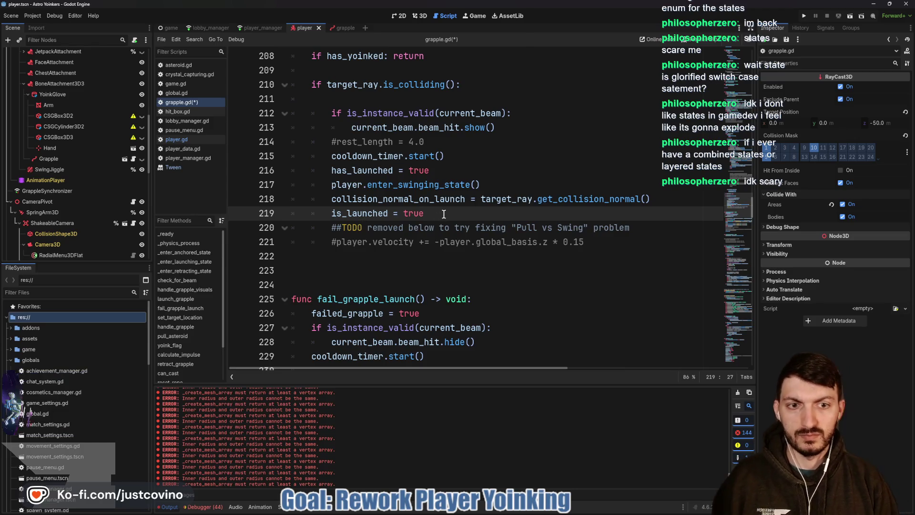
pyautogui.moveTo(601, 245)
pyautogui.mouseDown()
pyautogui.moveTo(301, 244)
pyautogui.moveTo(263, 230)
pyautogui.mouseUp()
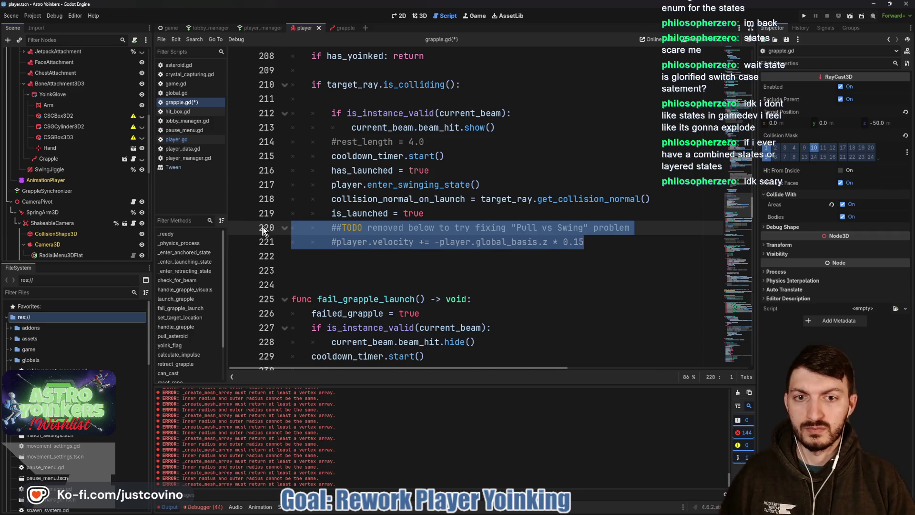
pyautogui.press('BackSpace')
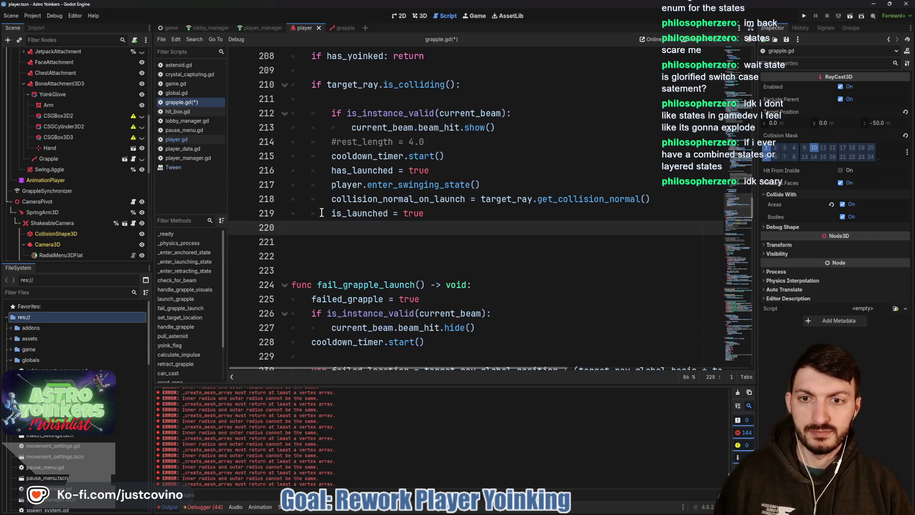
pyautogui.click(321, 213)
pyautogui.write('#')
pyautogui.click(351, 228)
pyautogui.hotkey('ctrl', 's')
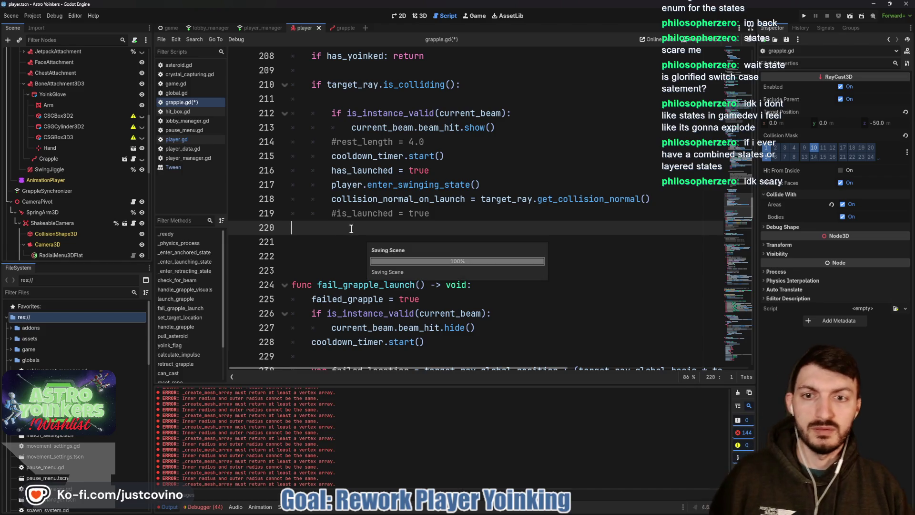
pyautogui.scroll(1, 451, 206)
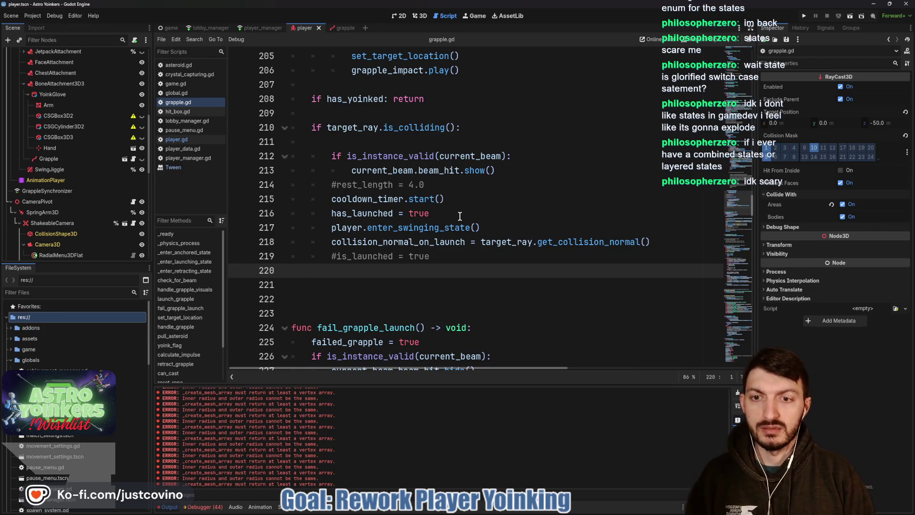
# Add an indented _enter_launching_state() call below the commented assignment and save grapple.gd
pyautogui.press('Return')
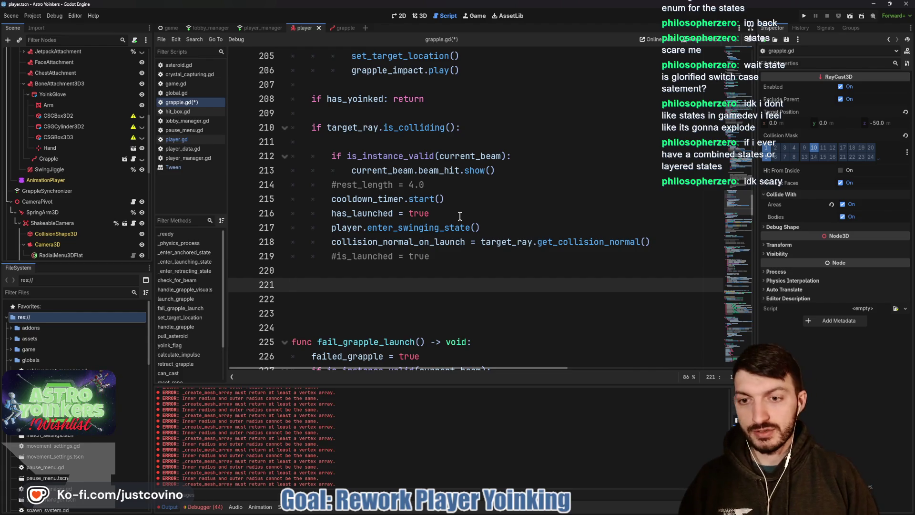
pyautogui.press('Up')
pyautogui.press('Tab')
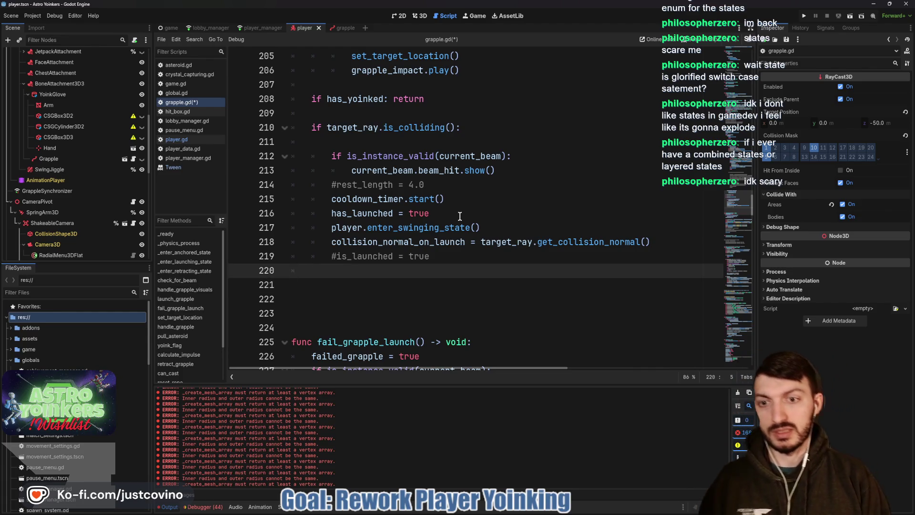
pyautogui.press('Return')
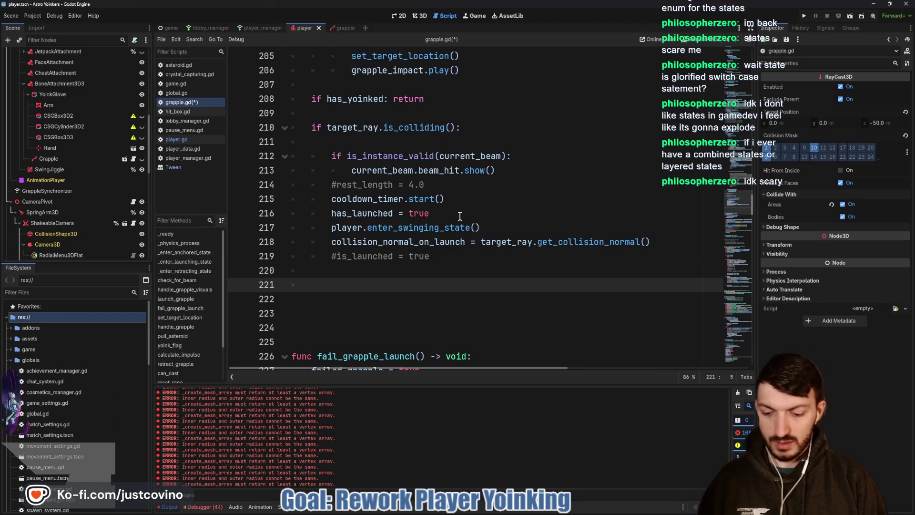
pyautogui.write('_enter')
pyautogui.press('Down')
pyautogui.press('Return')
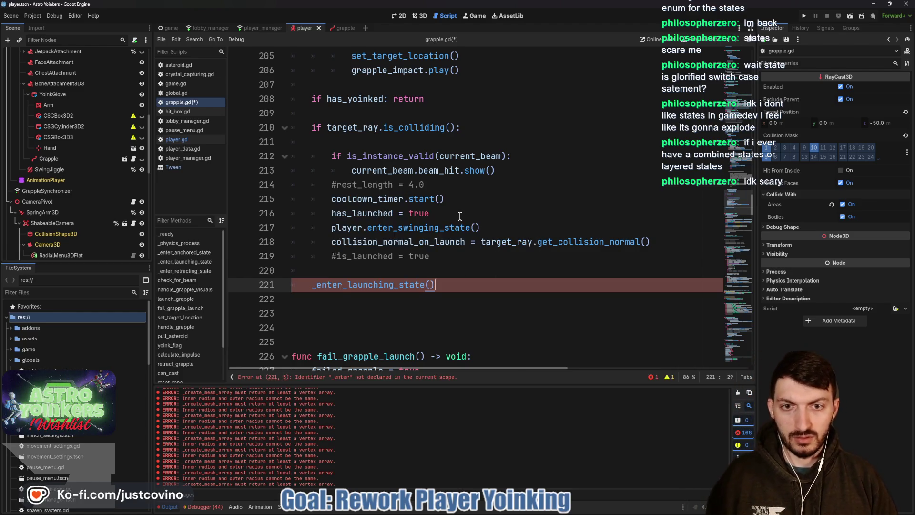
pyautogui.hotkey('ctrl', 's')
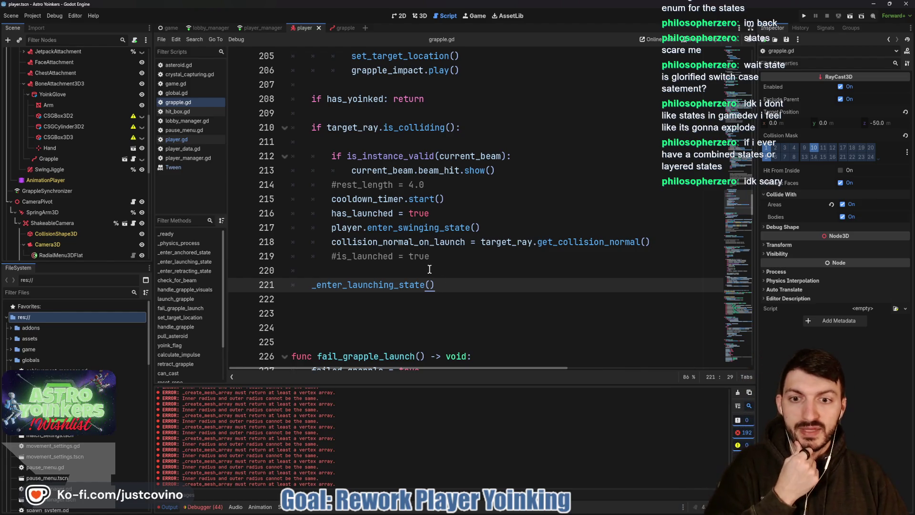
# Clear the error messages from the Output log
pyautogui.scroll(4, 430, 269)
pyautogui.scroll(20, 430, 269)
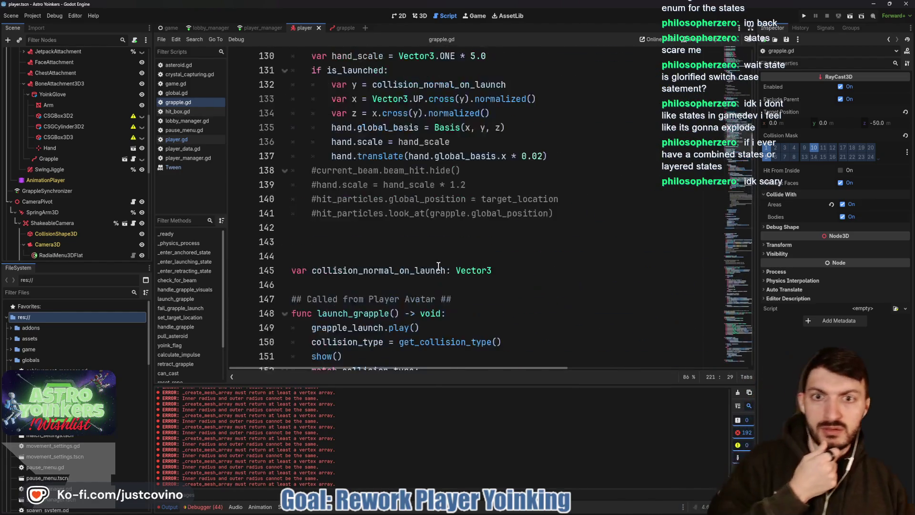
pyautogui.scroll(4, 440, 268)
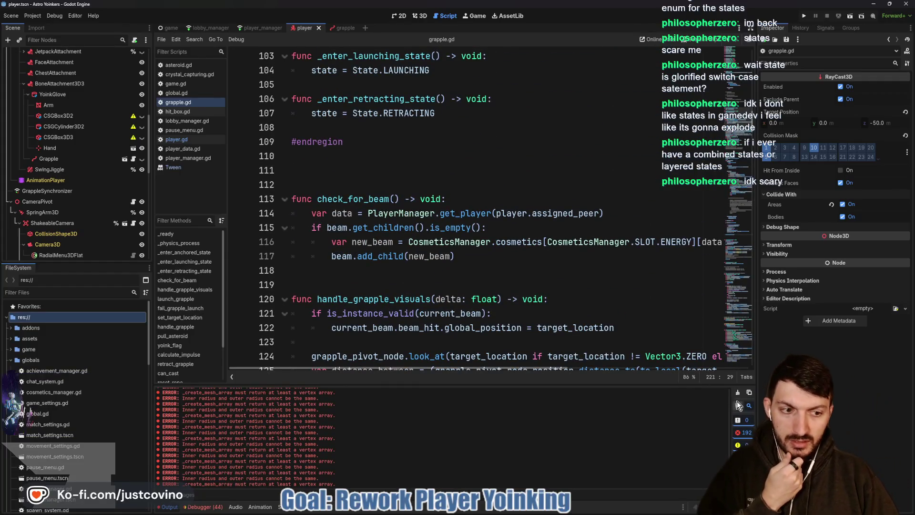
pyautogui.click(738, 397)
pyautogui.scroll(11, 433, 262)
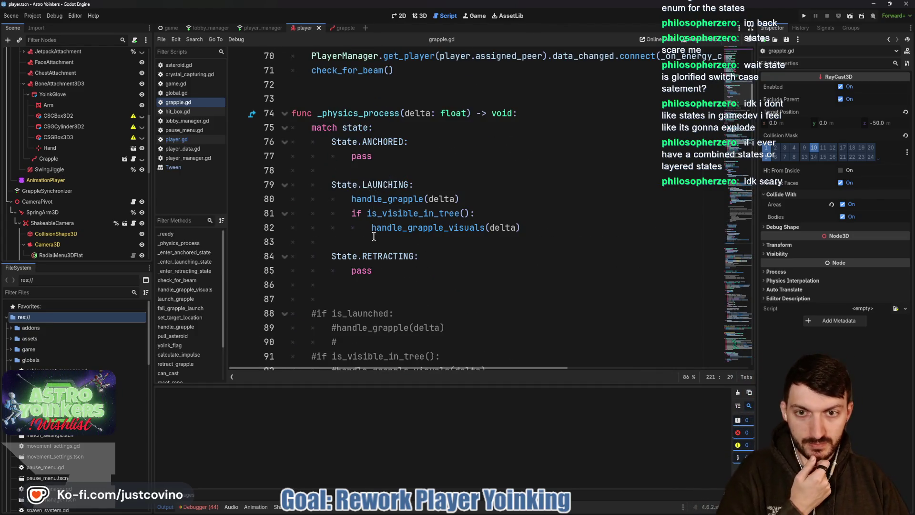
# Jump from the LAUNCHING branch's handle_grapple call to its definition and review it
pyautogui.doubleClick(390, 198)
pyautogui.moveTo(389, 198)
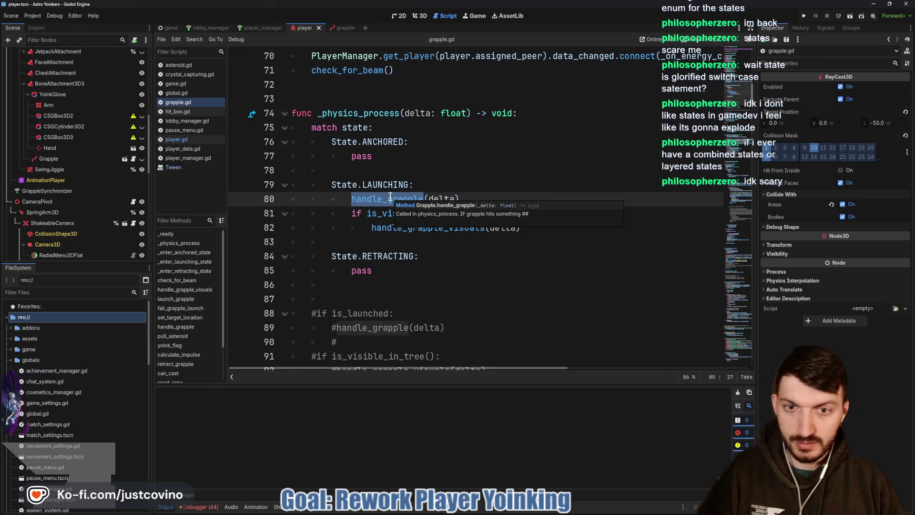
pyautogui.keyDown('ctrl'); pyautogui.click(372, 201); pyautogui.keyUp('ctrl')
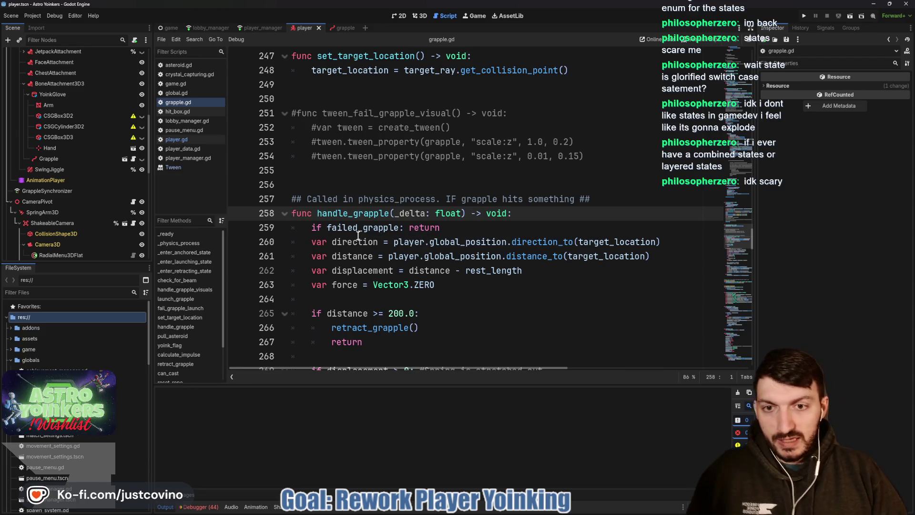
pyautogui.scroll(-1, 353, 234)
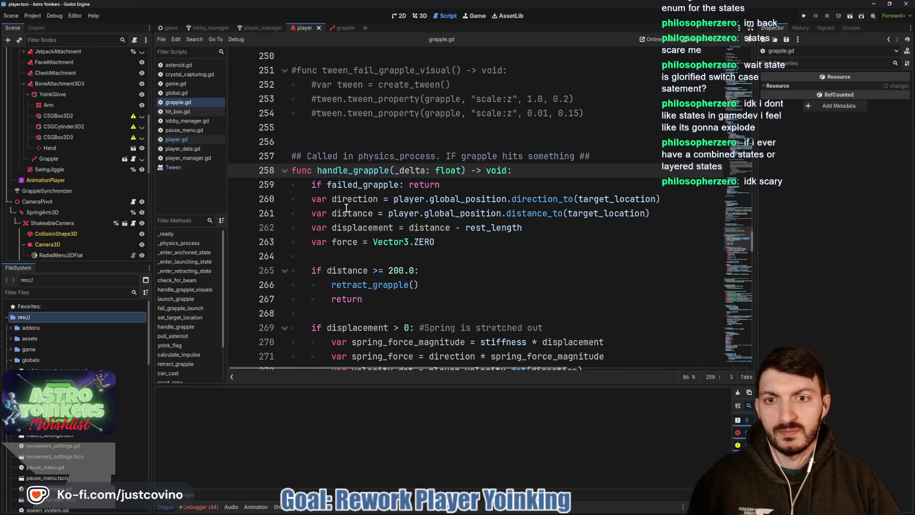
pyautogui.scroll(-9, 347, 206)
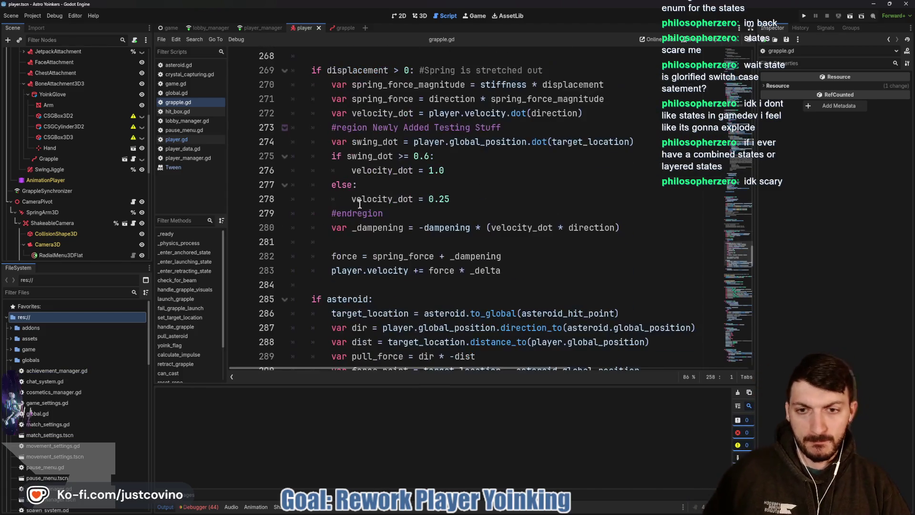
pyautogui.scroll(-3, 355, 206)
pyautogui.scroll(14, 372, 198)
pyautogui.scroll(20, 361, 205)
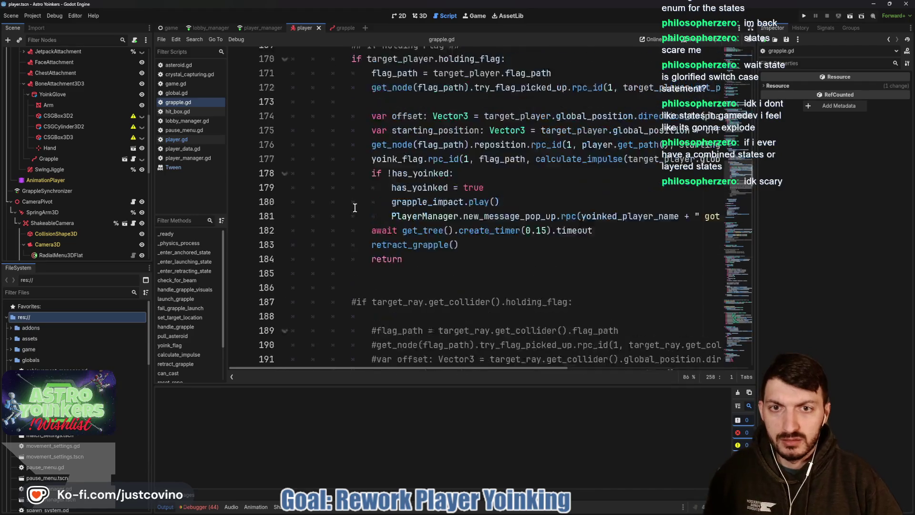
pyautogui.scroll(6, 354, 207)
pyautogui.scroll(6, 355, 210)
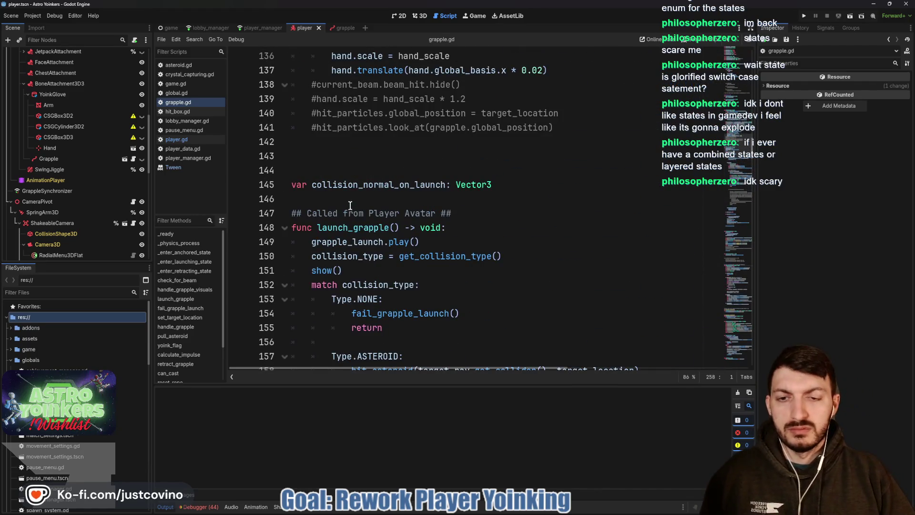
pyautogui.scroll(-7, 350, 205)
pyautogui.scroll(11, 357, 239)
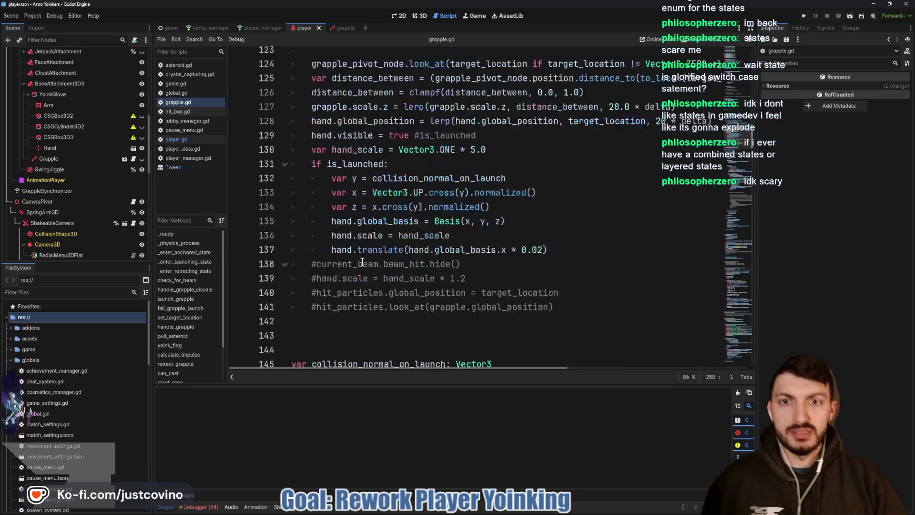
pyautogui.scroll(7, 363, 261)
pyautogui.scroll(-3, 374, 233)
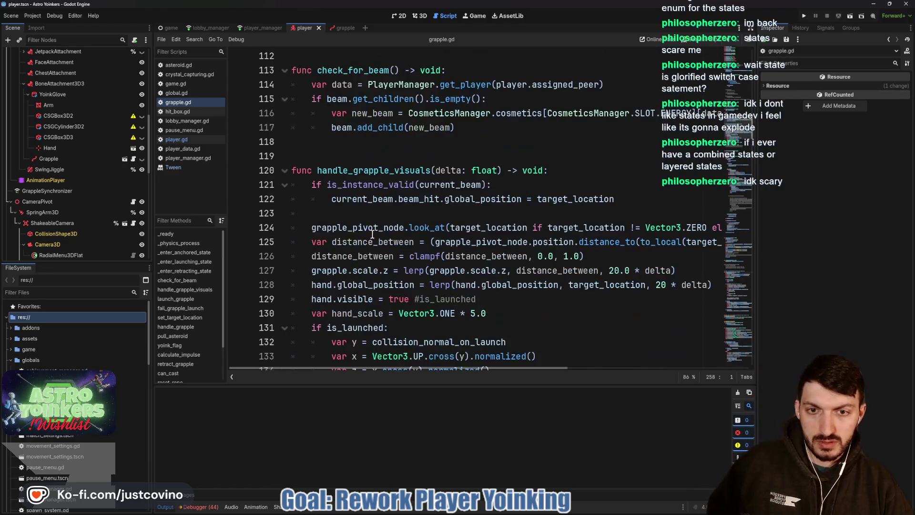
# Review handle_grapple_visuals, then go to launch_grapple's fail_grapple_launch call
pyautogui.doubleClick(377, 170)
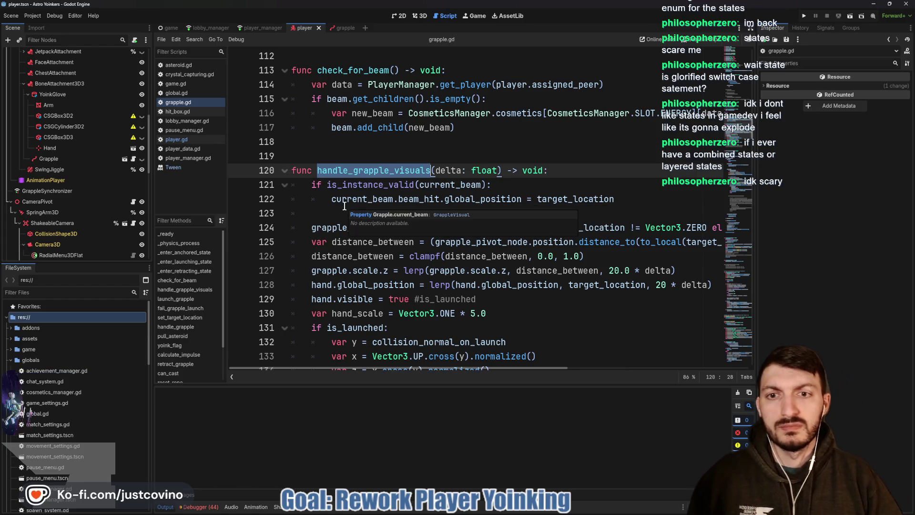
pyautogui.scroll(-7, 344, 206)
pyautogui.scroll(-5, 344, 206)
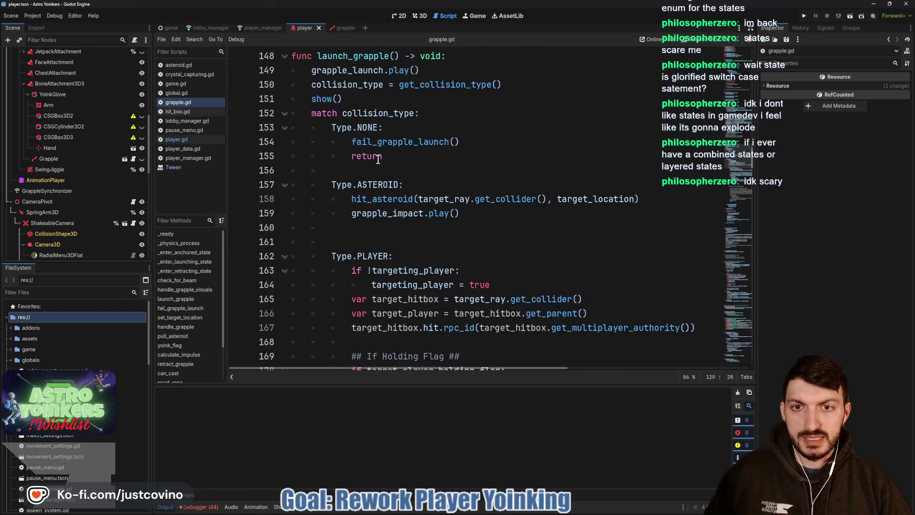
pyautogui.click(352, 142)
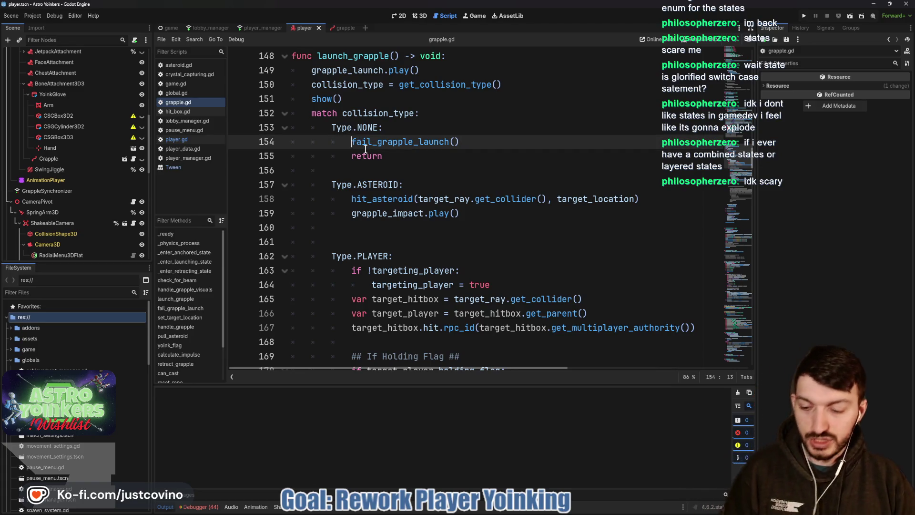
# Comment out fail_grapple_launch() on line 154, add 'failed_grapple = true' below, and save
pyautogui.write('#')
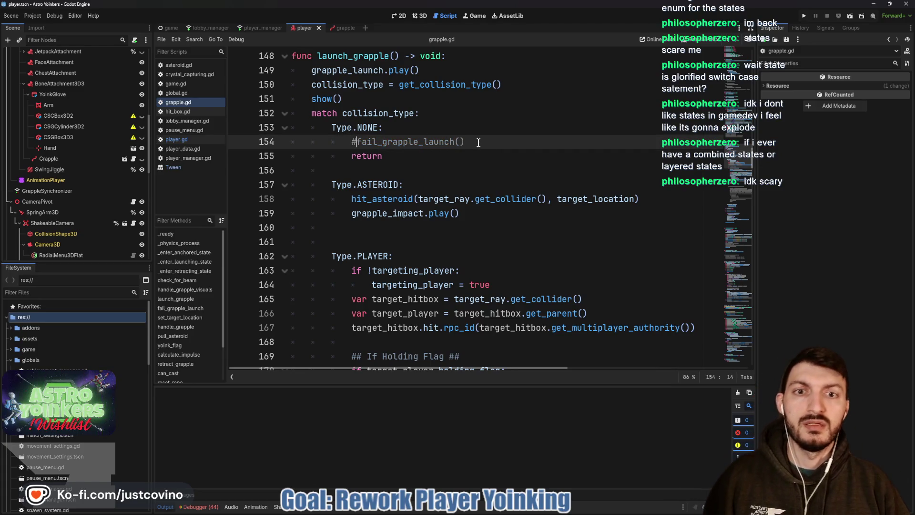
pyautogui.press('Return')
pyautogui.write('i')
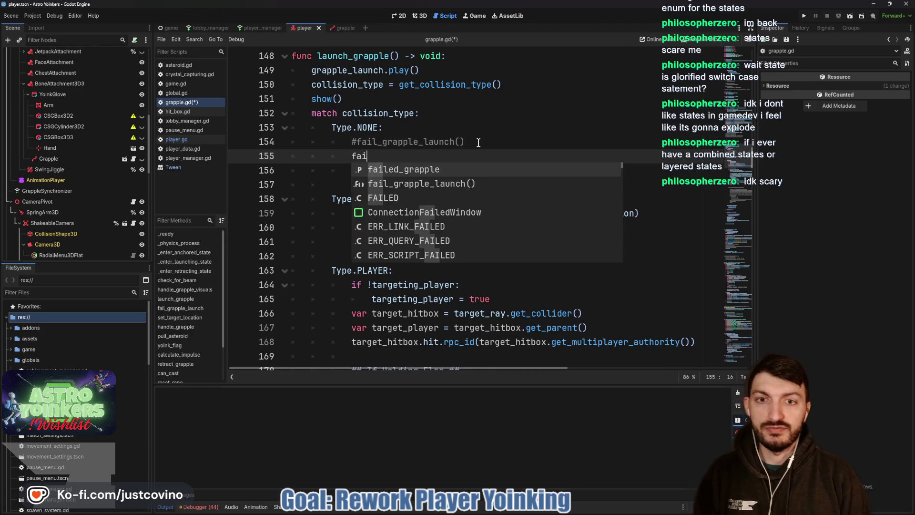
pyautogui.press('Return')
pyautogui.write('= true')
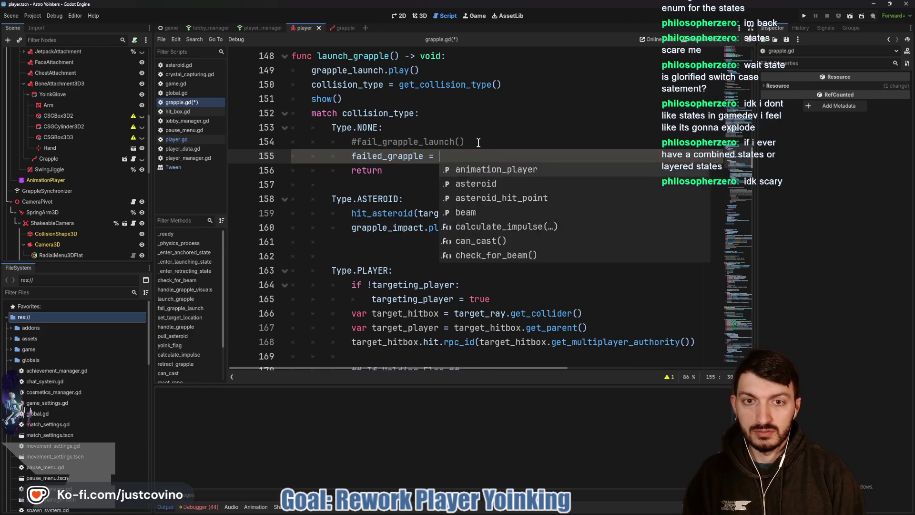
pyautogui.hotkey('ctrl', 's')
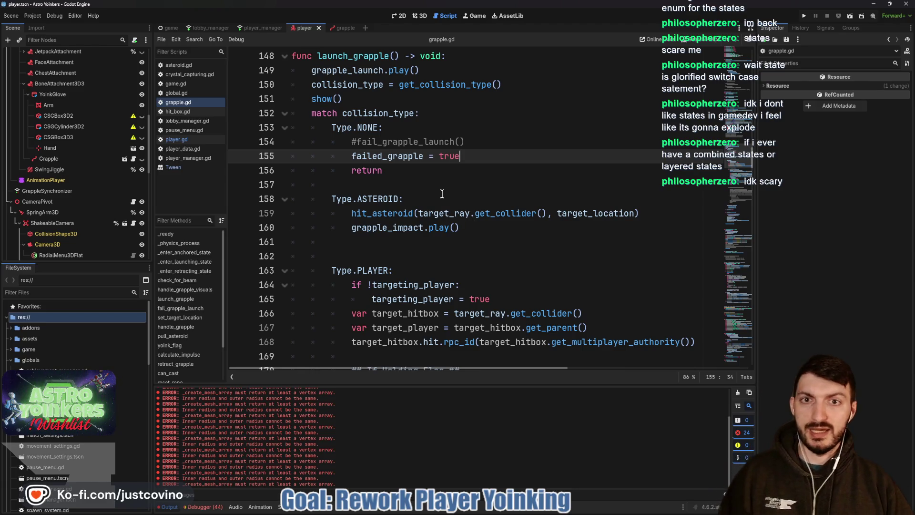
pyautogui.scroll(8, 437, 188)
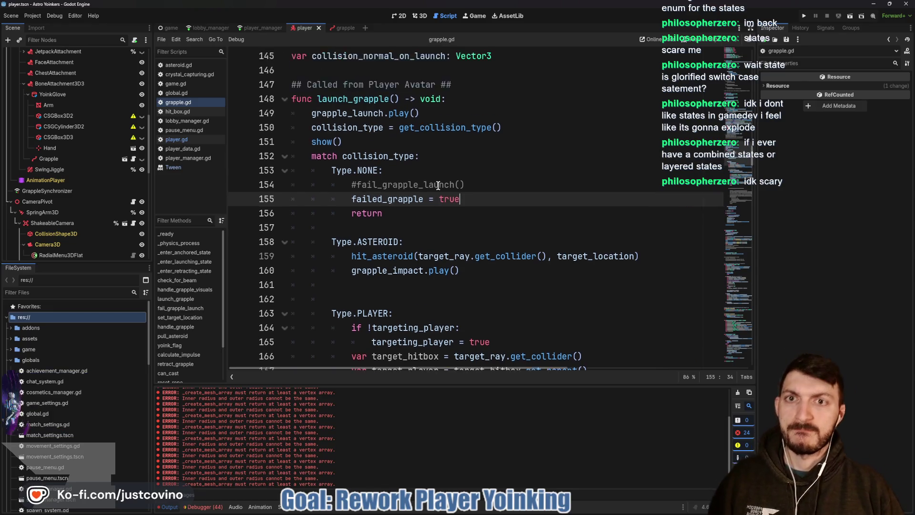
pyautogui.scroll(-5, 432, 192)
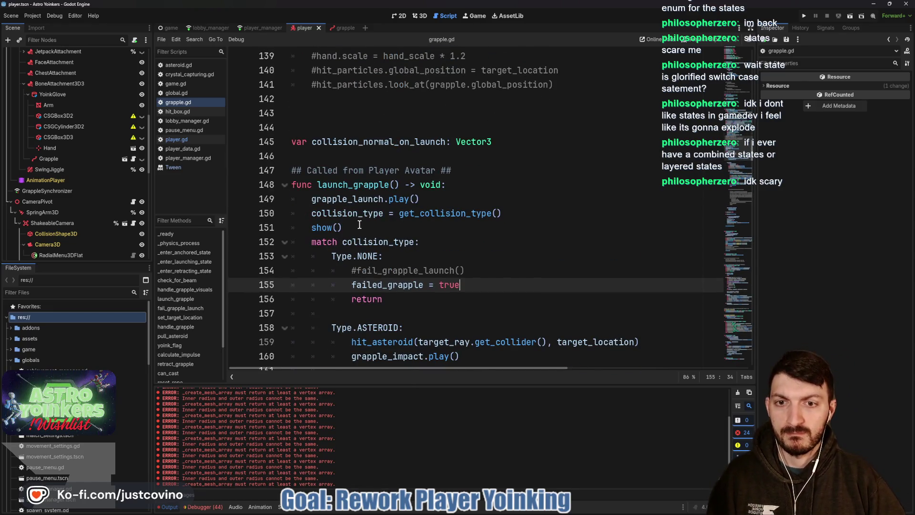
pyautogui.scroll(11, 354, 224)
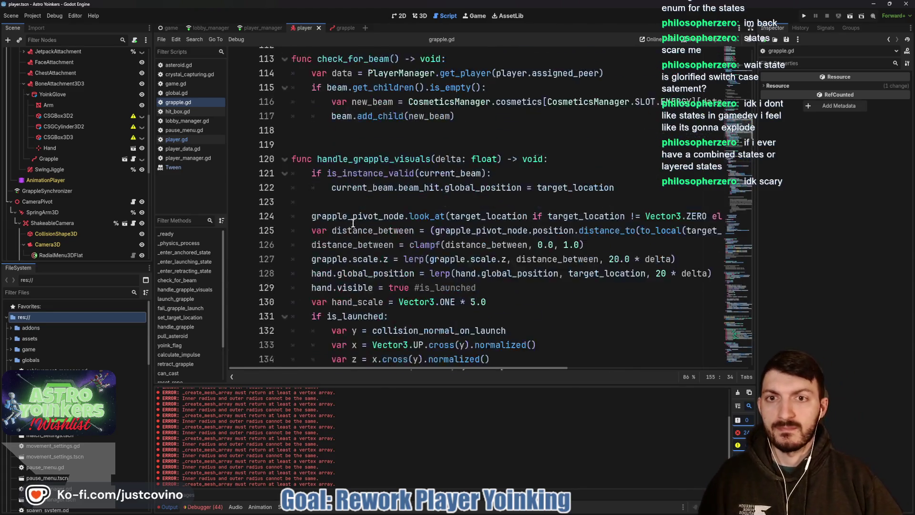
pyautogui.scroll(3, 353, 224)
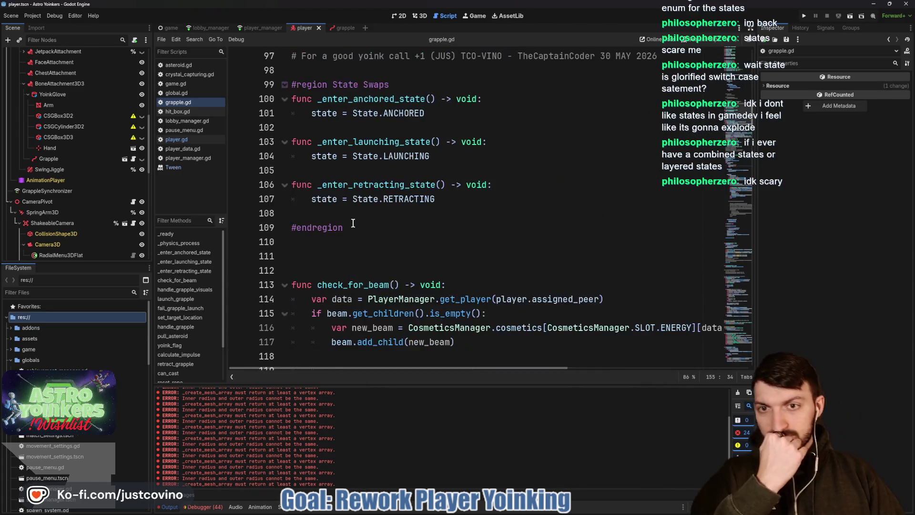
pyautogui.scroll(-5, 351, 222)
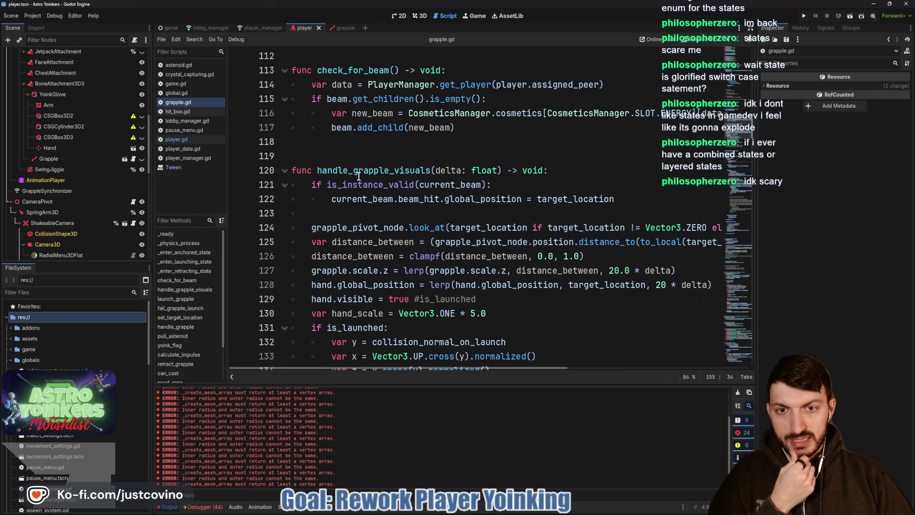
pyautogui.scroll(-1, 368, 186)
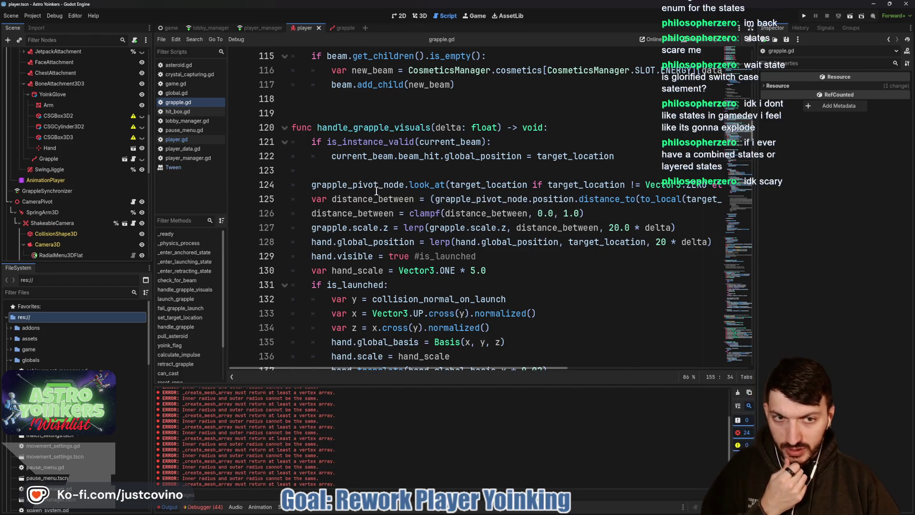
pyautogui.hscroll(3, 548, 182)
pyautogui.hscroll(2, 549, 182)
pyautogui.hscroll(-3, 524, 183)
pyautogui.hscroll(-1, 376, 202)
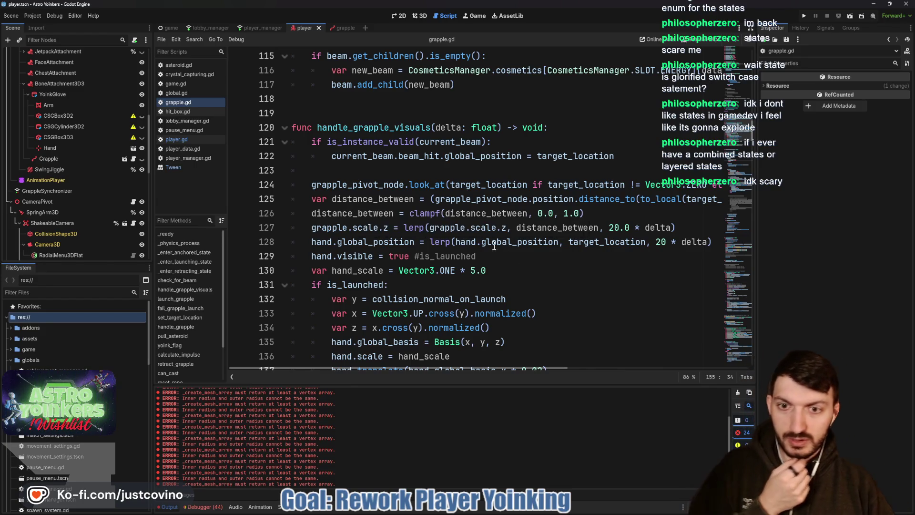
pyautogui.moveTo(483, 248)
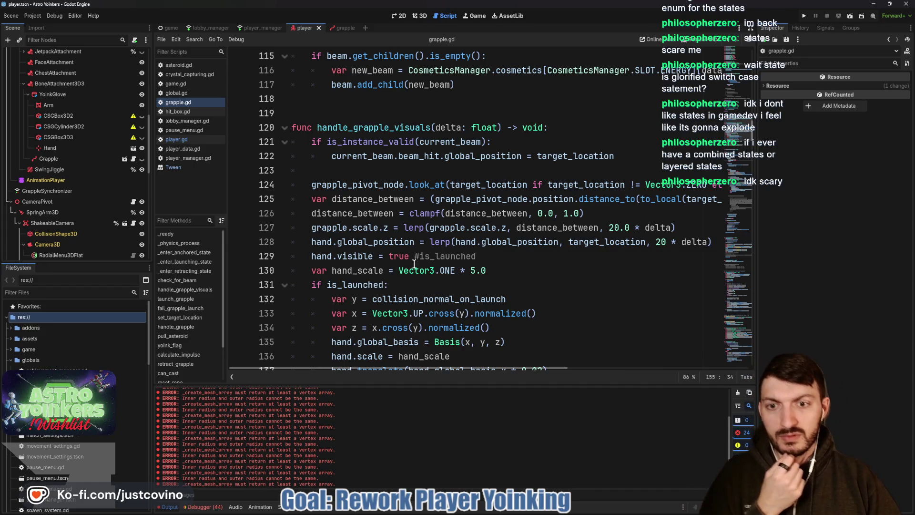
pyautogui.moveTo(309, 256)
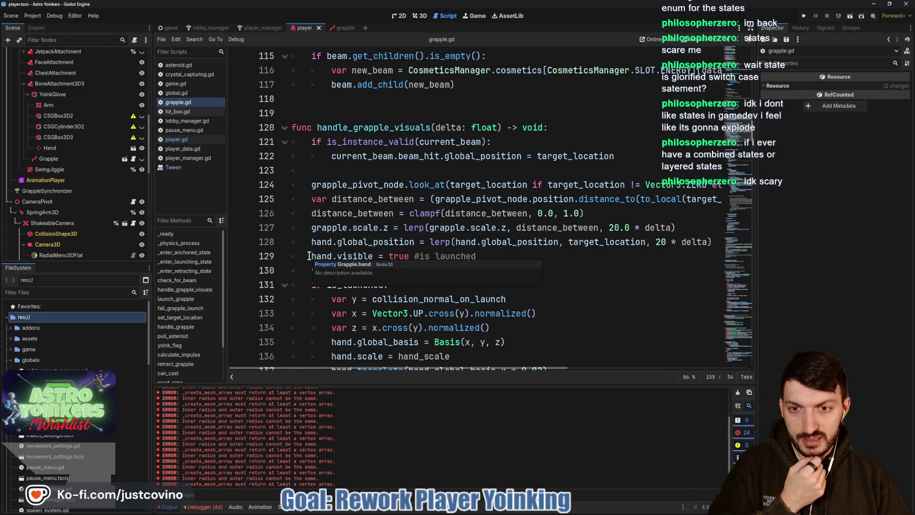
pyautogui.moveTo(363, 256); pyautogui.dragTo(373, 256)
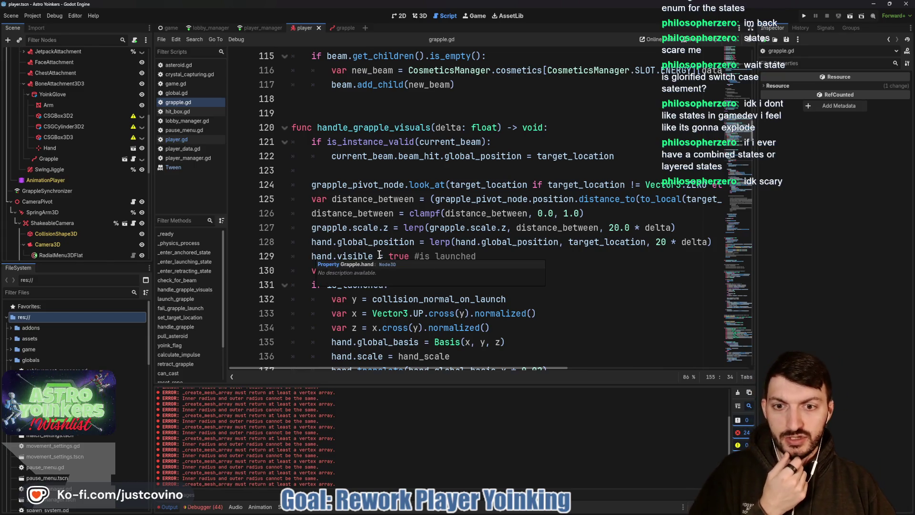
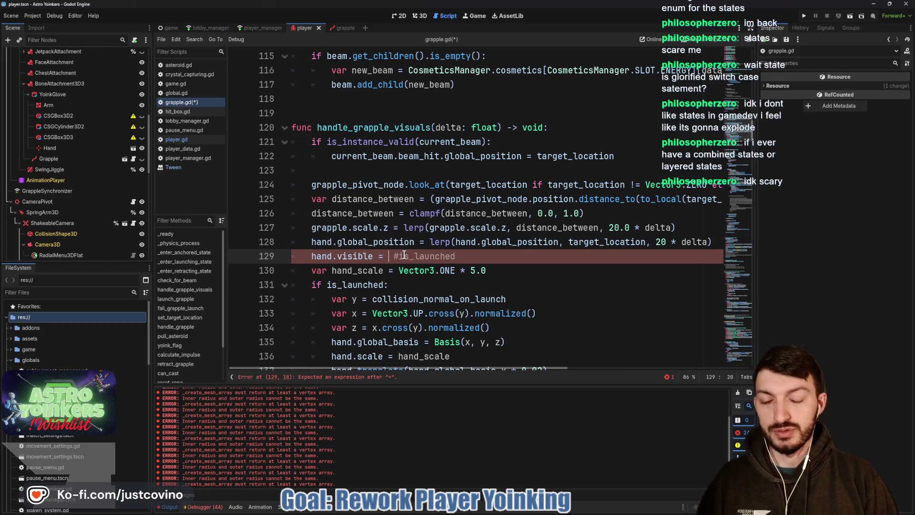
# Set hand.visible to true, keeping is_launched as a trailing comment, and complete #target_location on line 128
pyautogui.write('true')
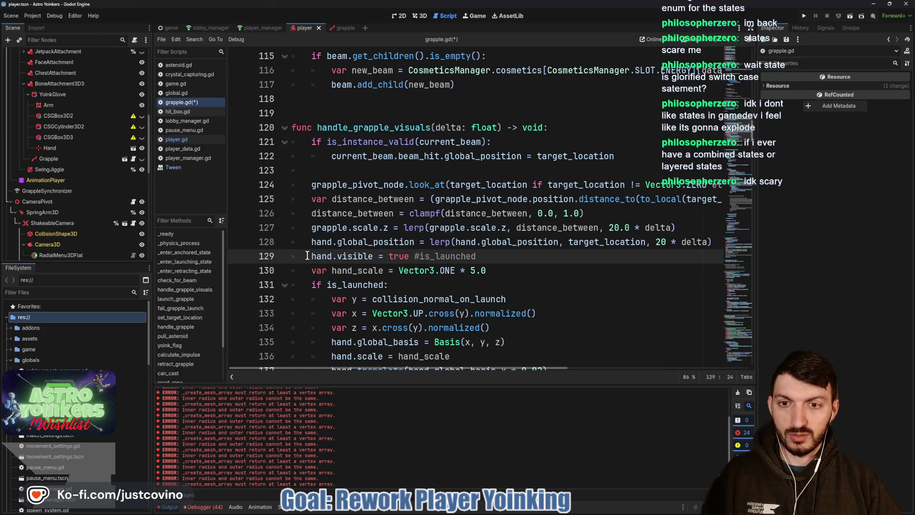
pyautogui.hscroll(3, 472, 255)
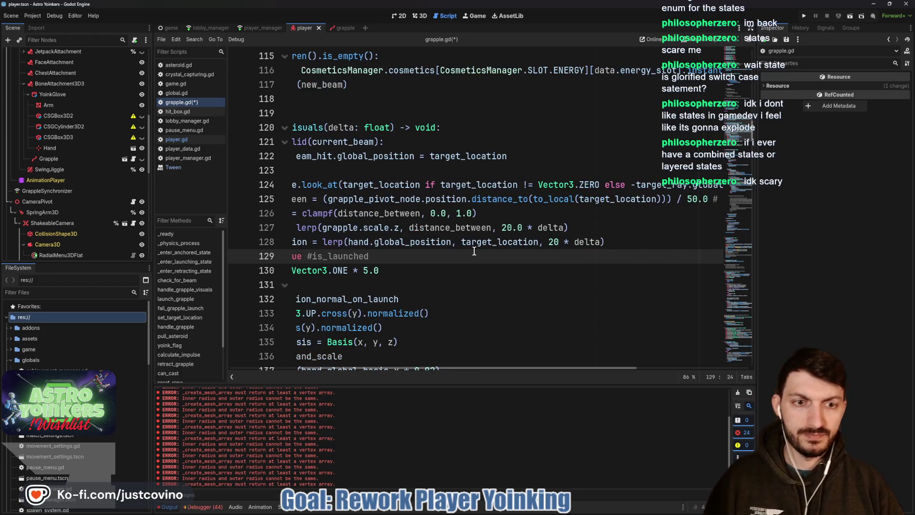
pyautogui.hscroll(-3, 474, 251)
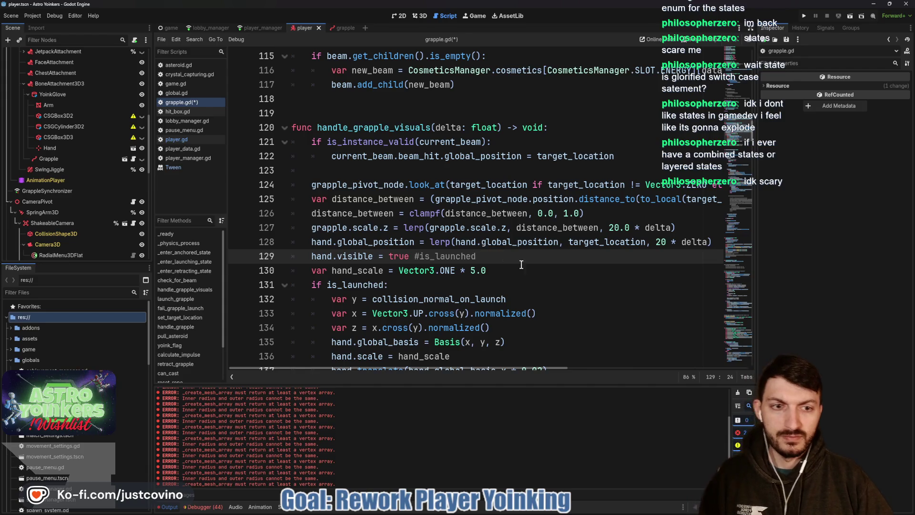
pyautogui.hscroll(5, 569, 274)
pyautogui.click(623, 242)
pyautogui.write('#target')
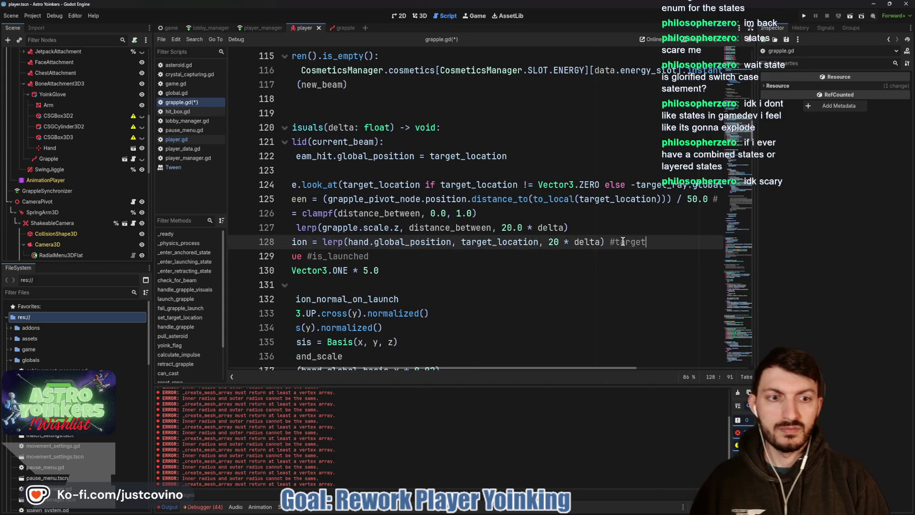
pyautogui.write('_location')
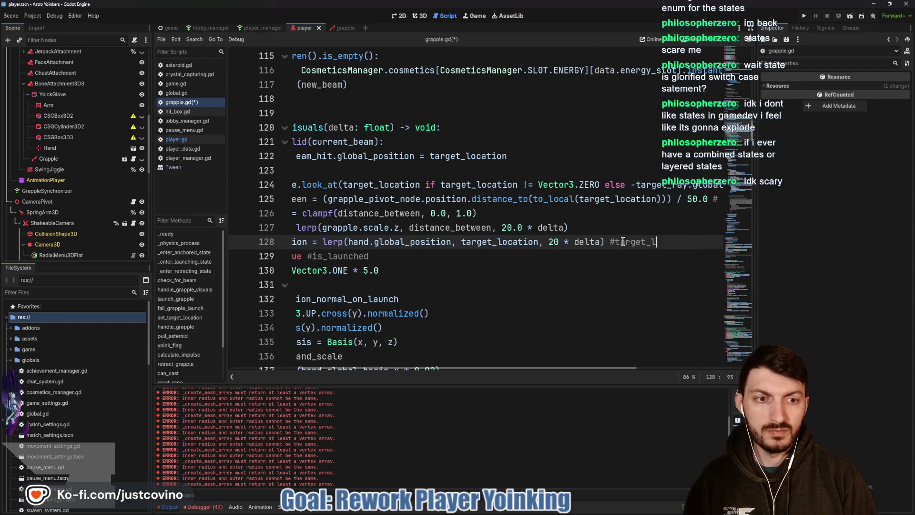
pyautogui.hscroll(-3, 622, 242)
# Move the hand.visible line above the hand position update and save grapple.gd
pyautogui.moveTo(488, 258); pyautogui.dragTo(434, 256)
pyautogui.keyDown('shift'); pyautogui.click(290, 256); pyautogui.keyUp('shift')
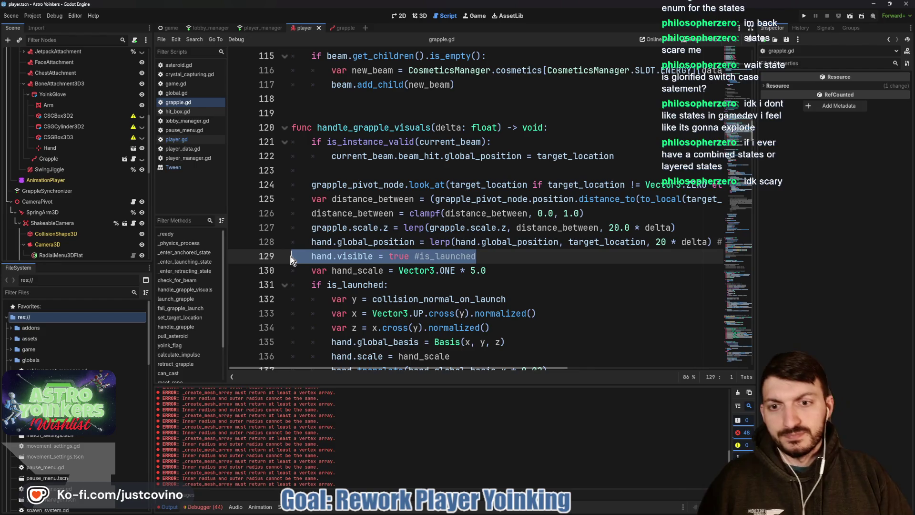
pyautogui.hotkey('alt', 'Up')
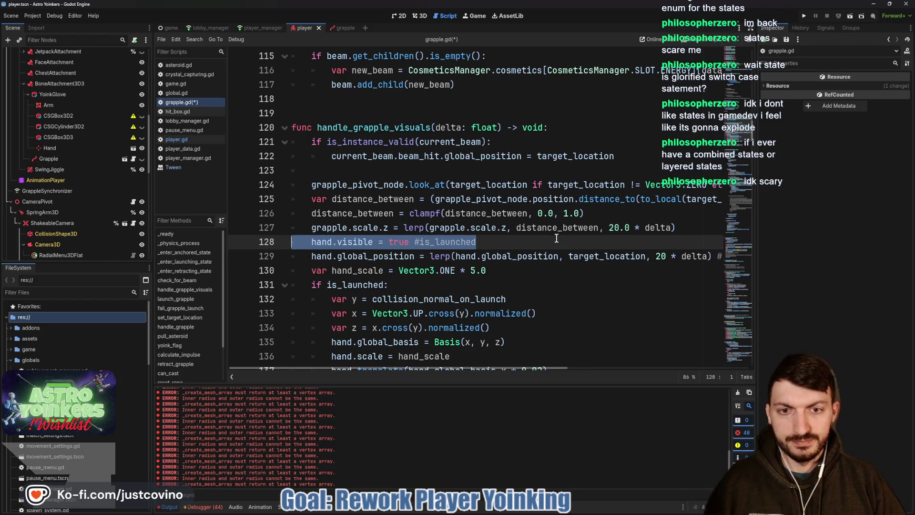
pyautogui.click(500, 240)
pyautogui.hotkey('ctrl', 's')
pyautogui.scroll(-1, 488, 235)
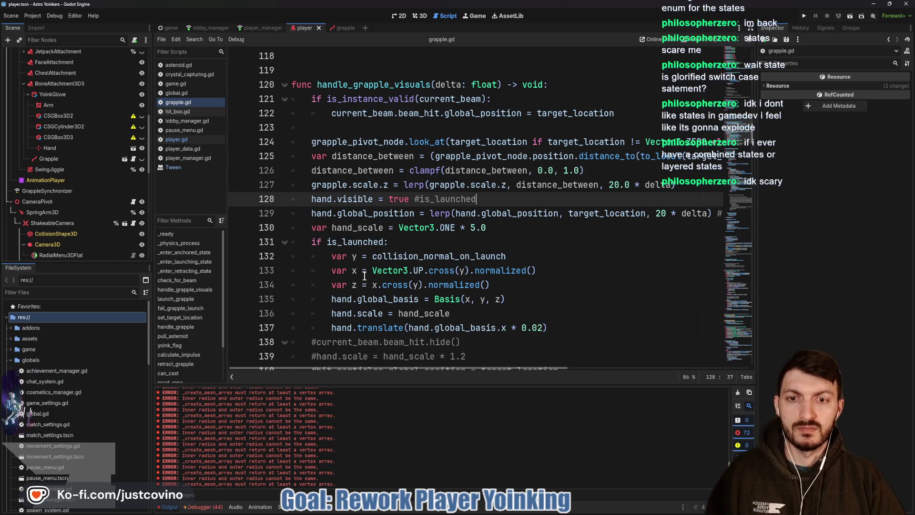
pyautogui.scroll(-1, 311, 237)
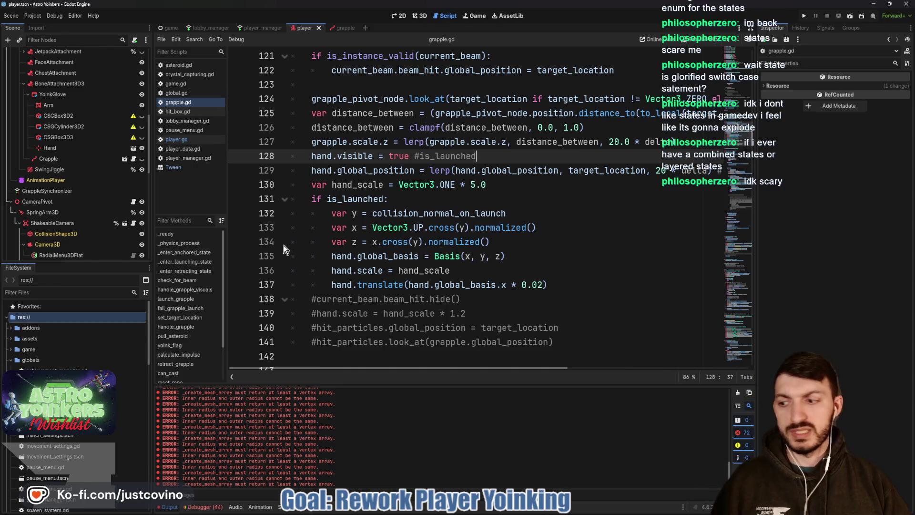
# Unindent the hand orientation lines to run unconditionally, delete old comments 138–141, and run the game
pyautogui.click(309, 203)
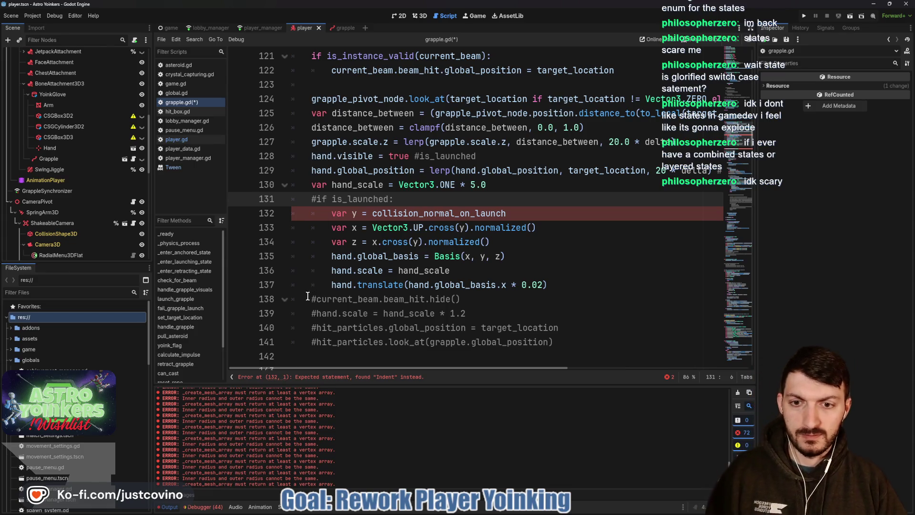
pyautogui.moveTo(307, 296); pyautogui.dragTo(573, 352)
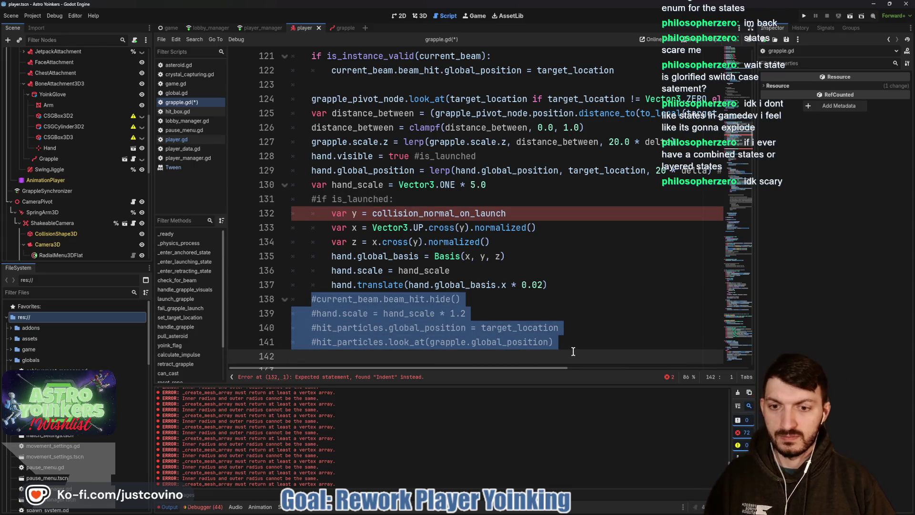
pyautogui.press('BackSpace')
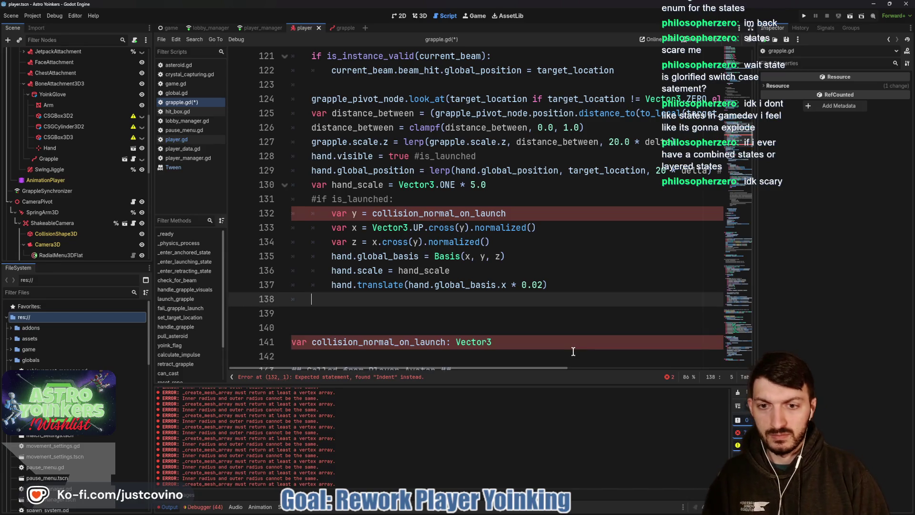
pyautogui.moveTo(332, 213)
pyautogui.mouseDown()
pyautogui.moveTo(334, 225)
pyautogui.moveTo(604, 284)
pyautogui.mouseUp()
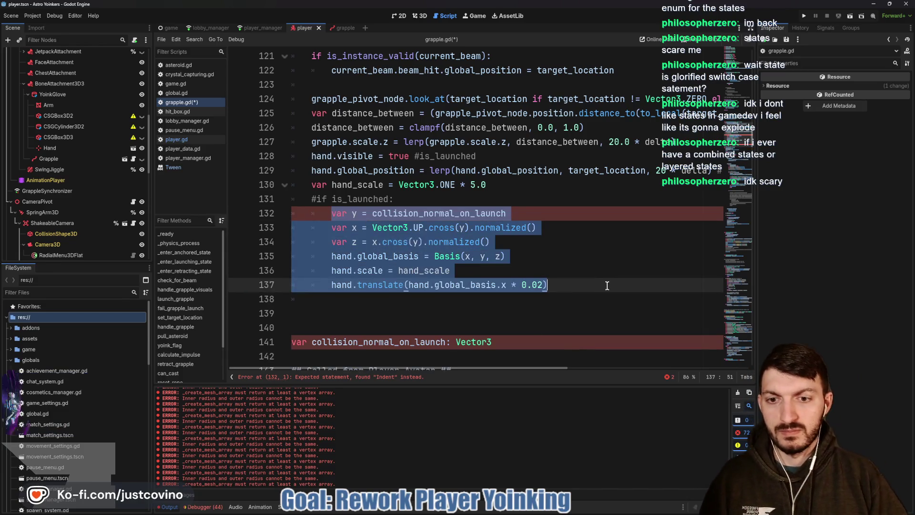
pyautogui.hotkey('shift', 'Tab')
pyautogui.click(572, 279)
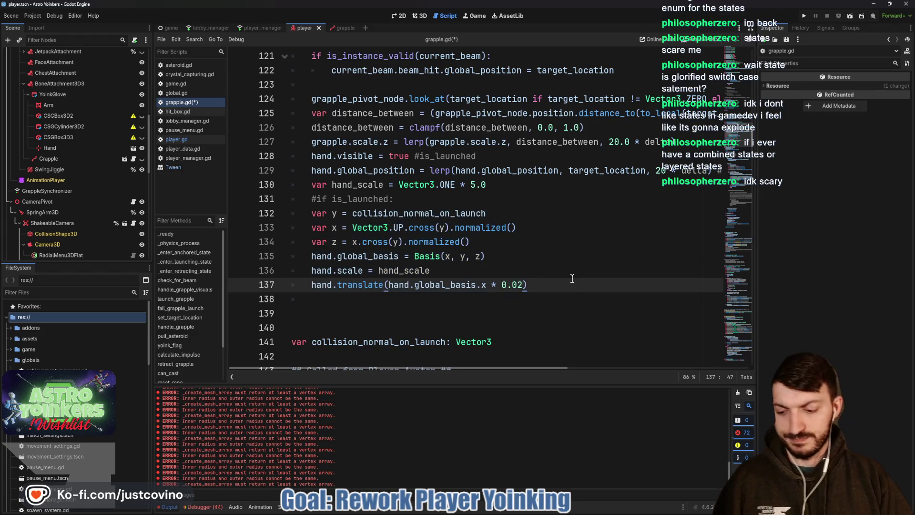
pyautogui.click(804, 17)
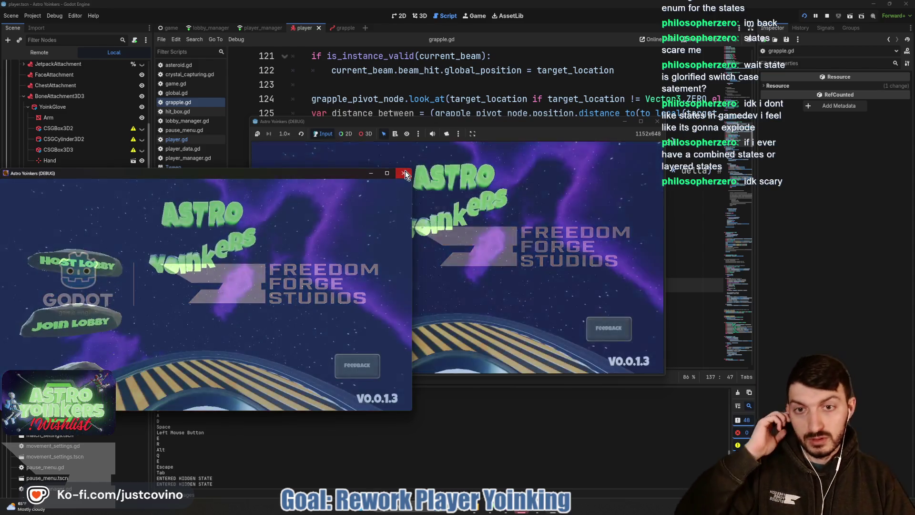
# Host a lobby in Astro Yoinkers with a chosen visibility option
pyautogui.click(406, 173)
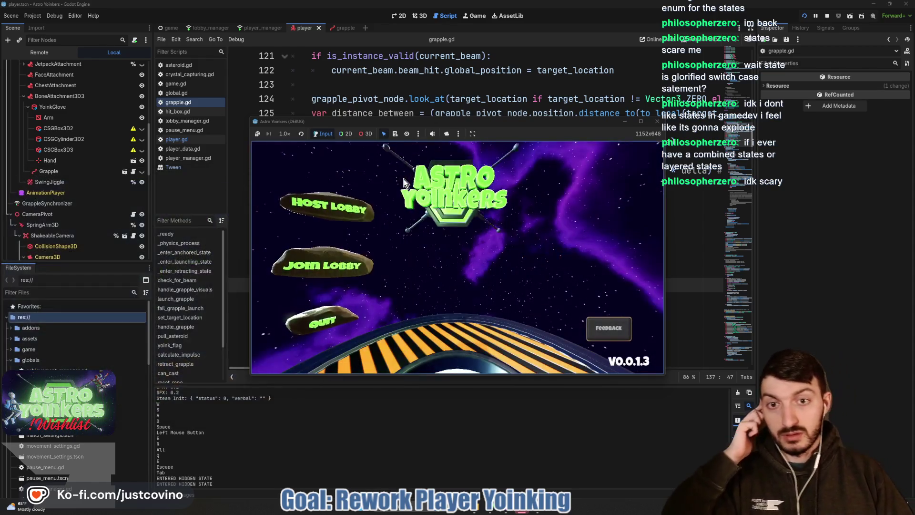
pyautogui.click(341, 215)
pyautogui.click(429, 206)
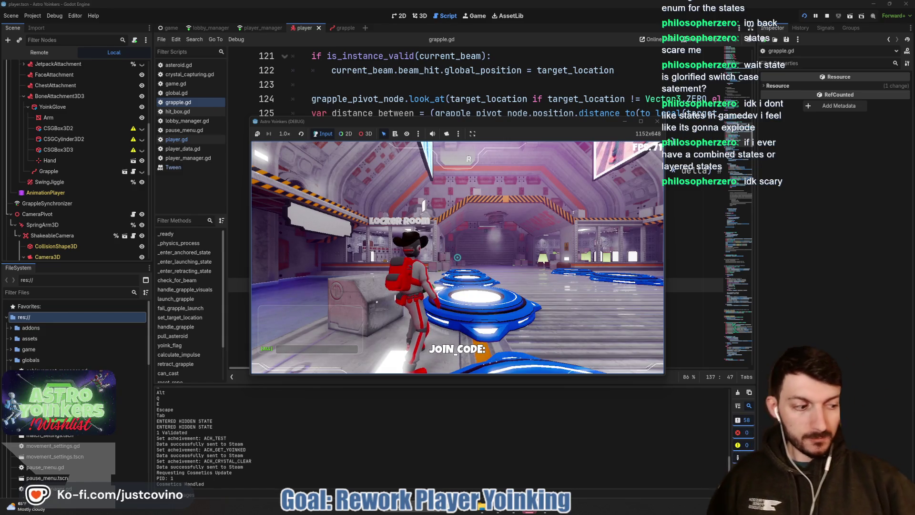
# Fire the grapple several times at the locker room walls and poster, then stop the game
pyautogui.click(457, 258)
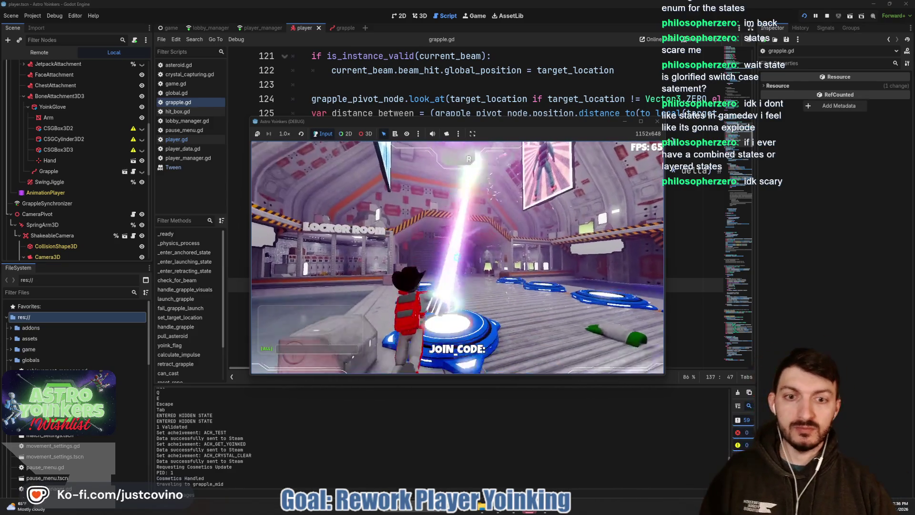
pyautogui.click(457, 257)
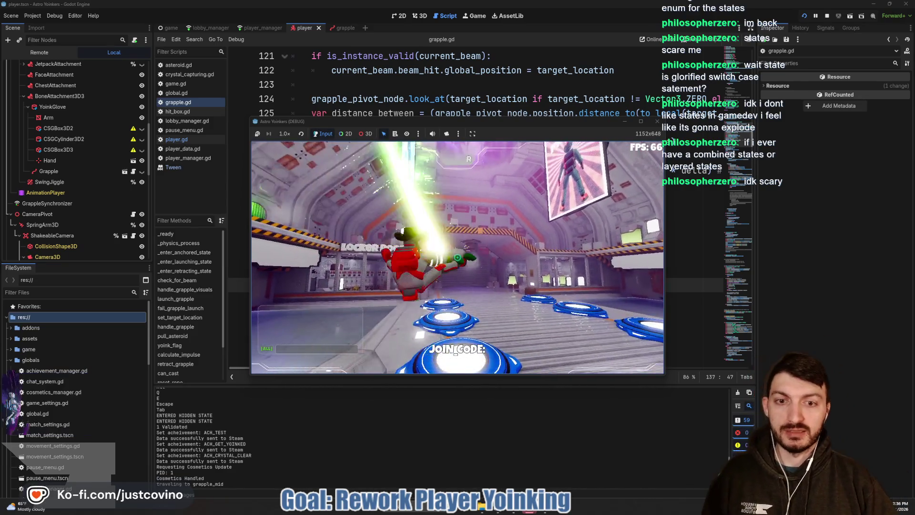
pyautogui.click(458, 258)
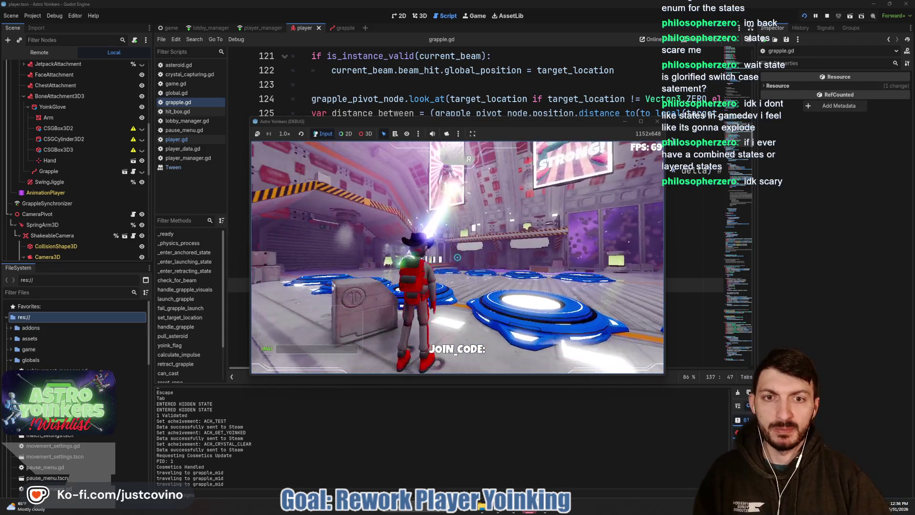
pyautogui.click(457, 258)
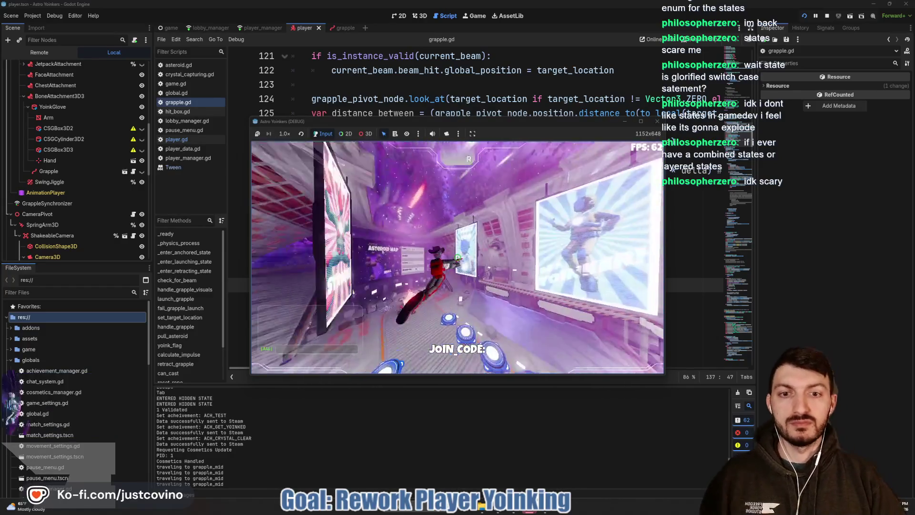
pyautogui.click(457, 257)
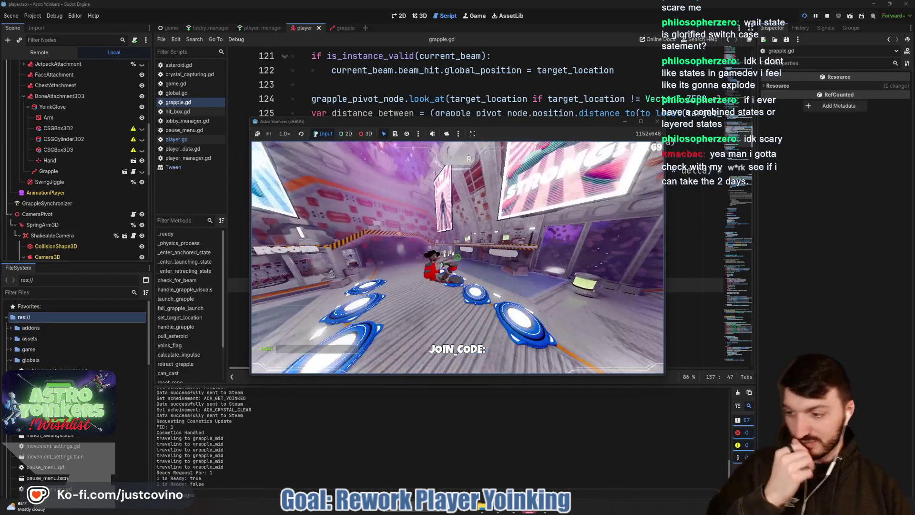
pyautogui.press('F8')
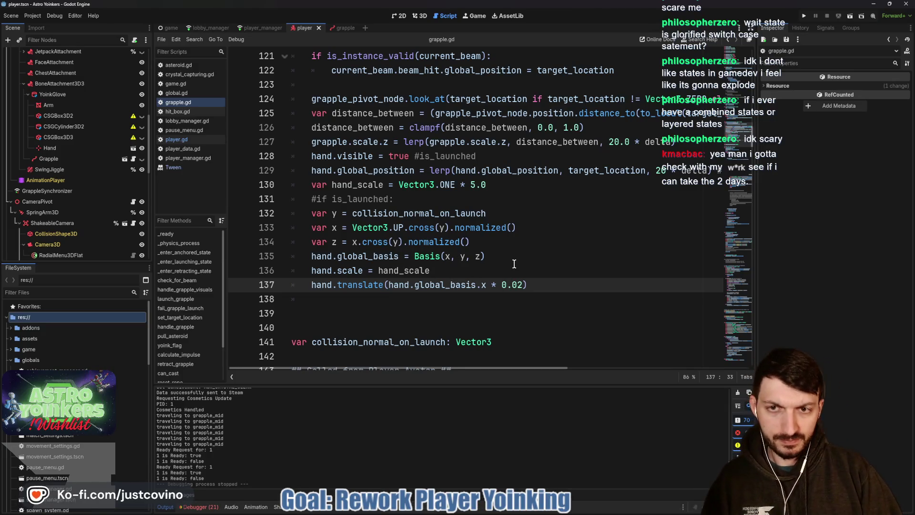
# Select _enter_launching_state and read through grapple.gd's launch code
pyautogui.scroll(10, 515, 264)
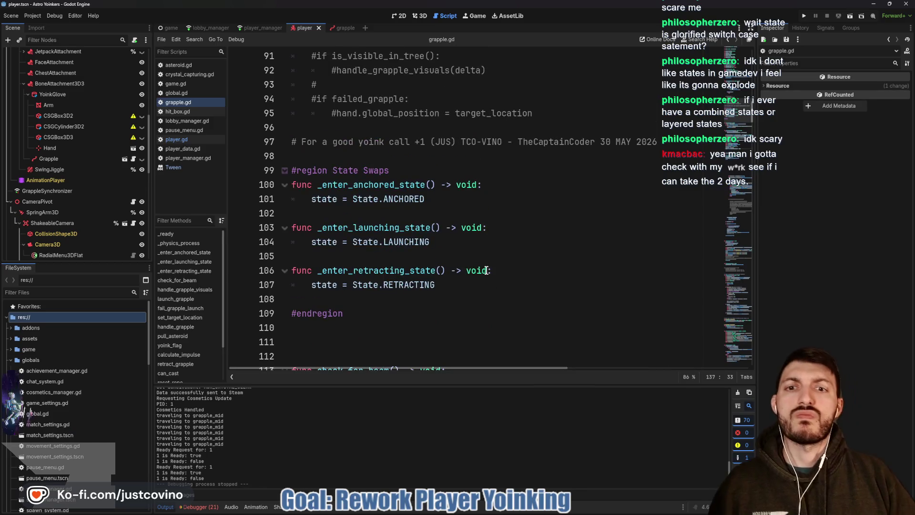
pyautogui.doubleClick(403, 227)
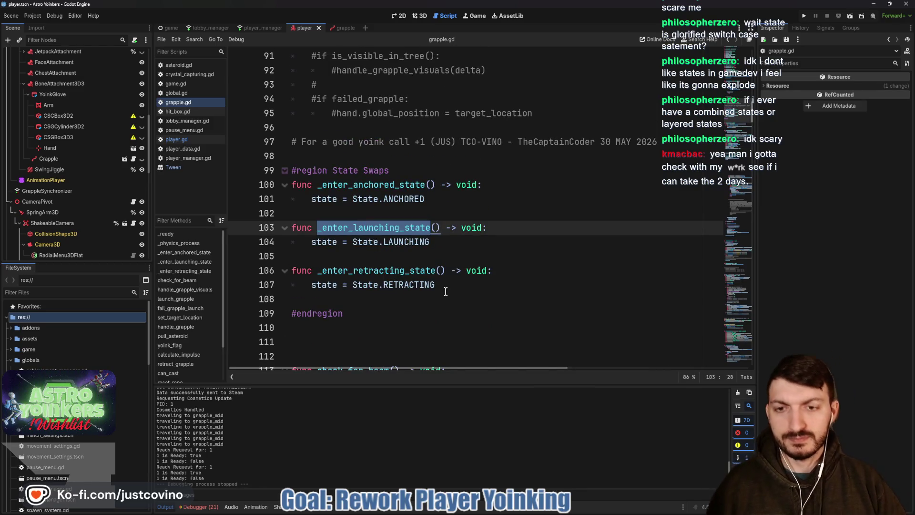
pyautogui.scroll(-4, 444, 289)
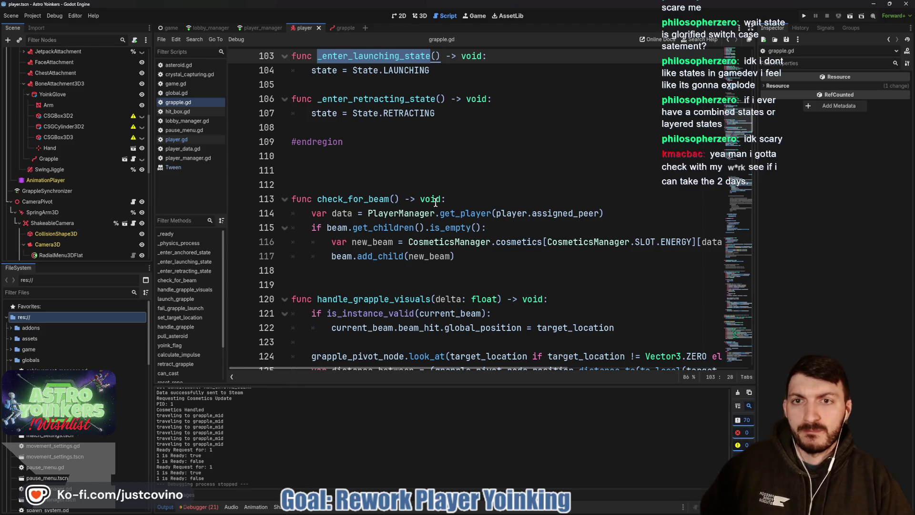
pyautogui.scroll(-6, 421, 214)
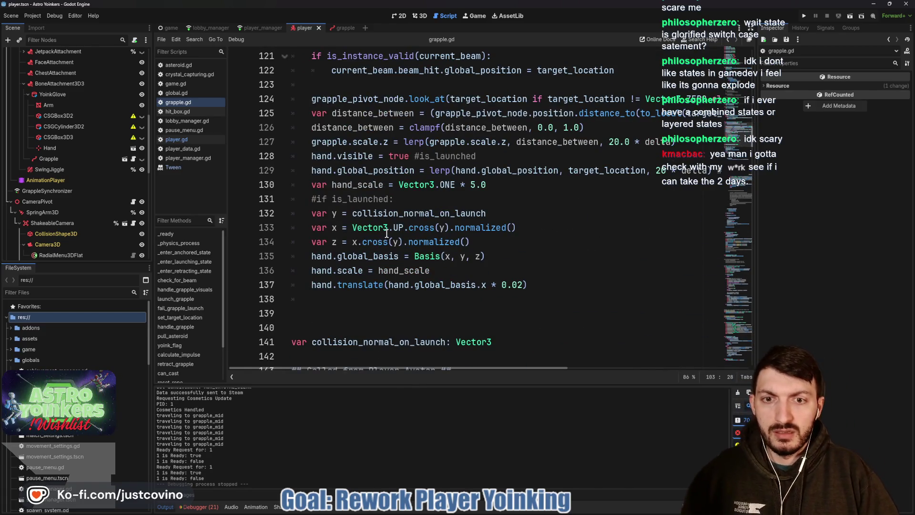
pyautogui.scroll(-4, 401, 231)
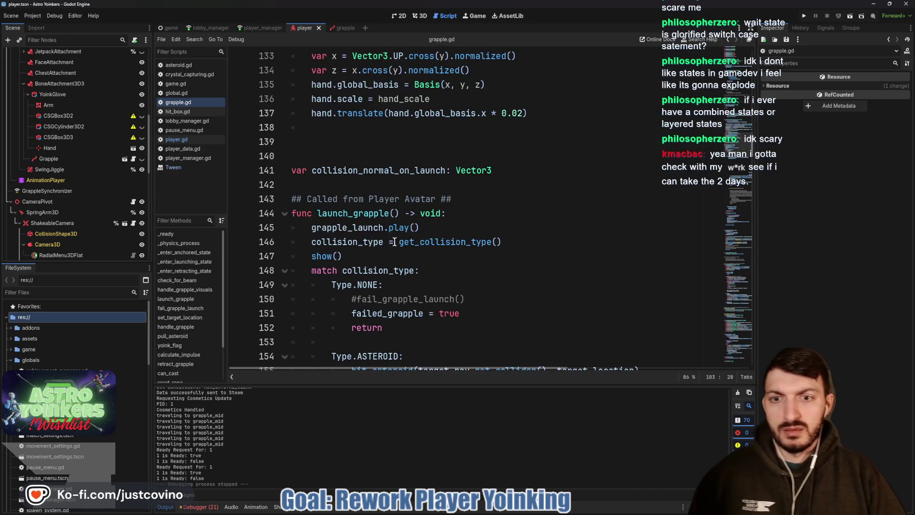
pyautogui.scroll(-3, 395, 242)
pyautogui.scroll(-9, 410, 233)
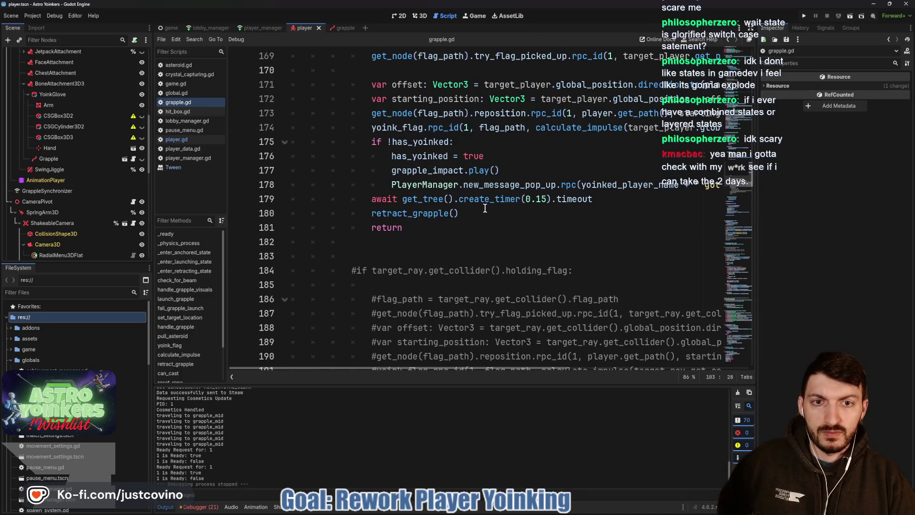
pyautogui.scroll(3, 485, 208)
pyautogui.scroll(-8, 485, 212)
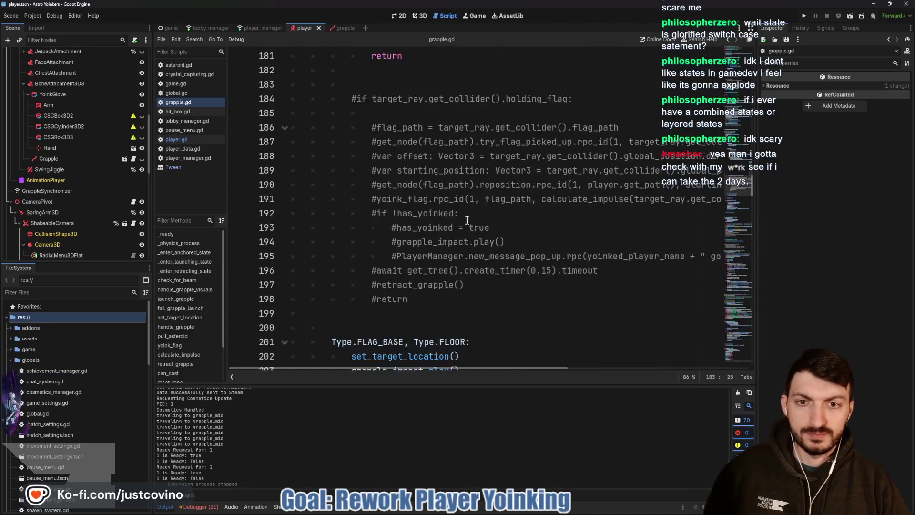
pyautogui.scroll(-2, 461, 220)
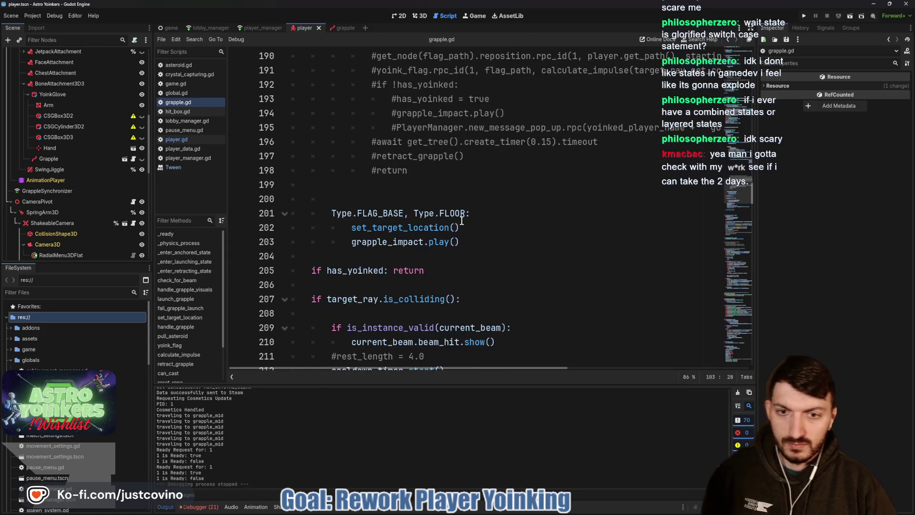
pyautogui.scroll(-2, 445, 238)
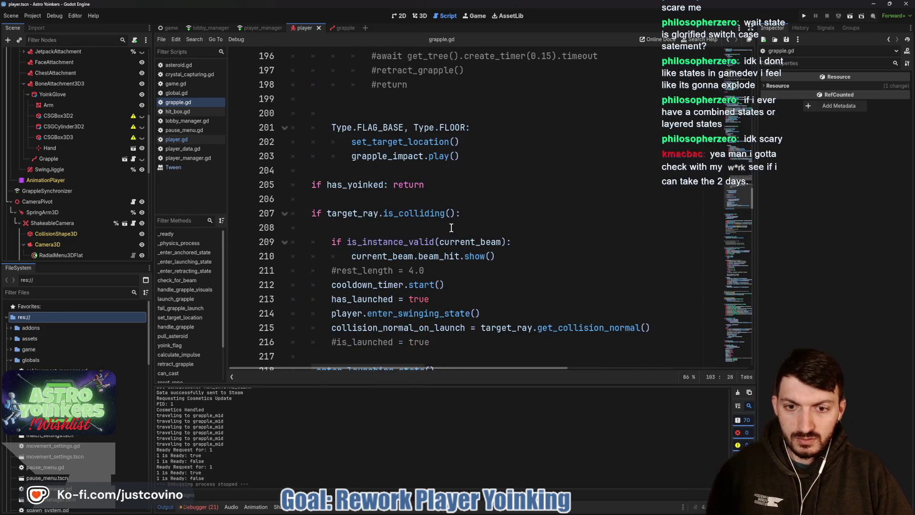
# Continue through the swing code and select the retract_grapple function name on line 320
pyautogui.scroll(-1, 438, 245)
pyautogui.scroll(-4, 422, 283)
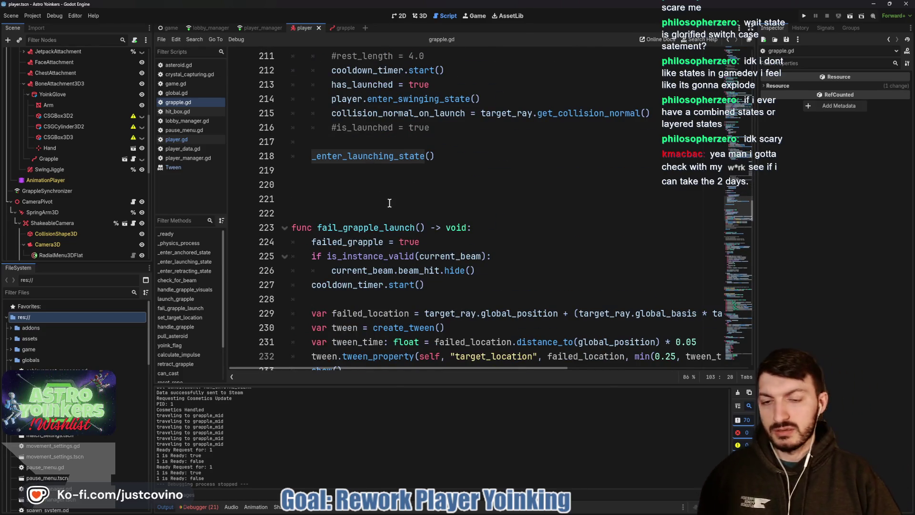
pyautogui.scroll(-8, 391, 195)
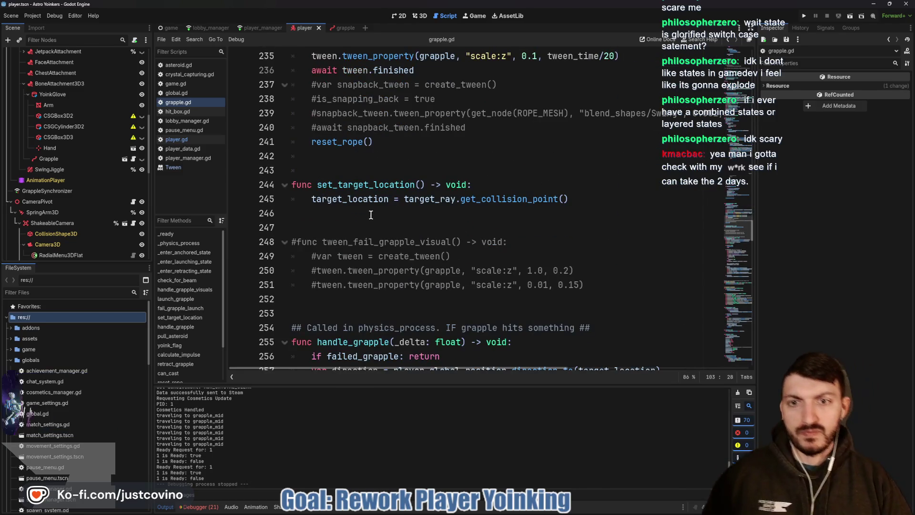
pyautogui.scroll(-4, 370, 220)
pyautogui.scroll(-5, 368, 205)
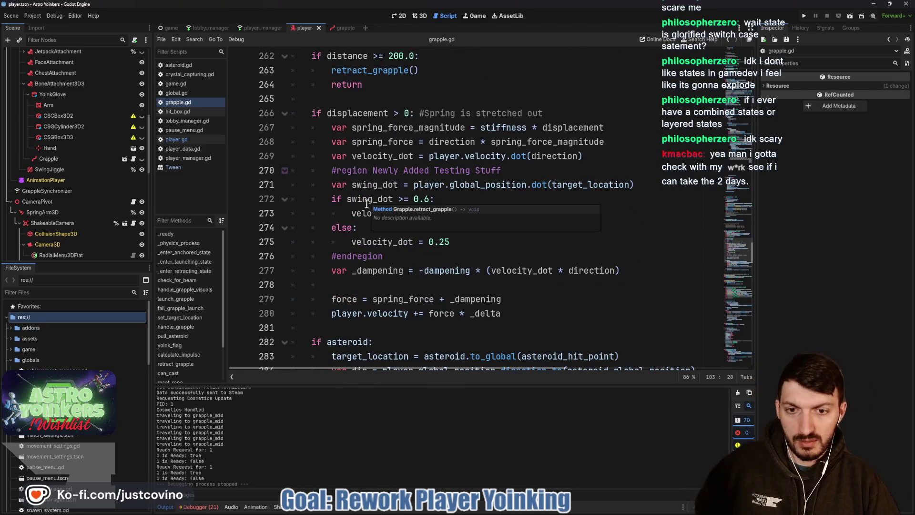
pyautogui.scroll(-5, 368, 205)
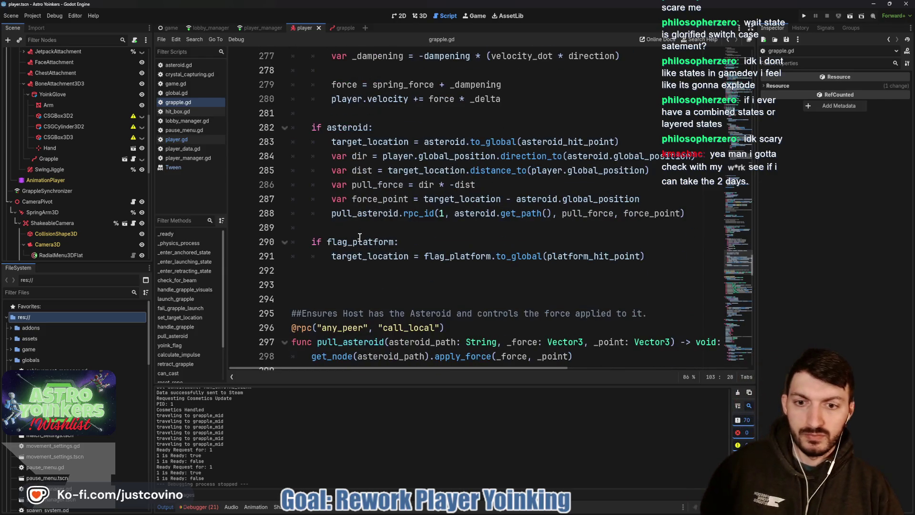
pyautogui.scroll(-7, 358, 237)
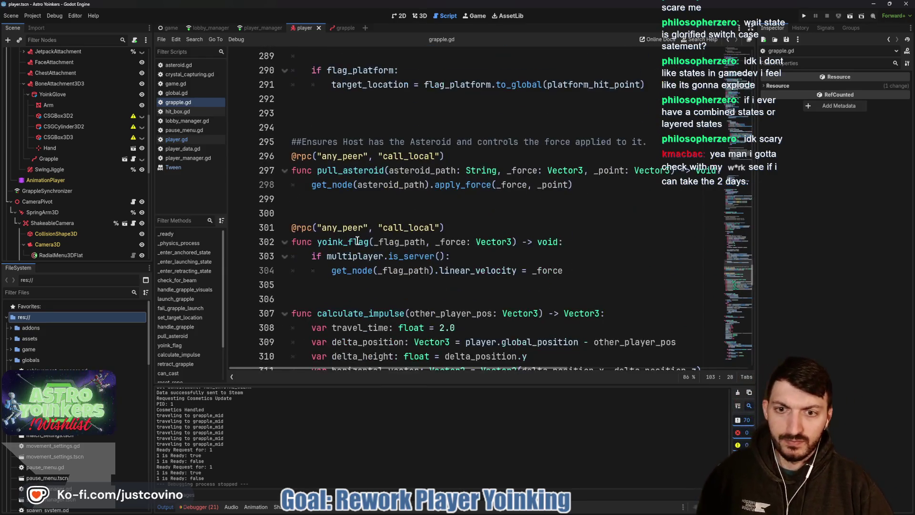
pyautogui.scroll(-4, 357, 241)
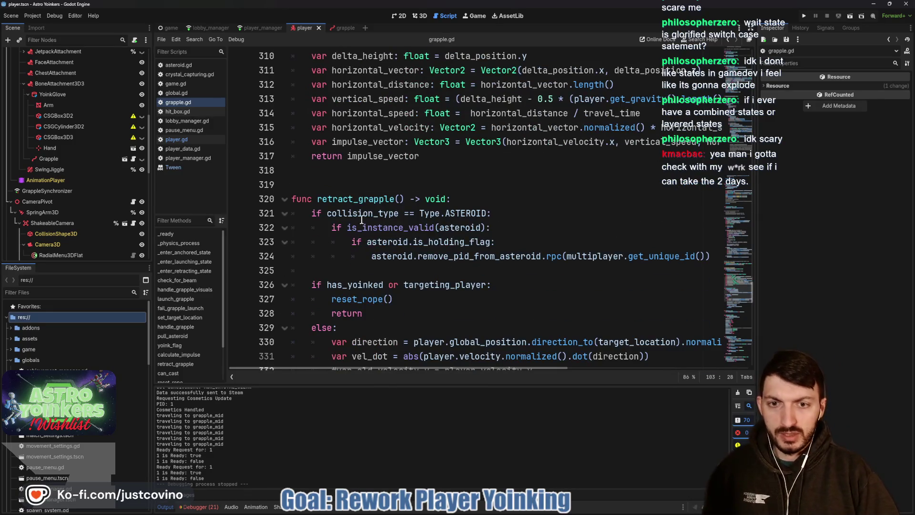
pyautogui.click(351, 201)
pyautogui.doubleClick(350, 201)
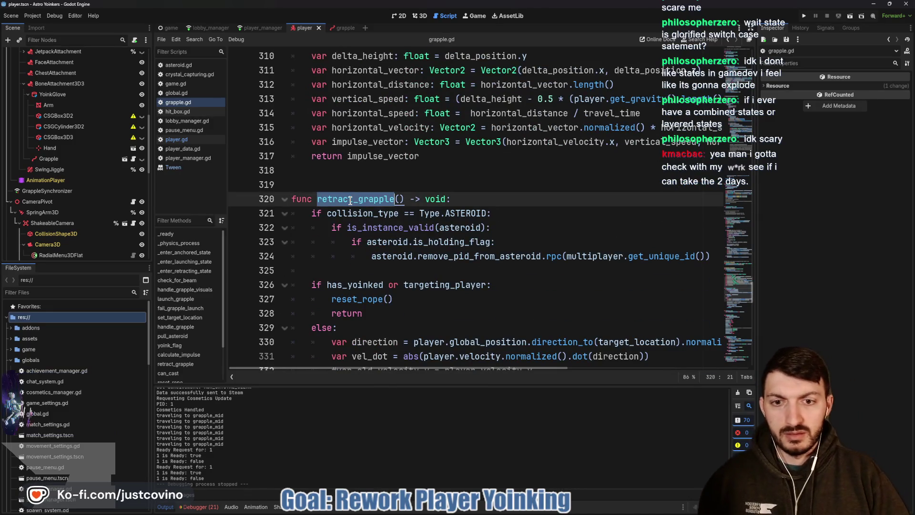
pyautogui.scroll(-3, 351, 205)
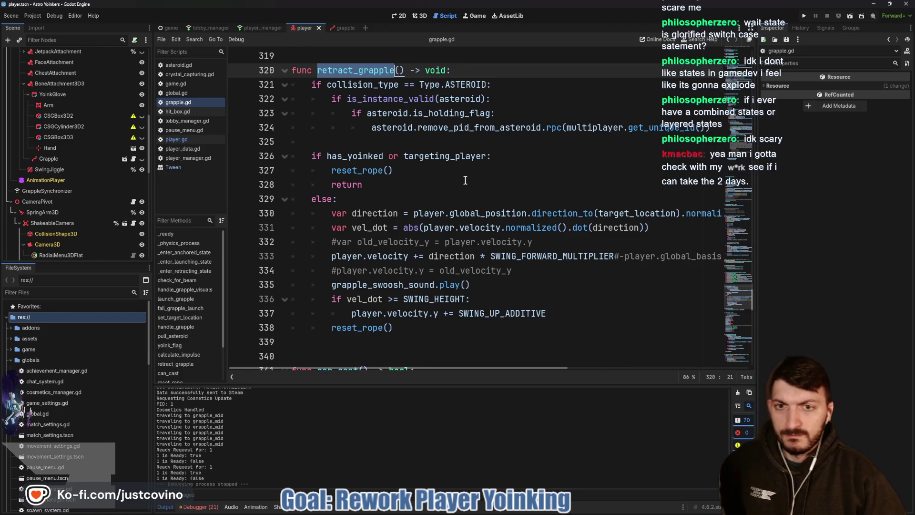
pyautogui.scroll(5, 465, 180)
pyautogui.scroll(-8, 466, 172)
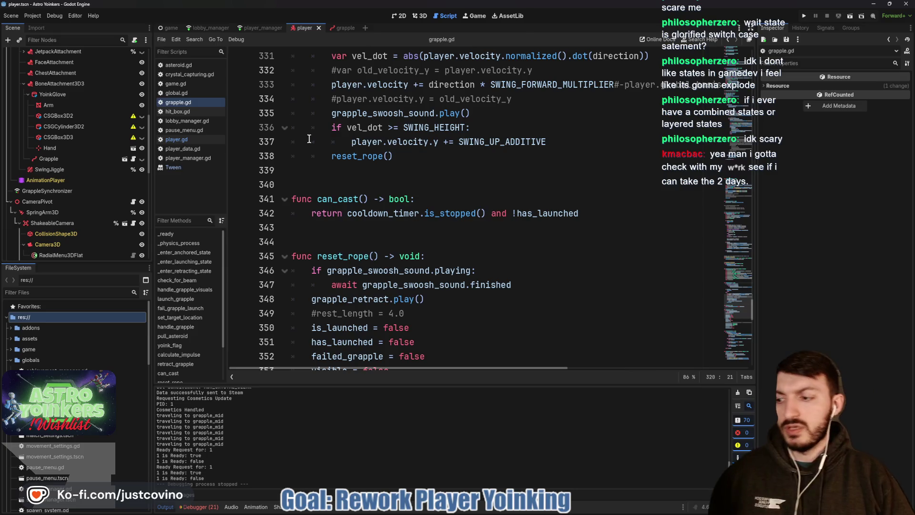
# Open player.gd and scroll down to its grapple input code
pyautogui.scroll(10, 86, 186)
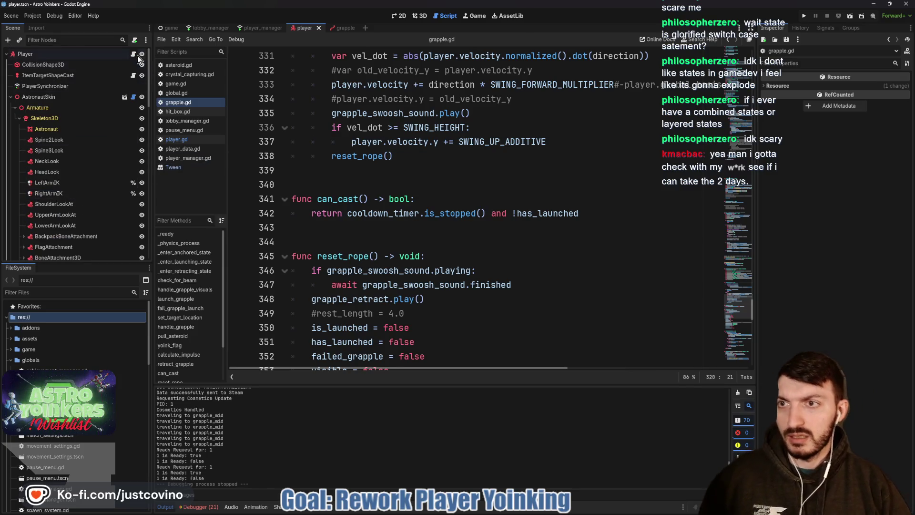
pyautogui.click(134, 54)
pyautogui.scroll(-10, 340, 182)
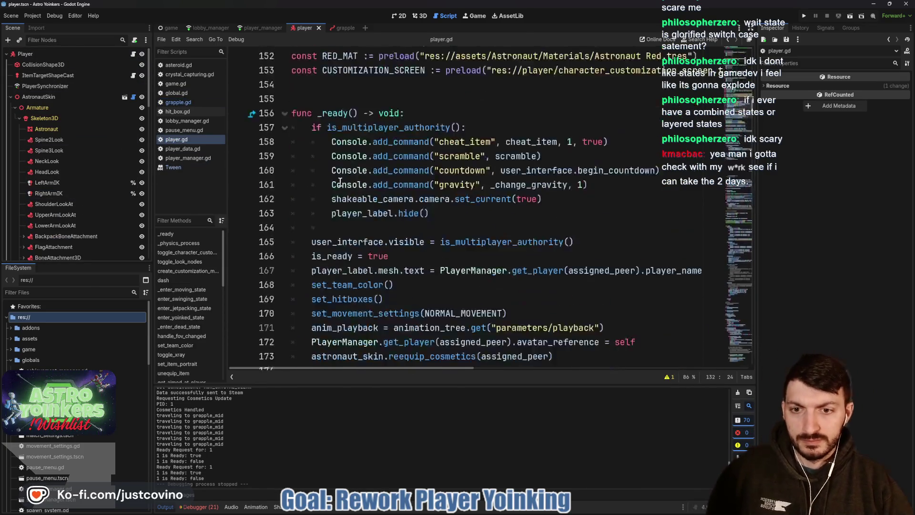
pyautogui.scroll(-20, 340, 182)
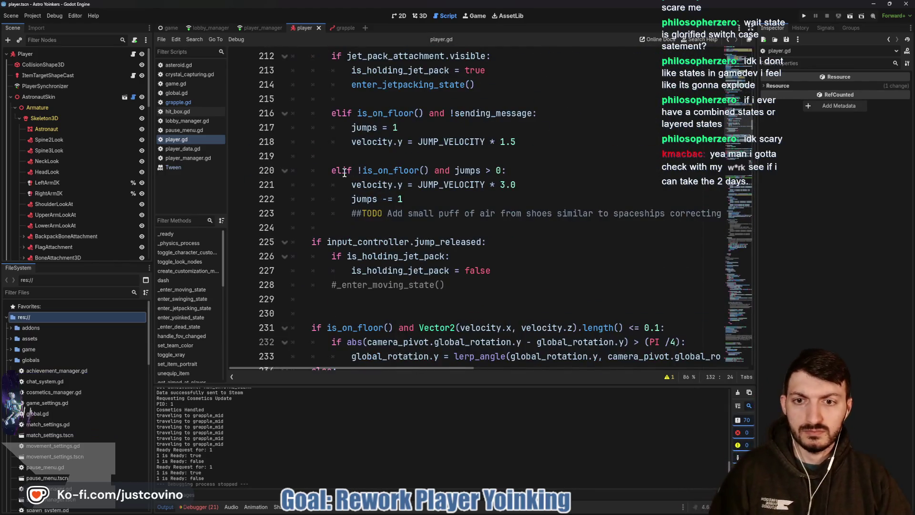
pyautogui.scroll(-7, 343, 175)
pyautogui.scroll(-12, 341, 188)
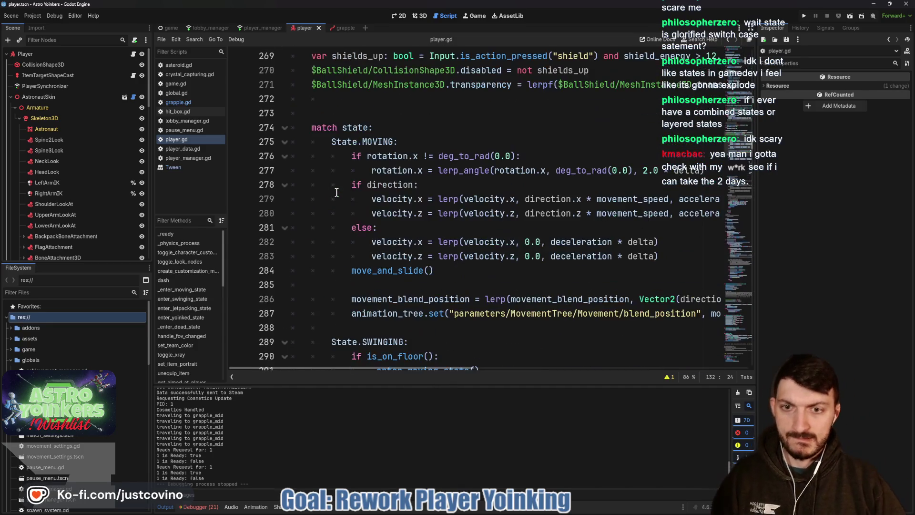
pyautogui.scroll(-17, 336, 192)
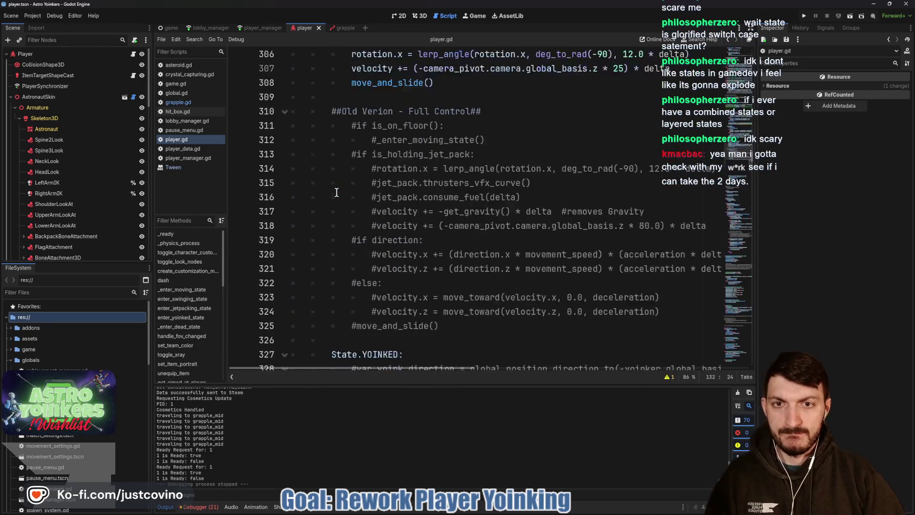
pyautogui.scroll(-10, 334, 189)
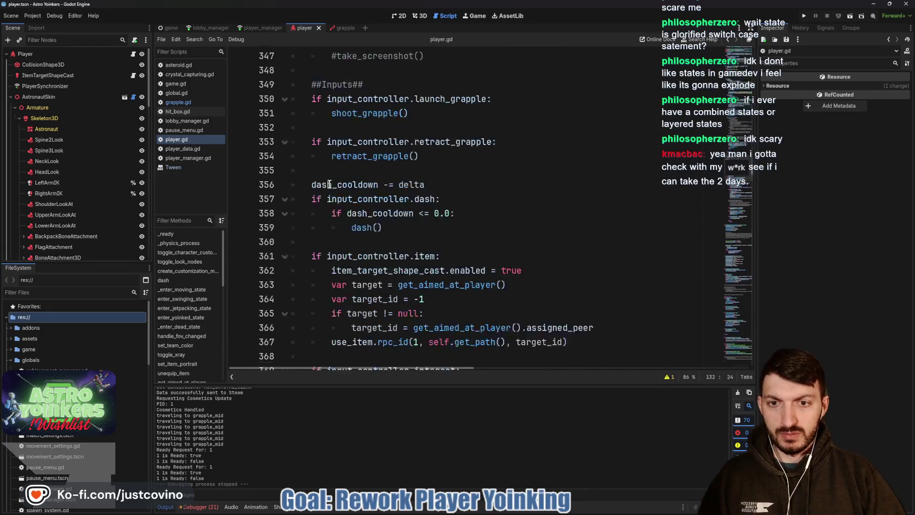
pyautogui.scroll(1, 333, 174)
# Jump to the player's retract_grapple at line 688 and select its has_launched condition
pyautogui.press('ctrl')
pyautogui.keyDown('ctrl'); pyautogui.click(362, 159); pyautogui.keyUp('ctrl')
pyautogui.scroll(-2, 360, 172)
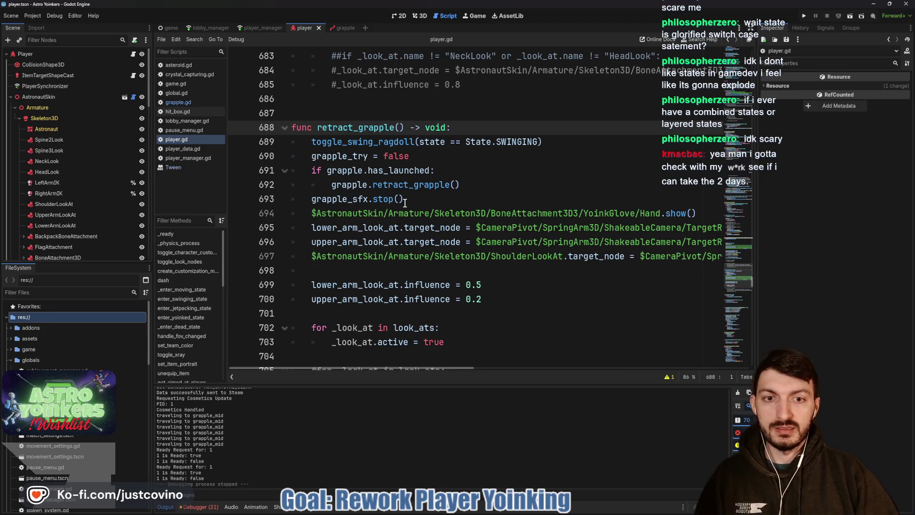
pyautogui.hscroll(5, 423, 243)
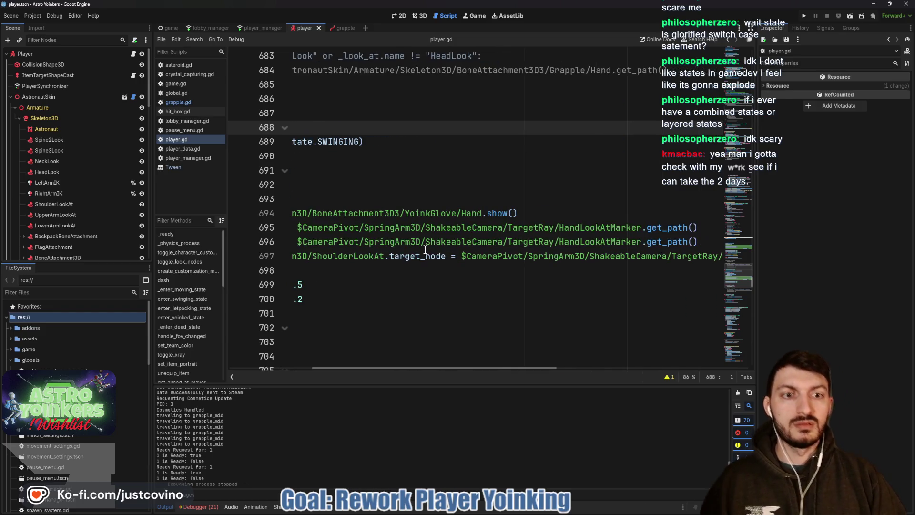
pyautogui.hscroll(-5, 422, 249)
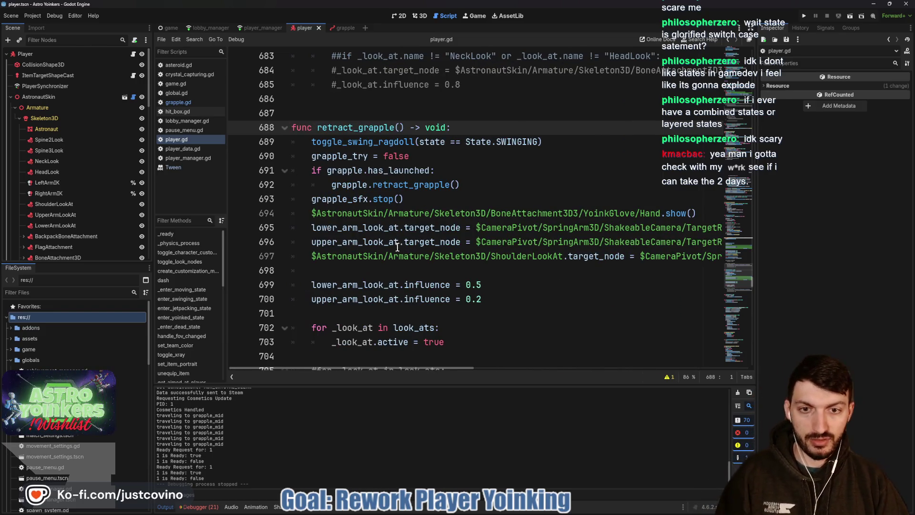
pyautogui.scroll(-3, 385, 251)
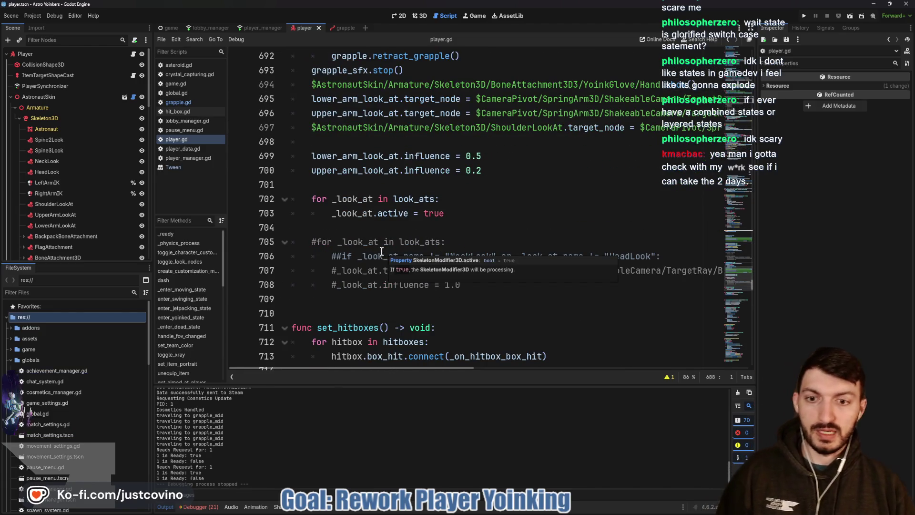
pyautogui.scroll(2, 385, 252)
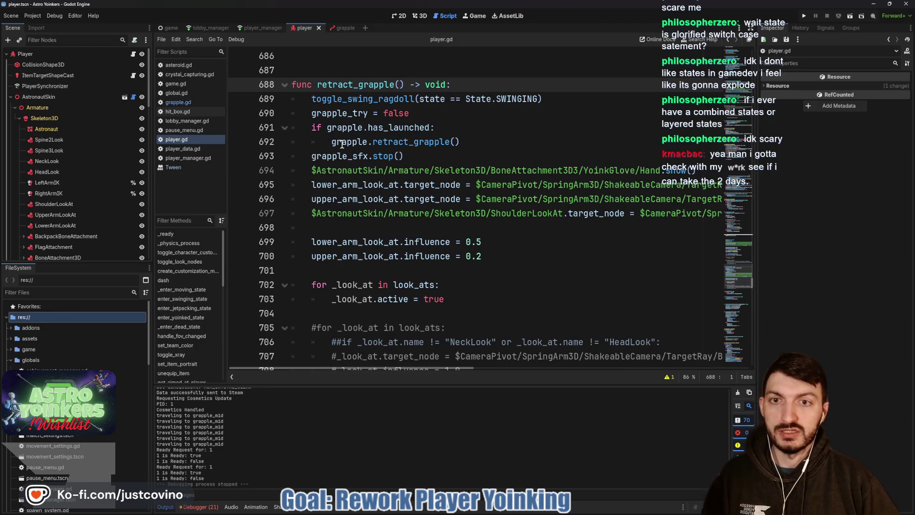
pyautogui.doubleClick(368, 129)
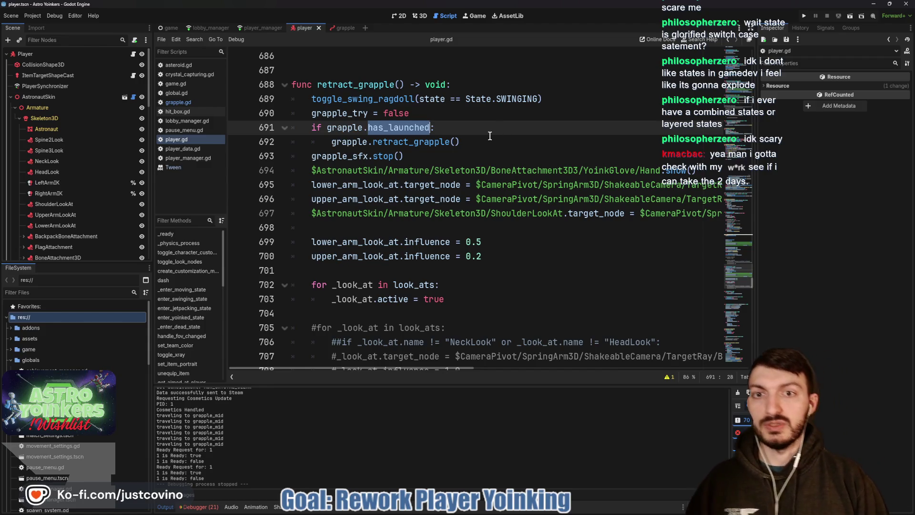
# Replace the condition with grapple.state == grapple.State.LAUNCHING, save player.gd, and return to grapple.gd's retract_grapple
pyautogui.write('state == ')
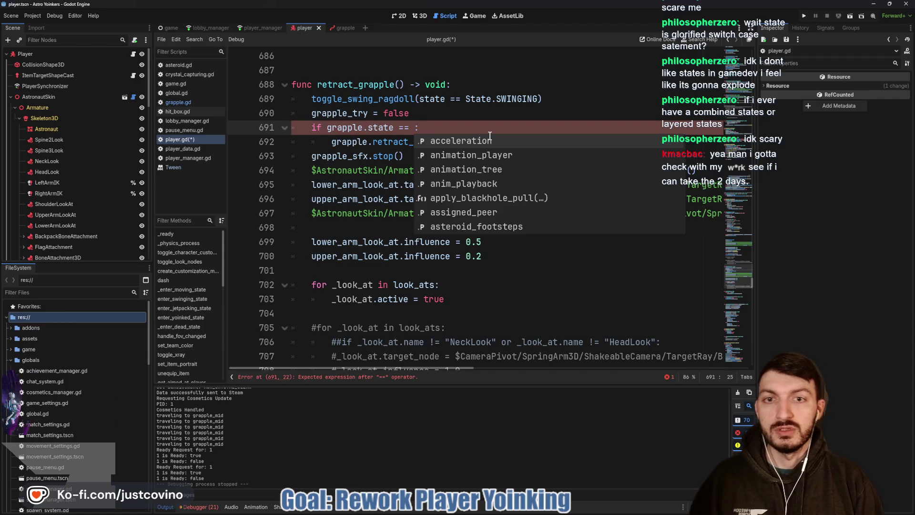
pyautogui.write('gr')
pyautogui.write('apple.STATE.')
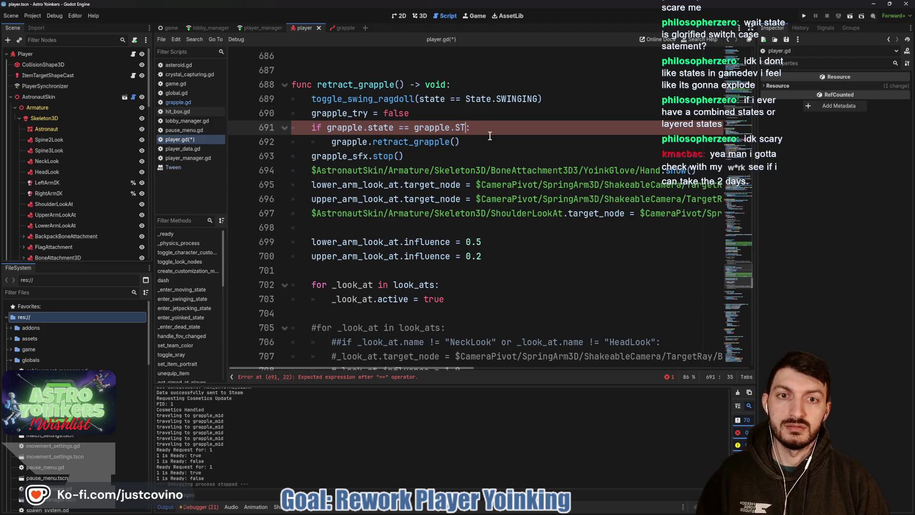
pyautogui.press('BackSpace')
pyautogui.write('tate.')
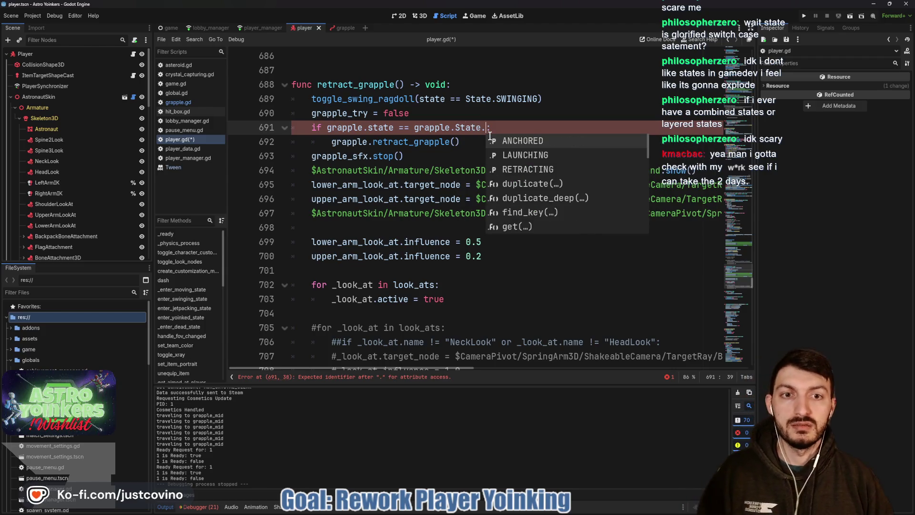
pyautogui.press('Down')
pyautogui.press('Return')
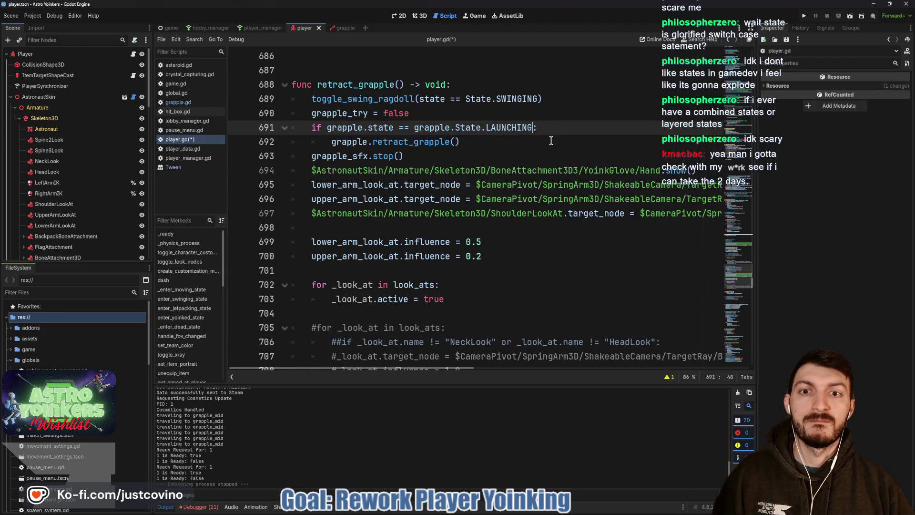
pyautogui.hotkey('ctrl', 's')
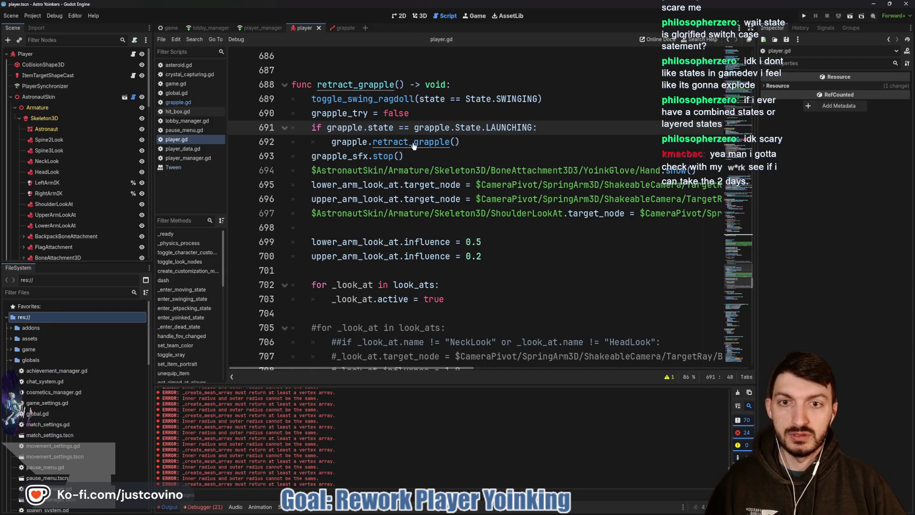
pyautogui.keyDown('ctrl'); pyautogui.click(419, 142); pyautogui.keyUp('ctrl')
pyautogui.click(332, 199)
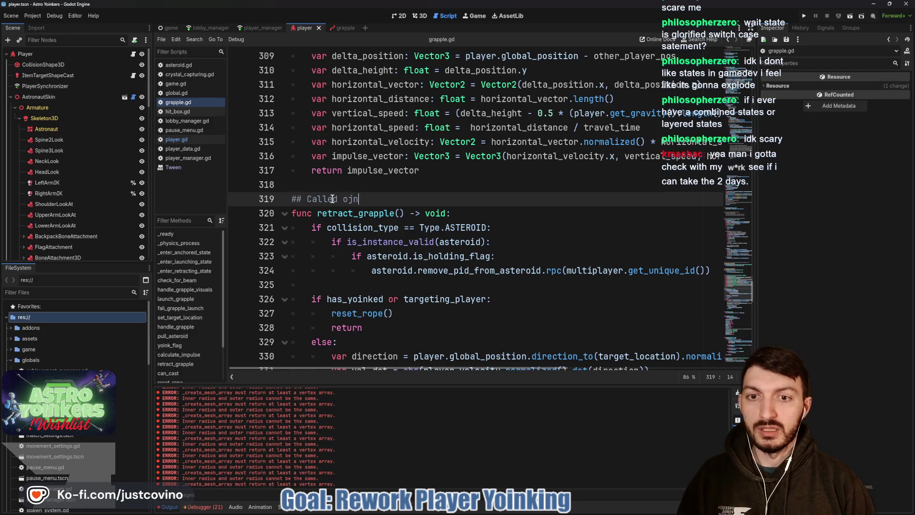
# Label retract_grapple with the comment '## Called on Player Avatar ##', add spacing above, and save
pyautogui.write('n Player')
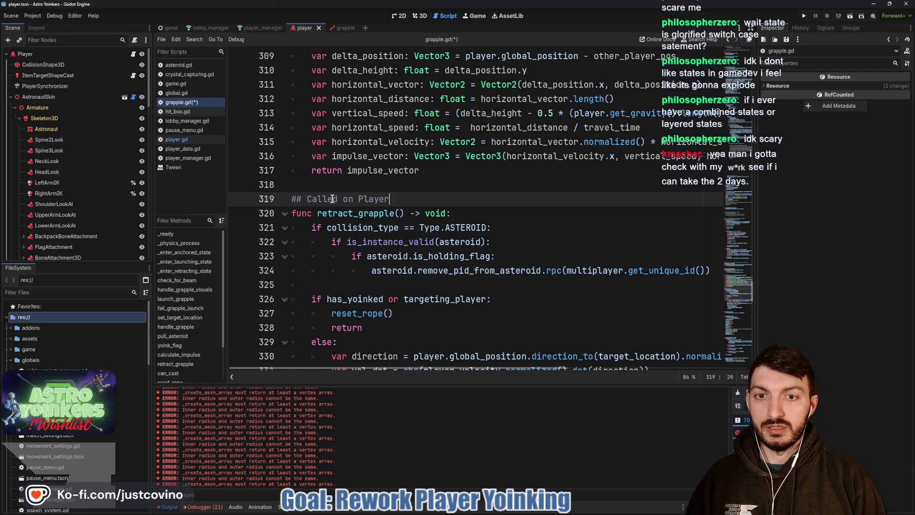
pyautogui.write(' Avatar ##')
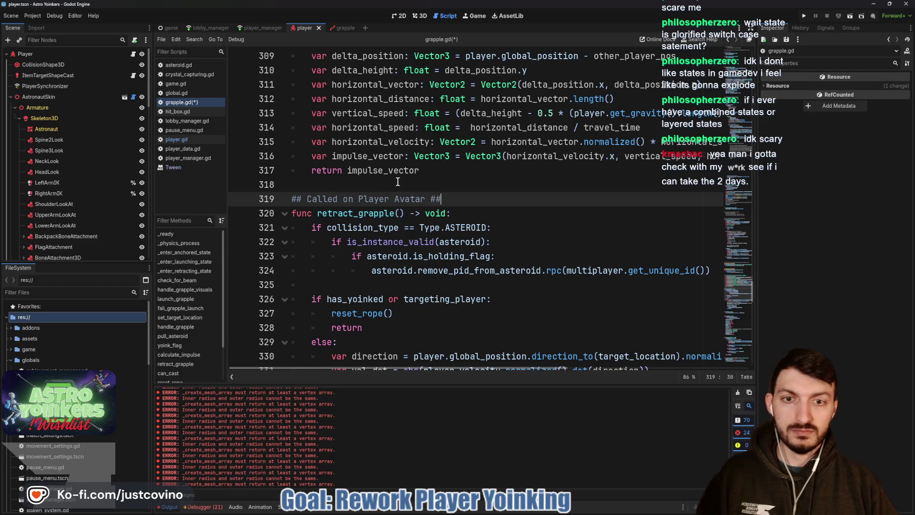
pyautogui.click(398, 182)
pyautogui.press('Return')
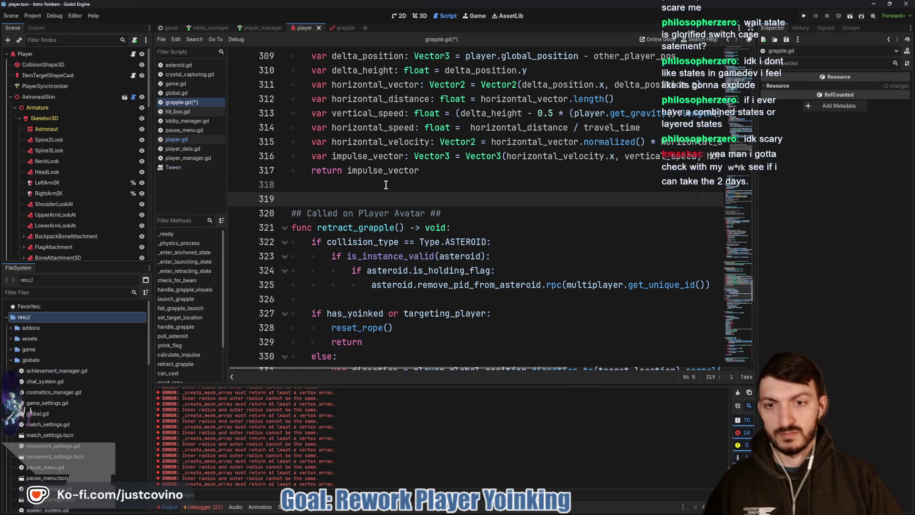
pyautogui.scroll(-2, 495, 212)
pyautogui.hotkey('ctrl', 's')
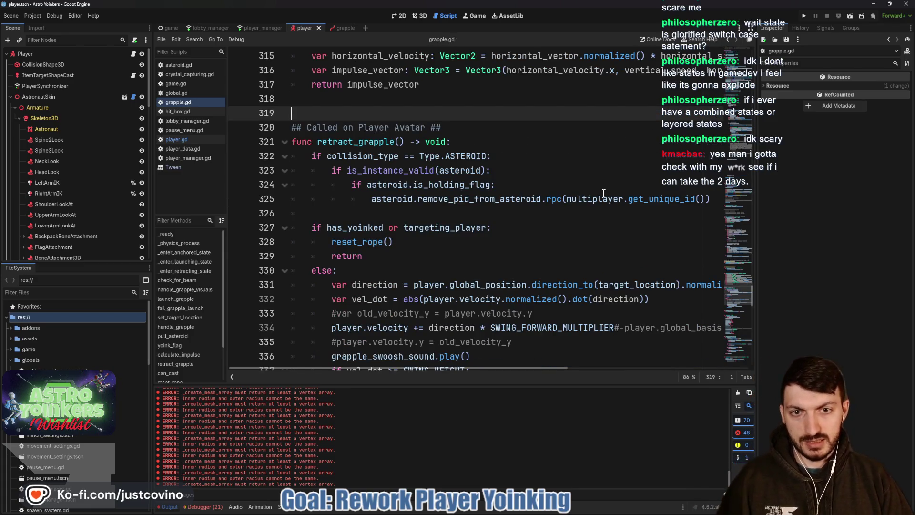
# Insert an _enter_retracting_state() call as retract_grapple's first line and save grapple.gd
pyautogui.click(479, 139)
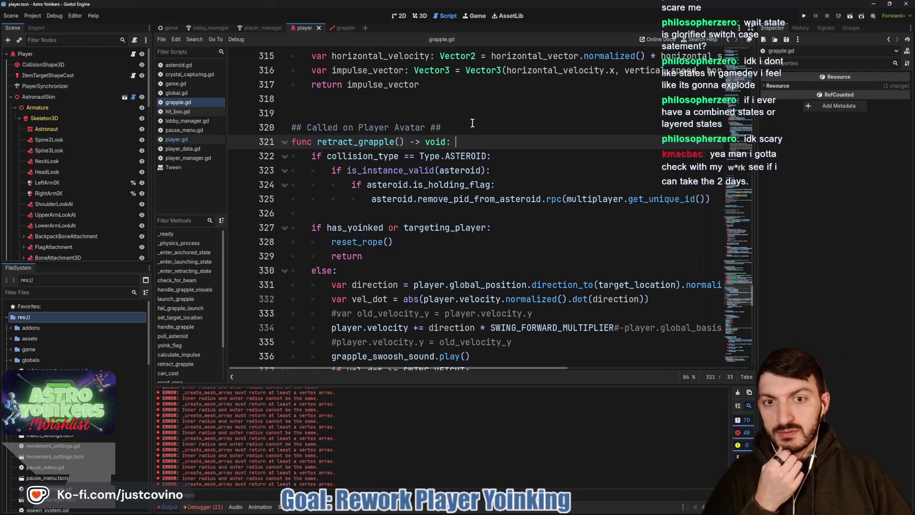
pyautogui.scroll(-1, 472, 123)
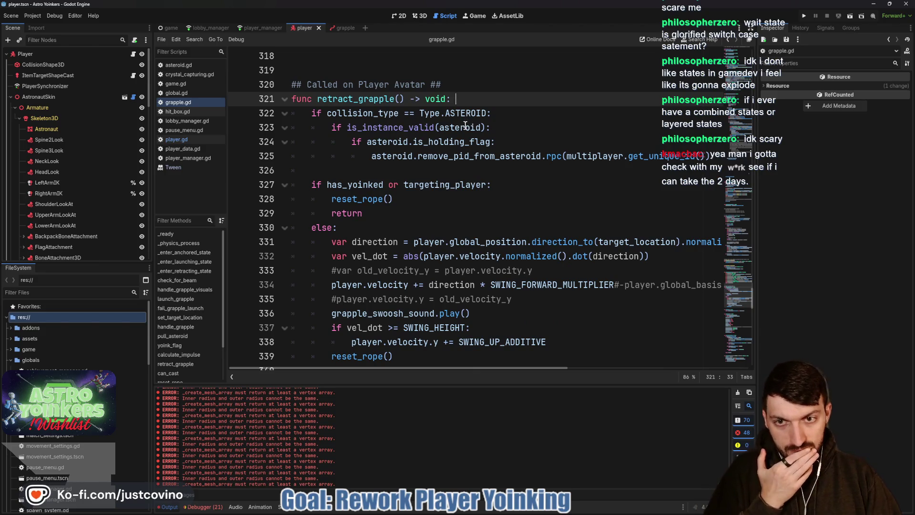
pyautogui.scroll(-1, 466, 127)
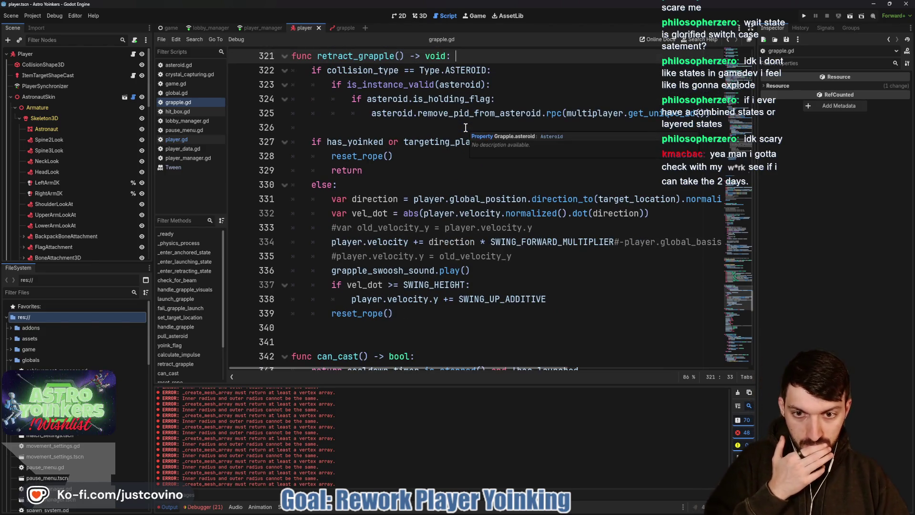
pyautogui.scroll(-1, 465, 129)
pyautogui.scroll(-2, 466, 131)
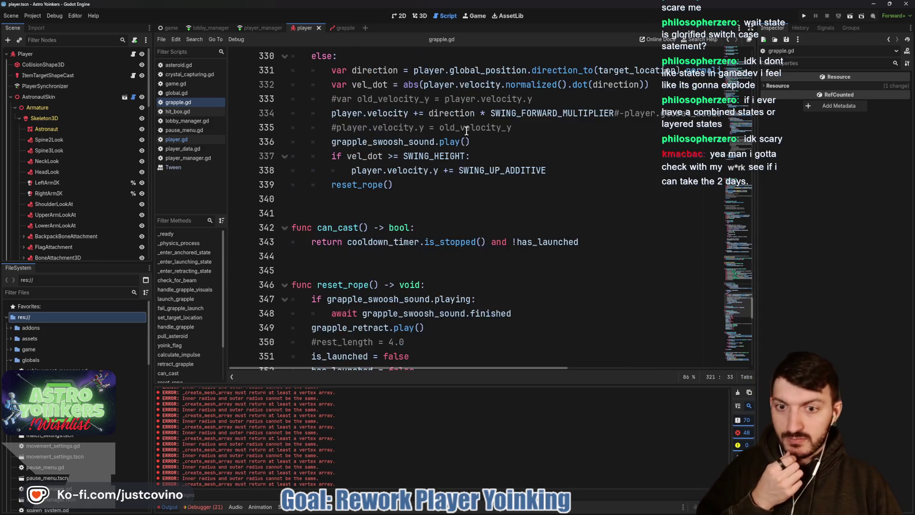
pyautogui.scroll(5, 479, 159)
pyautogui.press('Return')
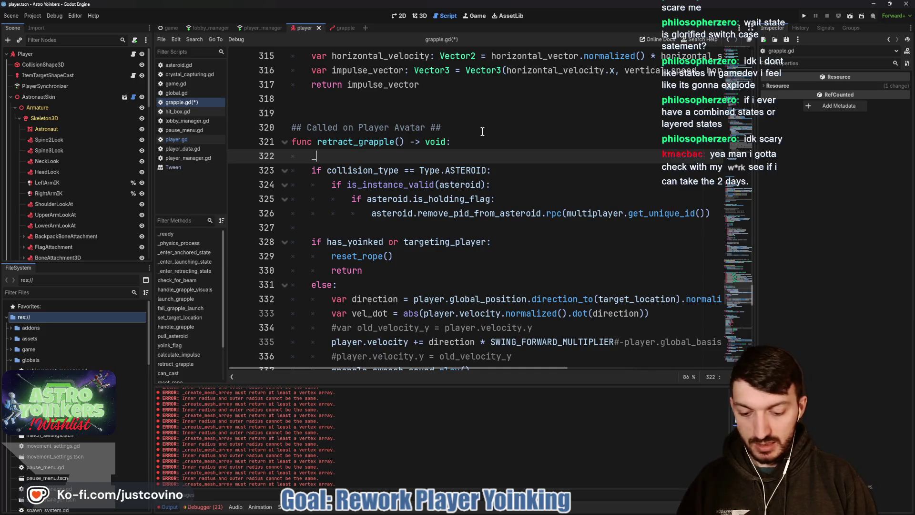
pyautogui.write('_enter')
pyautogui.press('Down')
pyautogui.press('Down')
pyautogui.press('Return')
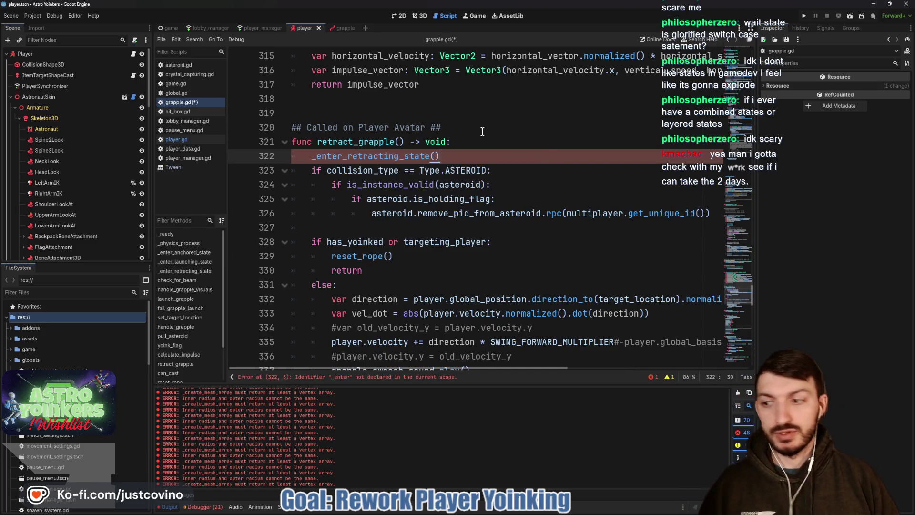
pyautogui.hotkey('ctrl', 's')
pyautogui.scroll(1, 467, 188)
pyautogui.scroll(5, 467, 188)
pyautogui.scroll(6, 441, 186)
pyautogui.scroll(18, 439, 186)
pyautogui.scroll(18, 437, 188)
pyautogui.scroll(20, 424, 196)
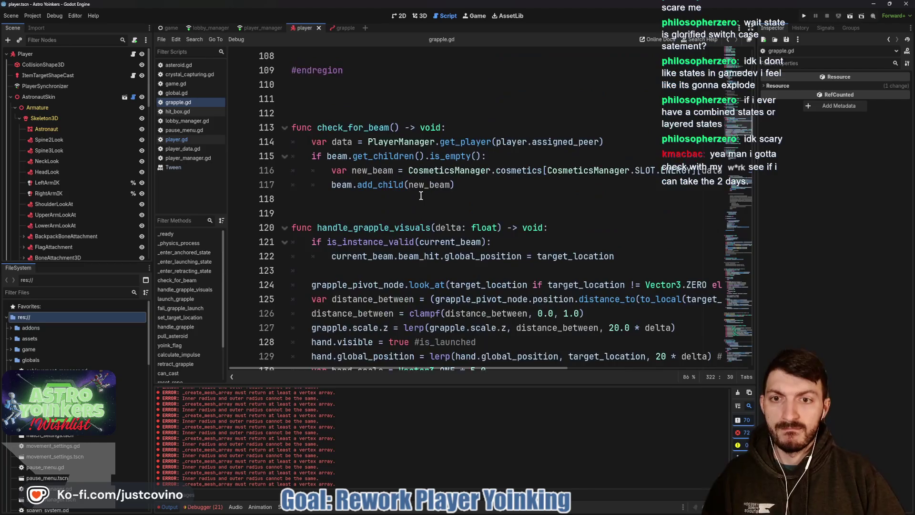
pyautogui.scroll(13, 419, 196)
pyautogui.scroll(1, 418, 197)
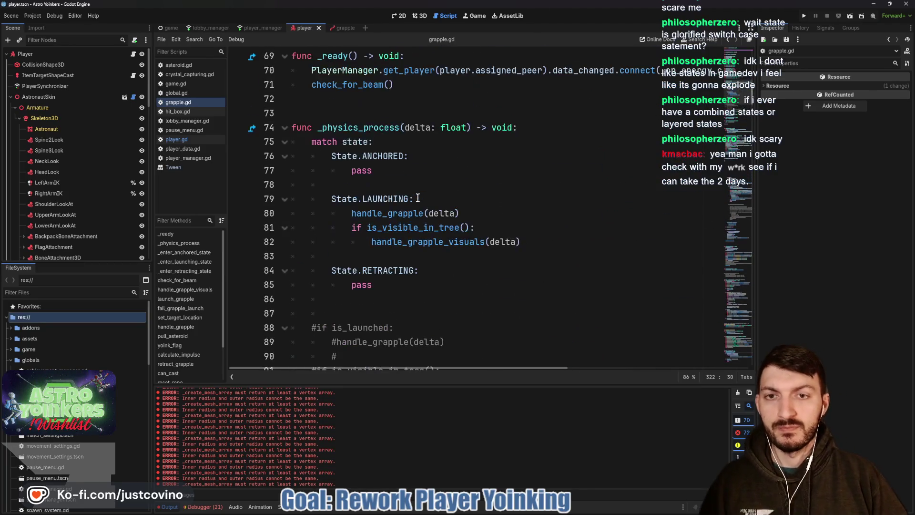
pyautogui.click(384, 283)
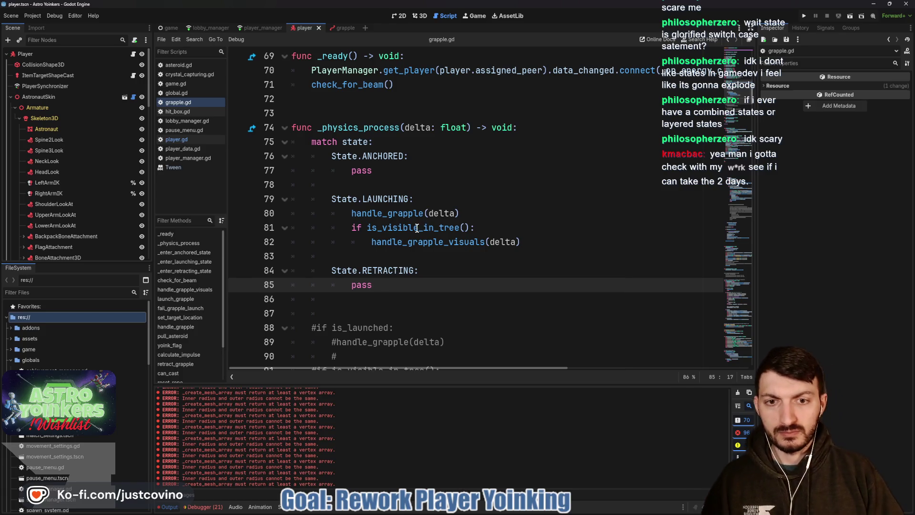
pyautogui.scroll(-10, 421, 232)
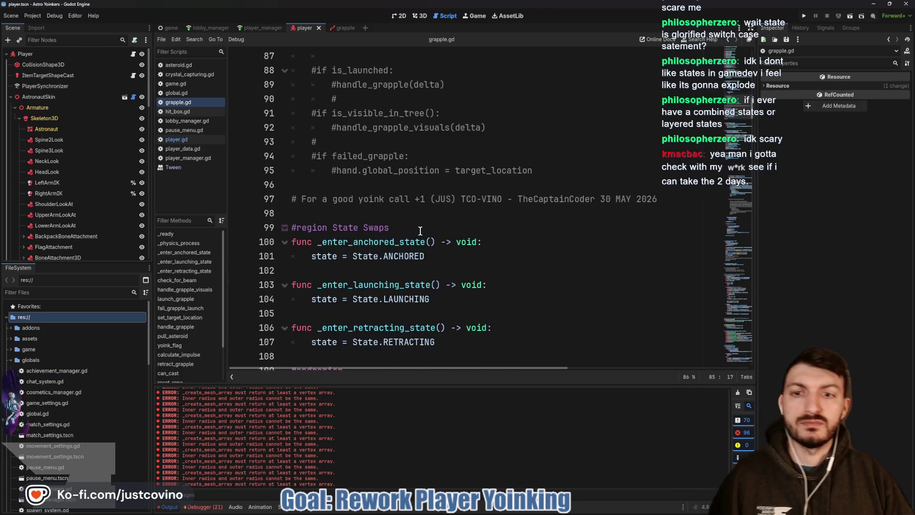
pyautogui.scroll(-3, 404, 225)
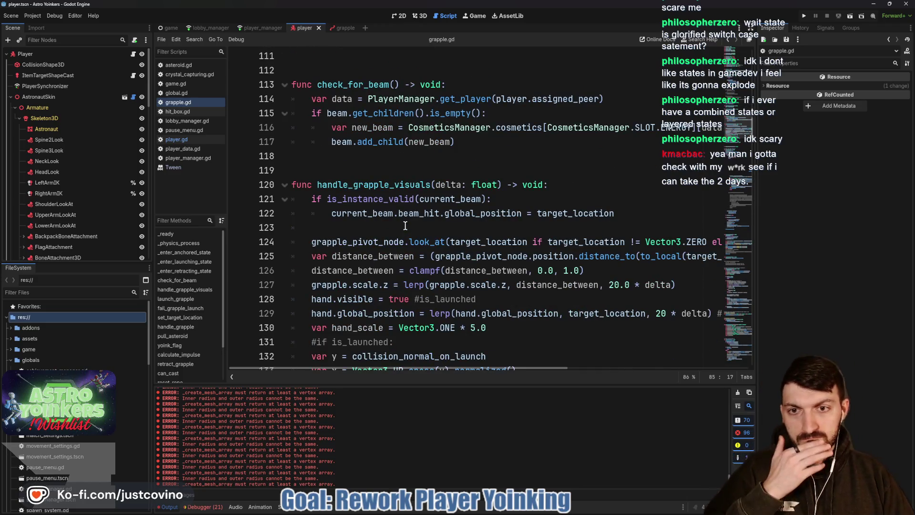
pyautogui.scroll(-1, 406, 225)
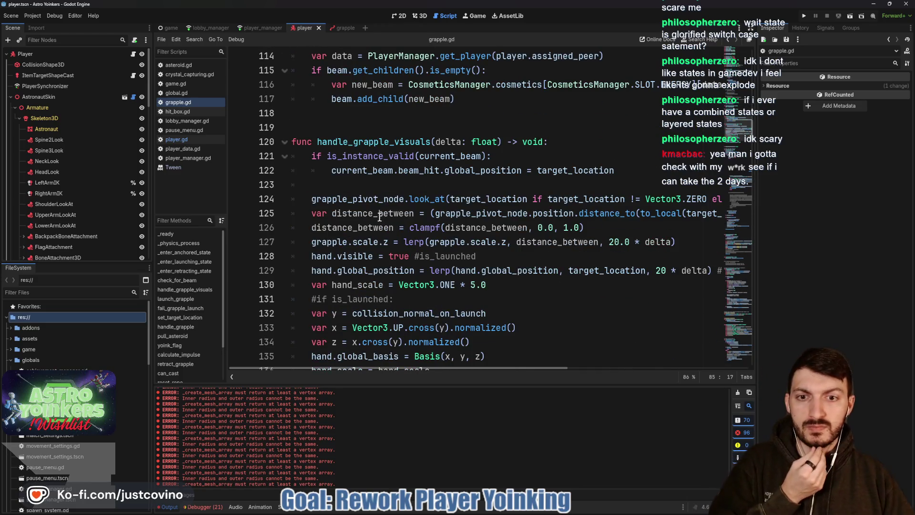
pyautogui.scroll(-1, 381, 217)
pyautogui.moveTo(420, 203)
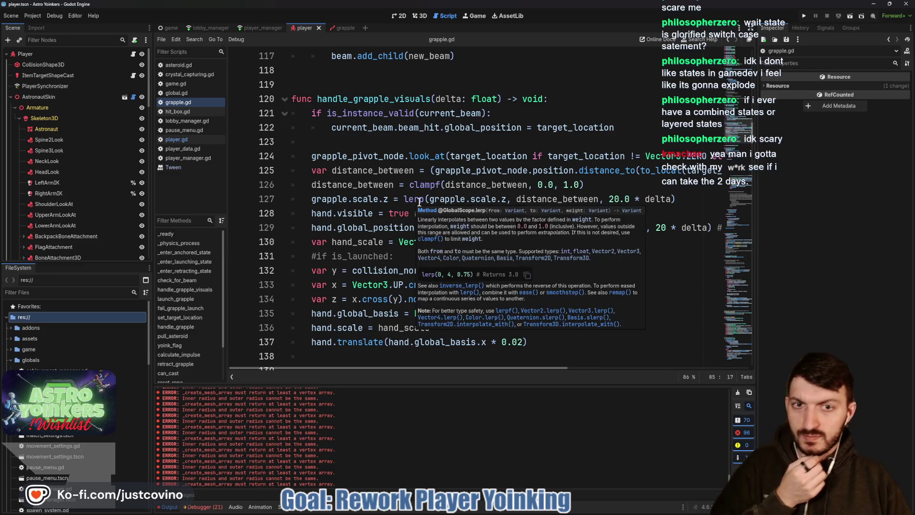
pyautogui.scroll(-2, 405, 209)
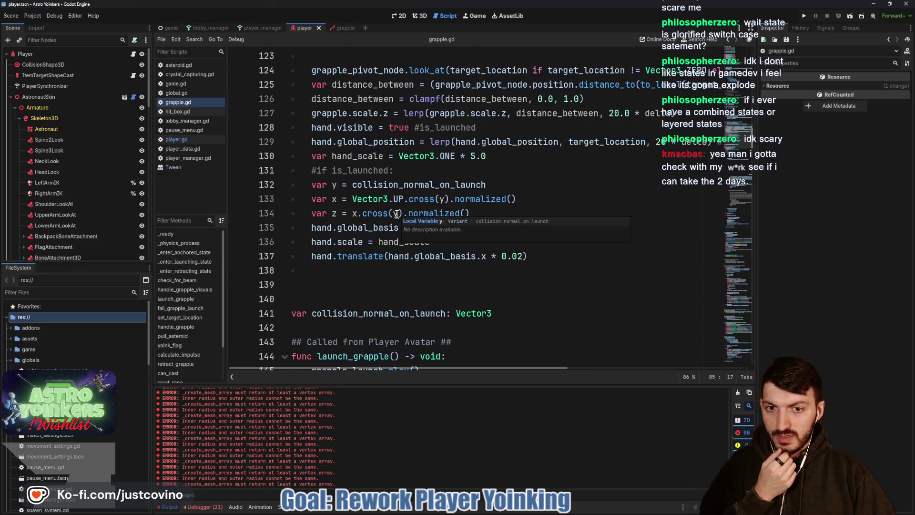
pyautogui.scroll(-1, 397, 213)
pyautogui.scroll(5, 372, 195)
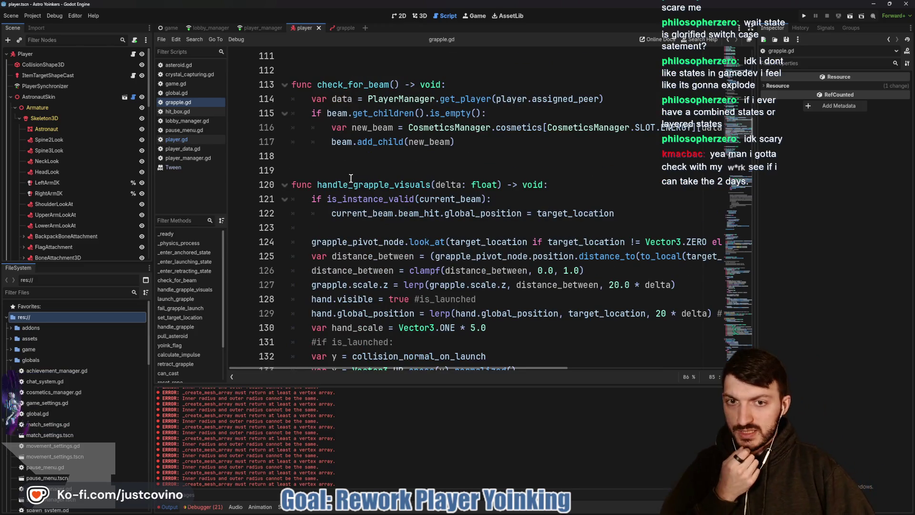
pyautogui.doubleClick(353, 185)
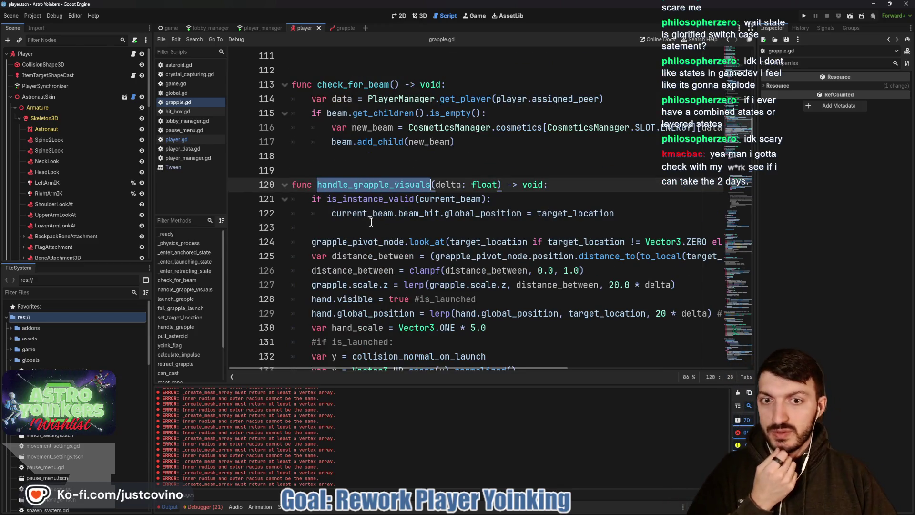
pyautogui.scroll(-3, 364, 218)
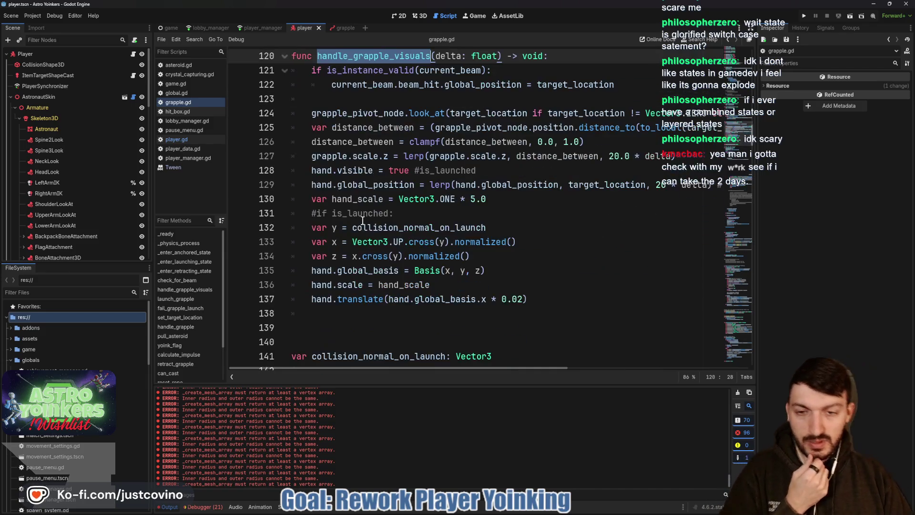
pyautogui.click(314, 318)
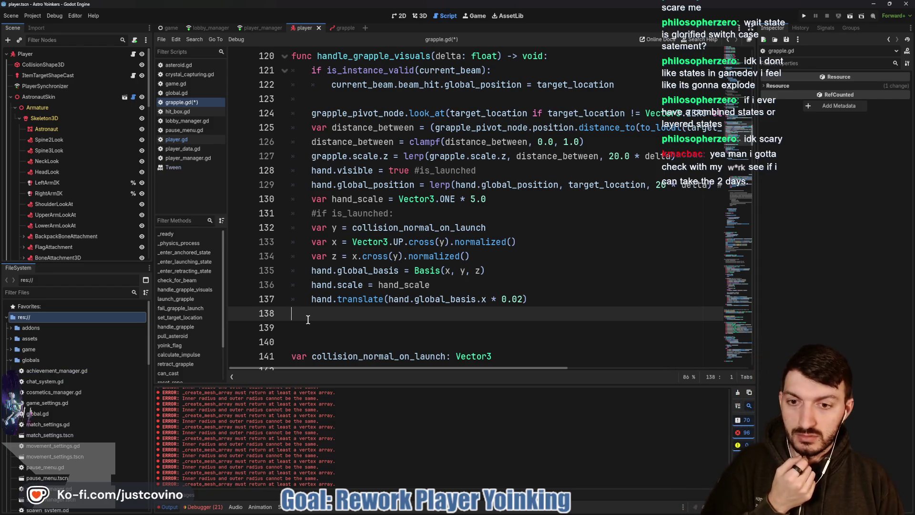
pyautogui.press('Return')
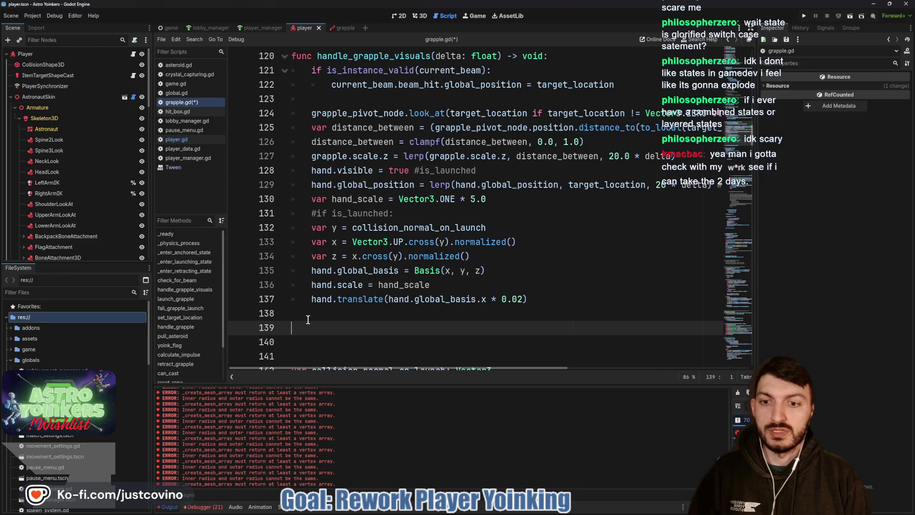
# Declare func handle_grapple_retract_visuals(delta: float) -> void: with a blank line above it
pyautogui.write('func ')
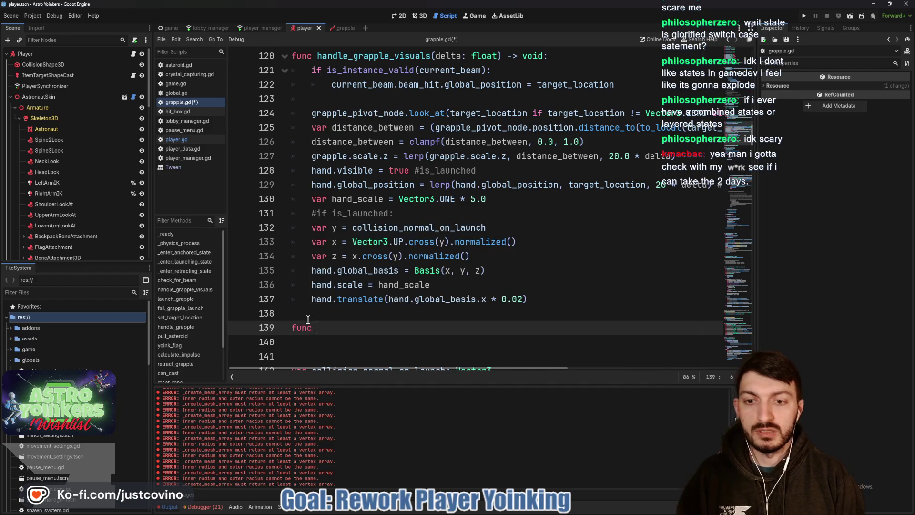
pyautogui.write('handle+')
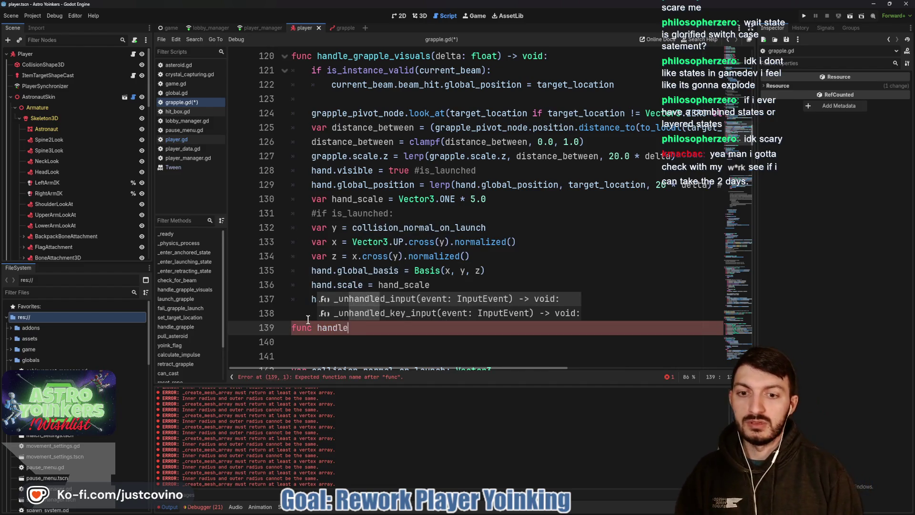
pyautogui.write('_grapple_retract_')
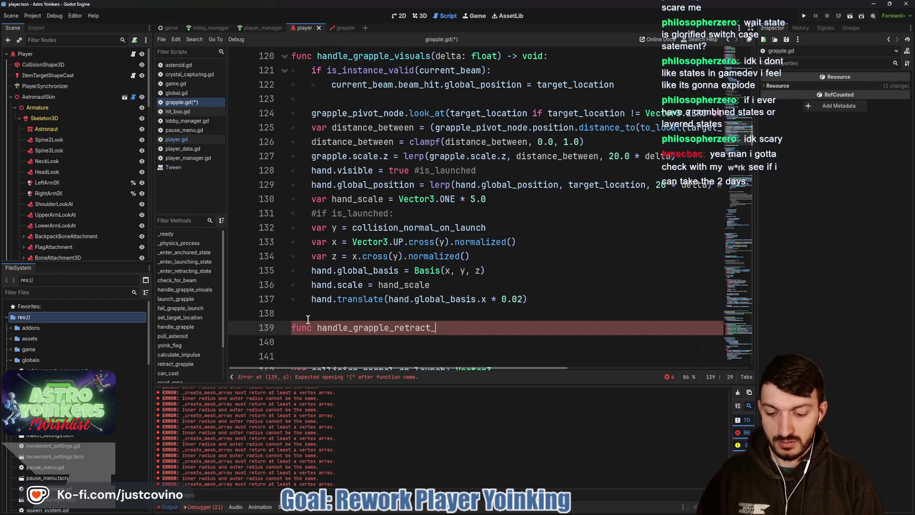
pyautogui.write('visuals()')
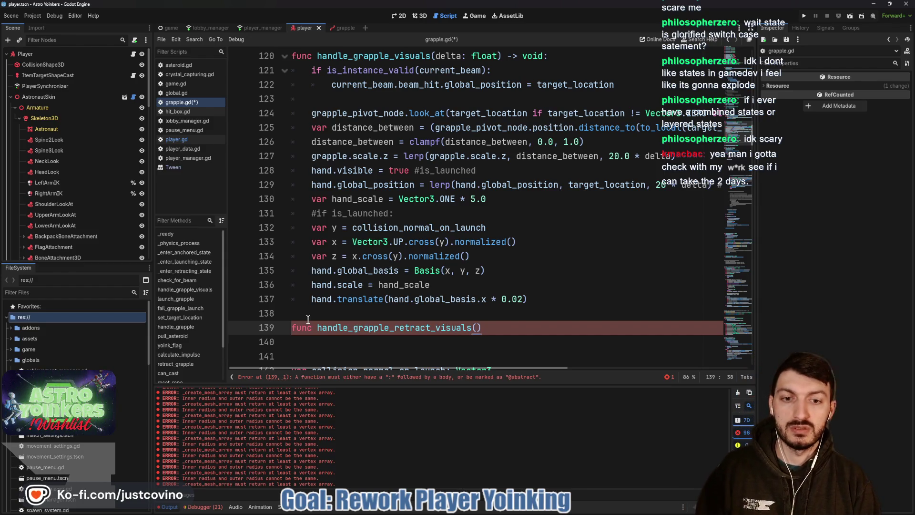
pyautogui.press('Left')
pyautogui.write('de')
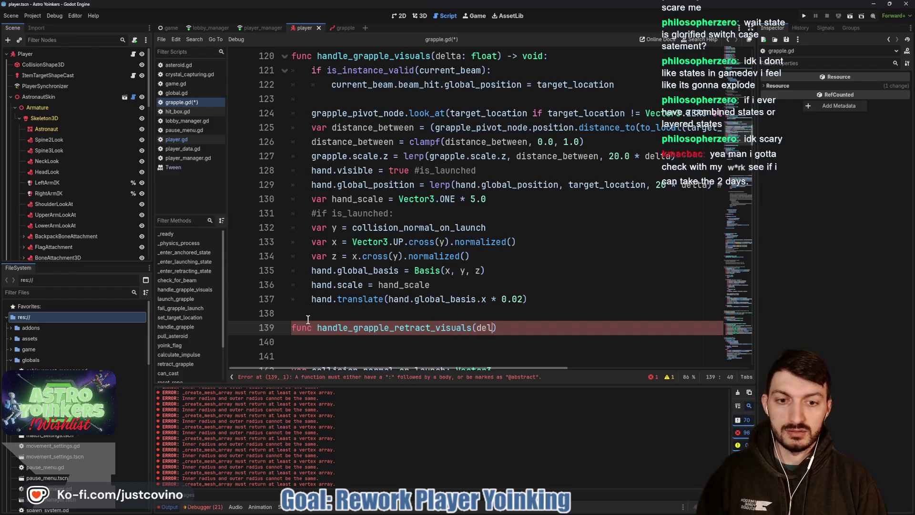
pyautogui.write('lta: float')
pyautogui.press('Right')
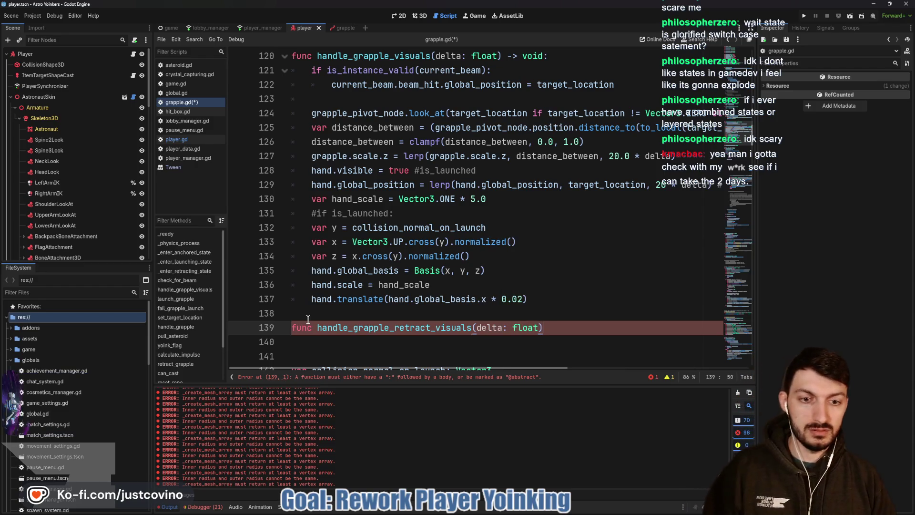
pyautogui.write('-> void:')
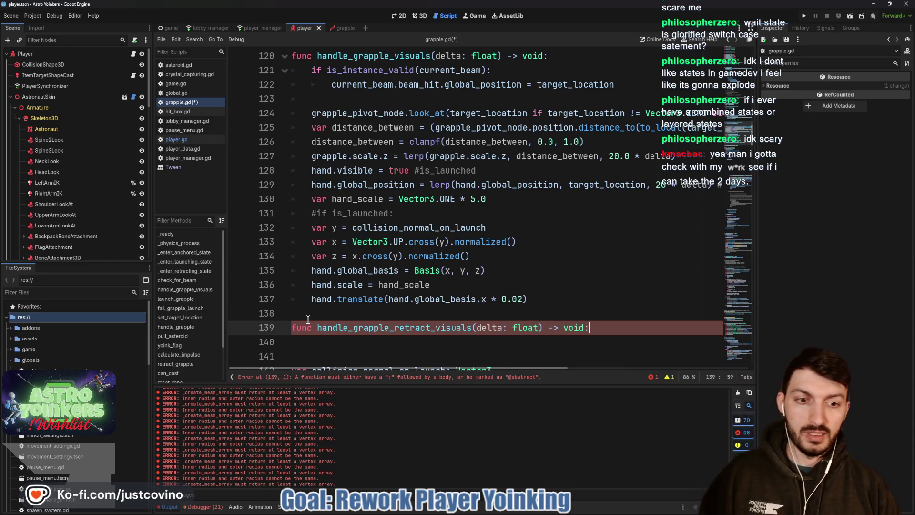
pyautogui.click(305, 313)
pyautogui.press('Return')
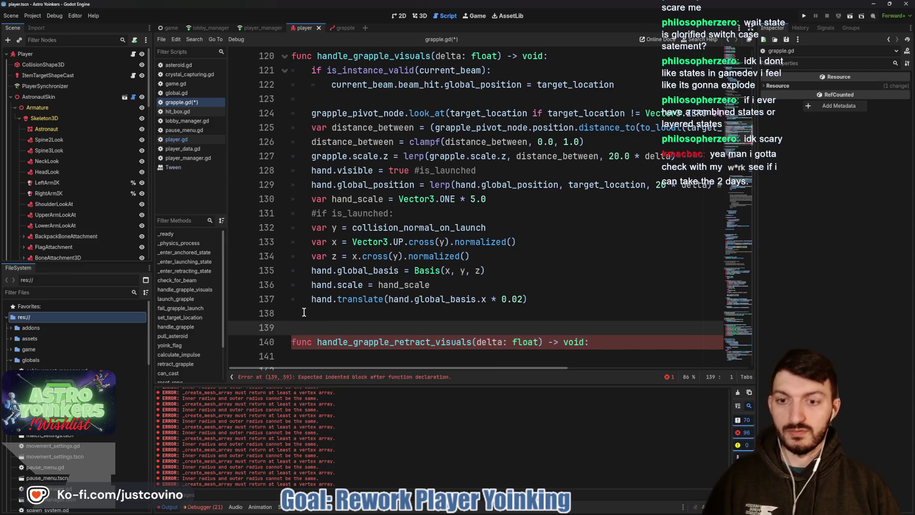
# Add blank lines below the new retract visuals function and save grapple.gd
pyautogui.scroll(-2, 352, 283)
pyautogui.click(352, 283)
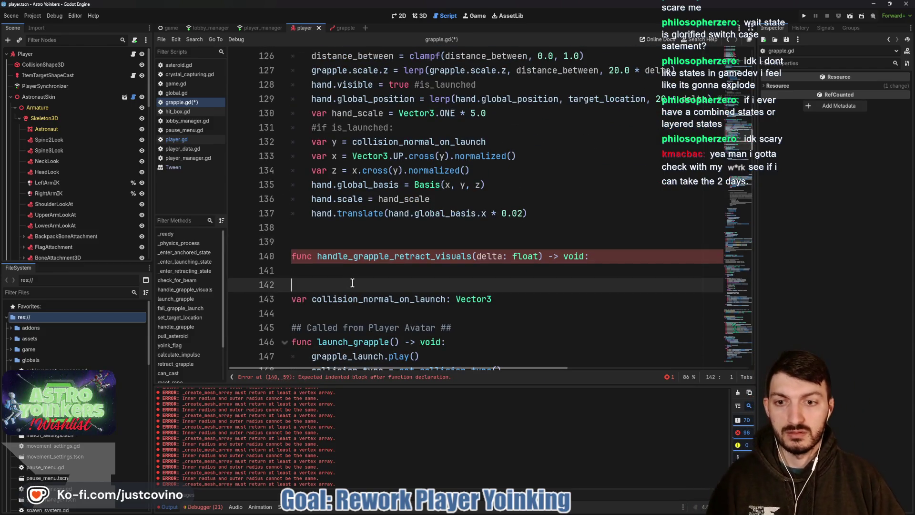
pyautogui.press('Return')
pyautogui.press('Return')
pyautogui.press('Return')
pyautogui.click(353, 283)
pyautogui.hotkey('ctrl', 's')
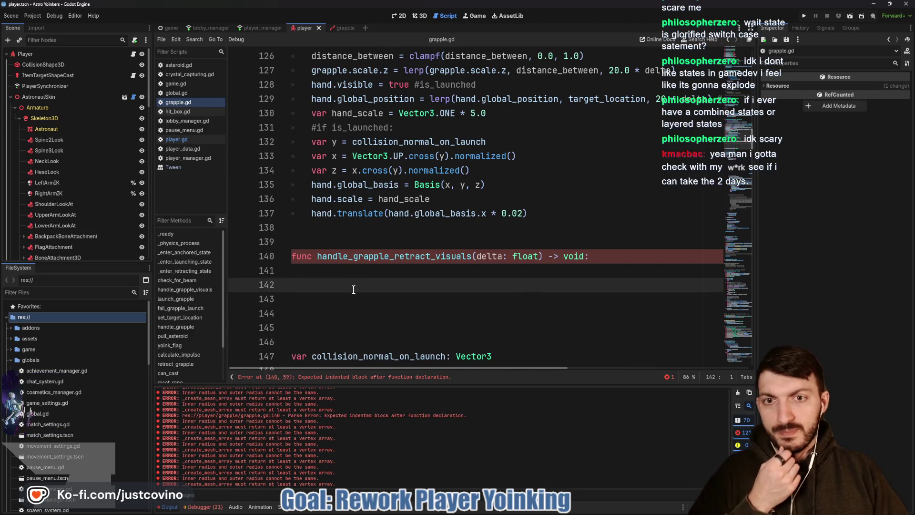
# Bring up the Imgur diagram of OnArm, Shot, AnchoredAsteroid, YoinkPlayer and Retracting states
pyautogui.scroll(1, 351, 286)
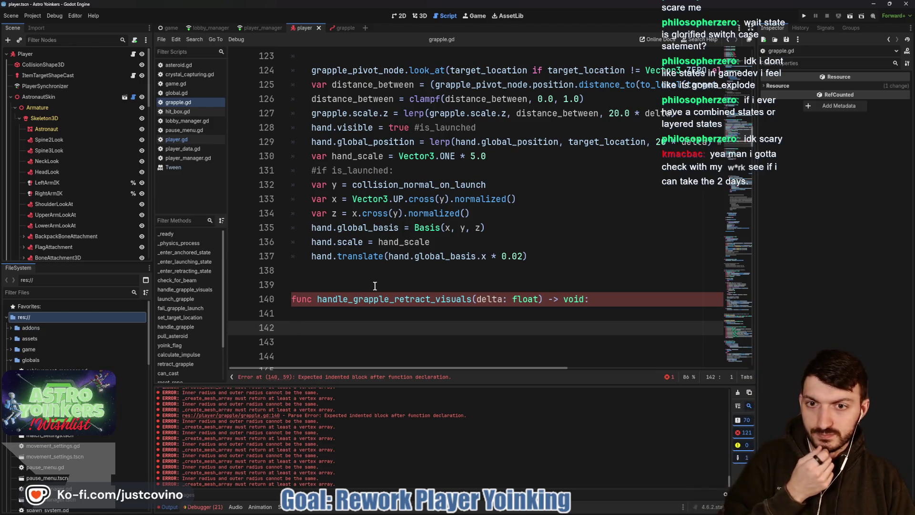
pyautogui.click(370, 314)
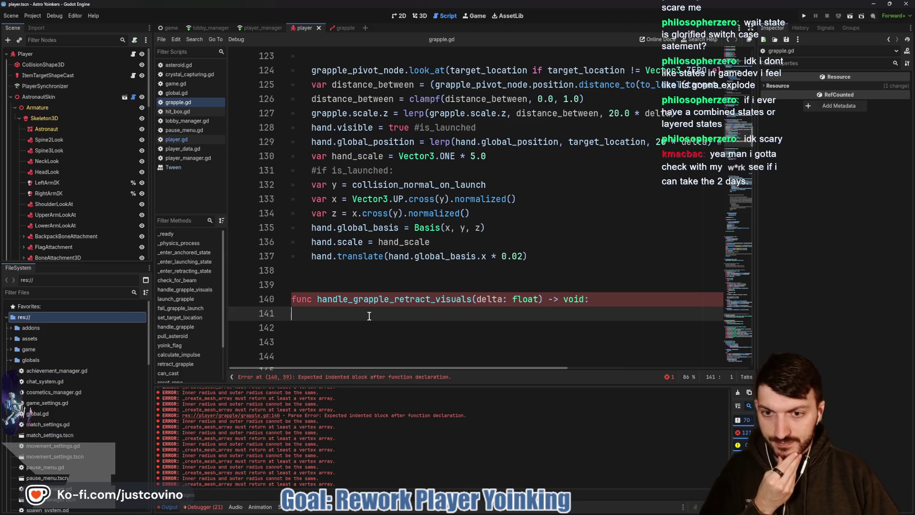
pyautogui.scroll(3, 376, 313)
pyautogui.scroll(2, 387, 312)
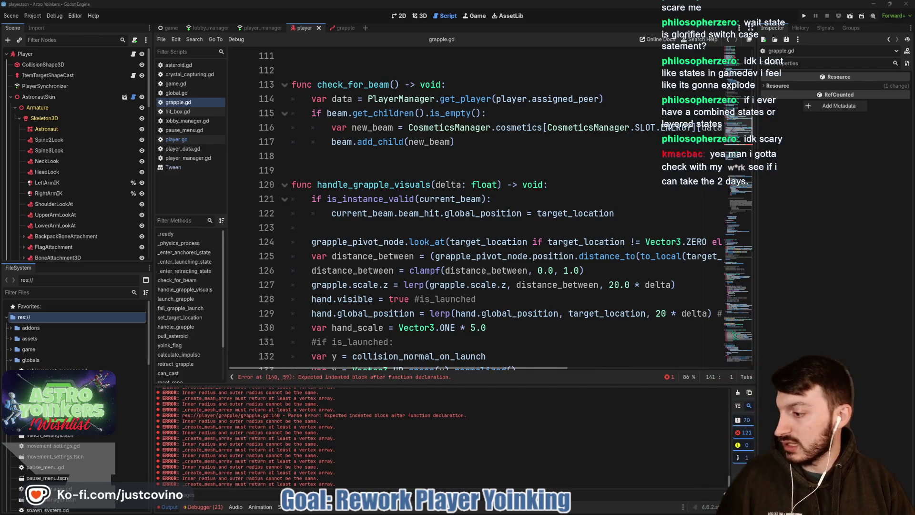
pyautogui.hotkey('alt', 'Tab')
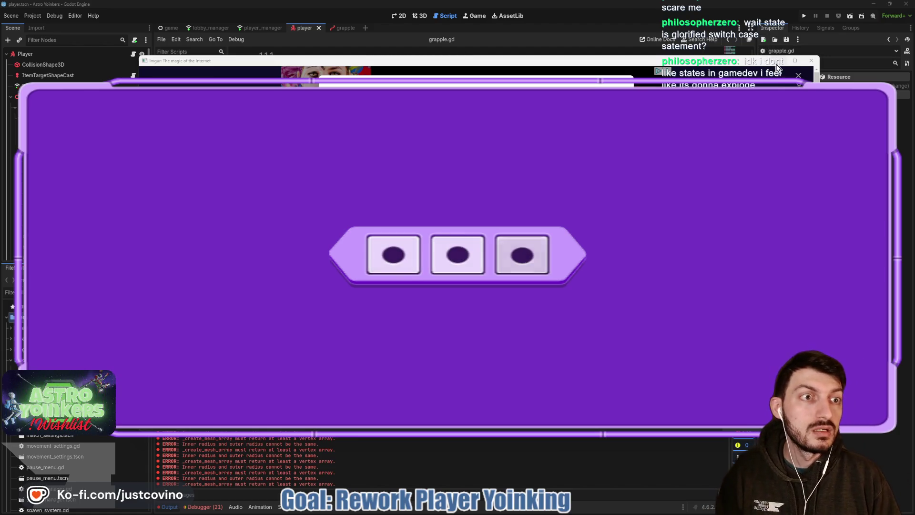
# Switch from the Imgur states diagram back to grapple.gd in Godot's script editor
pyautogui.hotkey('alt', 'Tab')
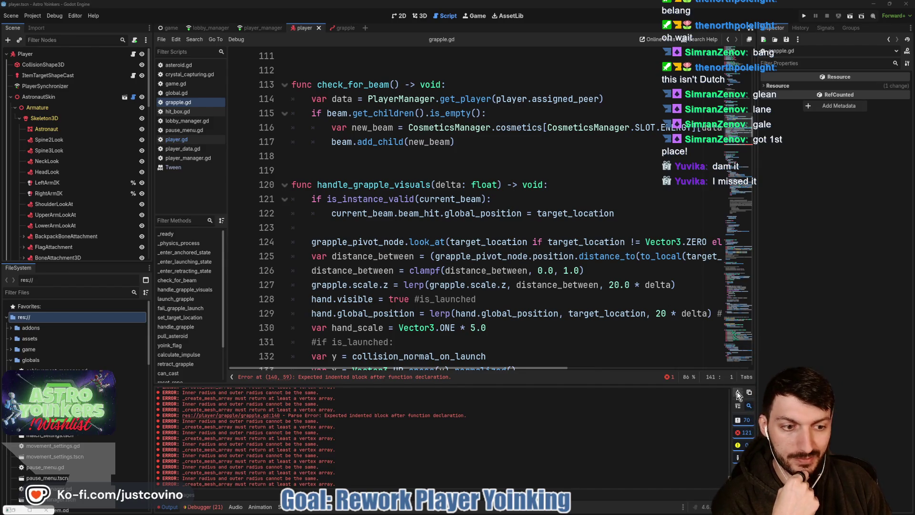
# Clear the Output log errors and bring the empty handle_grapple_retract_visuals function into view
pyautogui.click(428, 377)
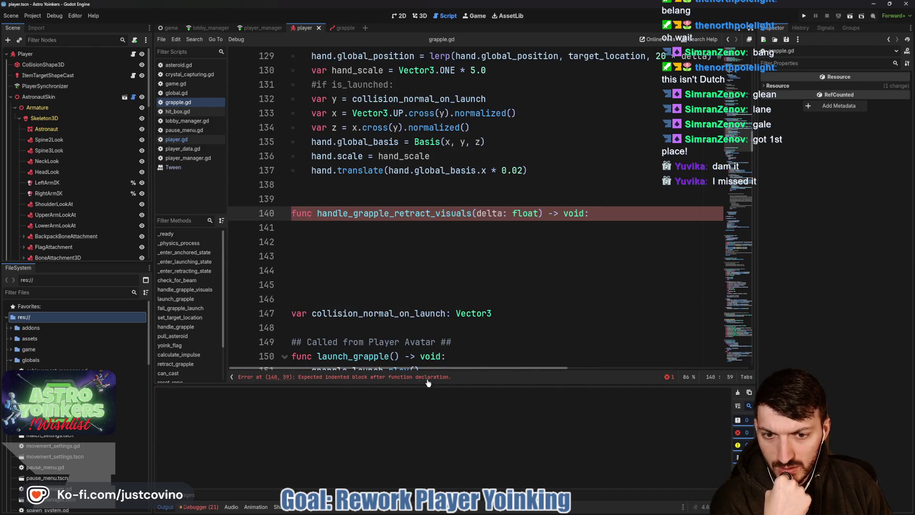
pyautogui.click(453, 228)
pyautogui.scroll(4, 527, 268)
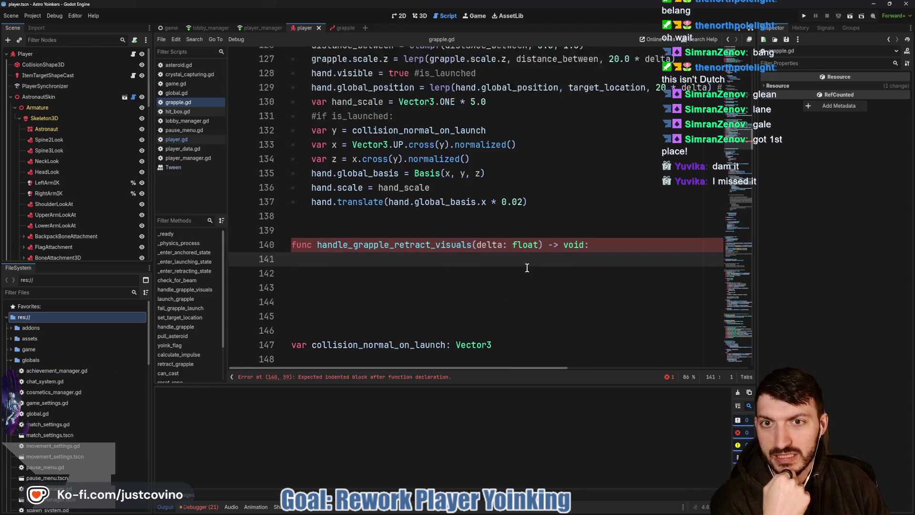
pyautogui.scroll(-1, 532, 270)
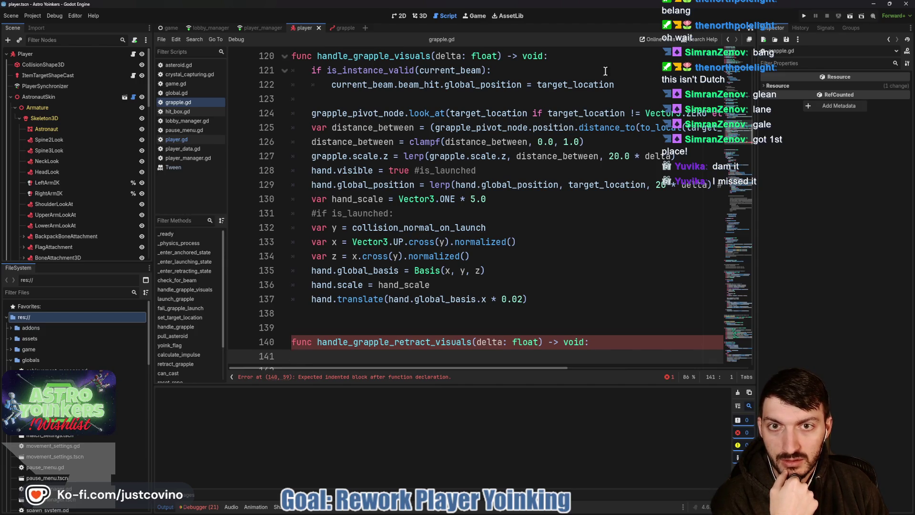
# Copy the handle_grapple_visuals body into handle_grapple_retract_visuals and indent the pasted if line
pyautogui.moveTo(630, 87); pyautogui.dragTo(337, 71)
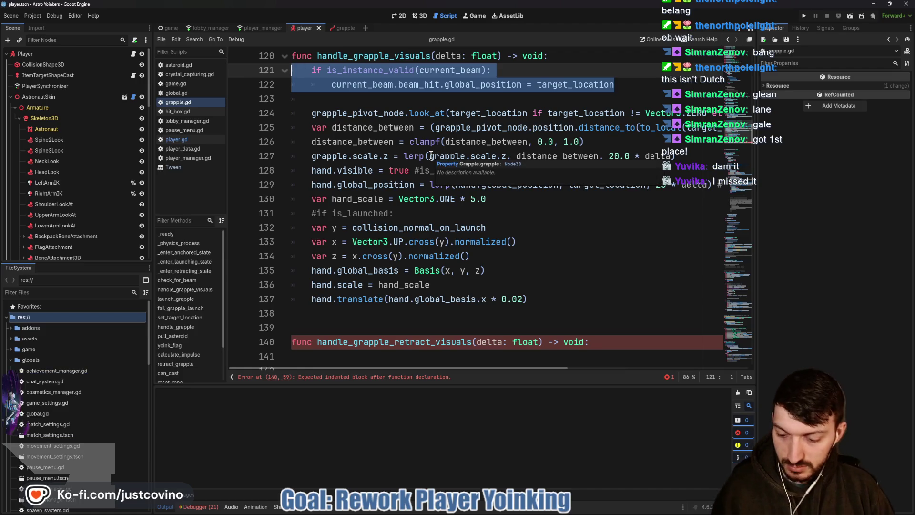
pyautogui.click(521, 297)
pyautogui.moveTo(522, 296); pyautogui.dragTo(310, 74)
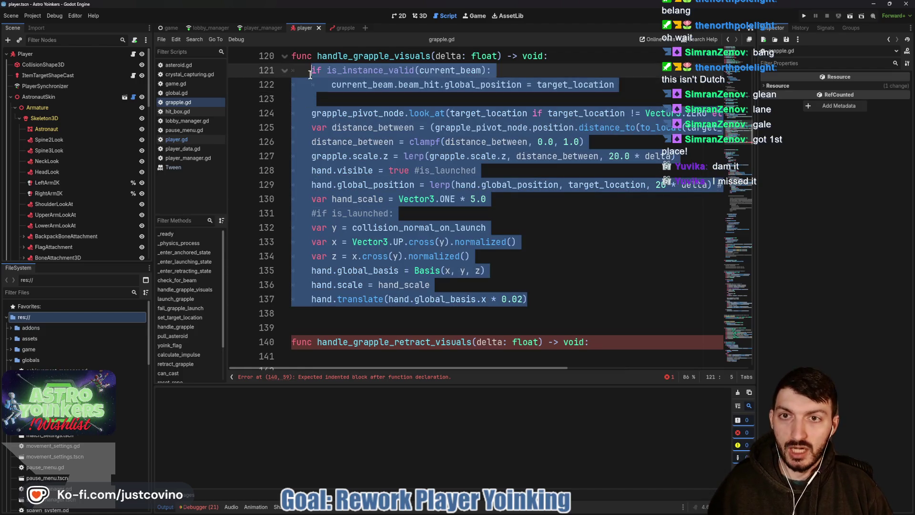
pyautogui.hotkey('ctrl', 'c')
pyautogui.scroll(-2, 312, 87)
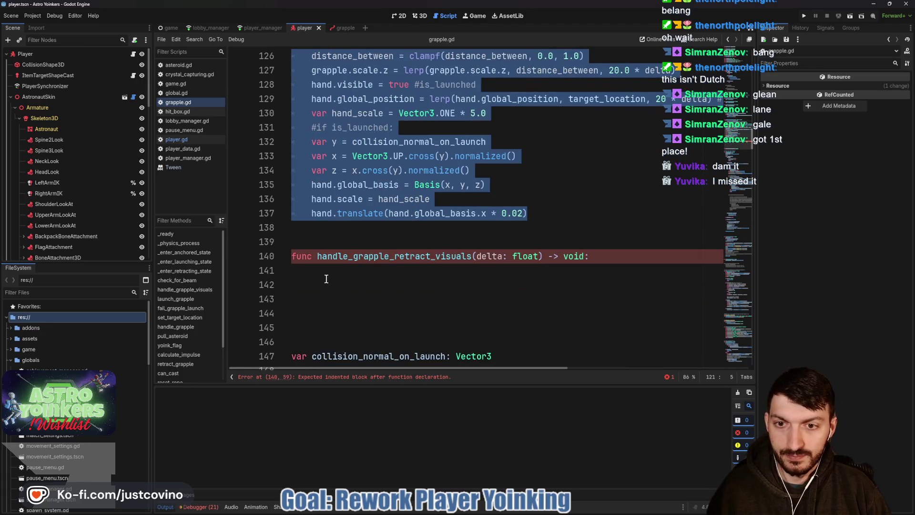
pyautogui.click(327, 281)
pyautogui.hotkey('ctrl', 'v')
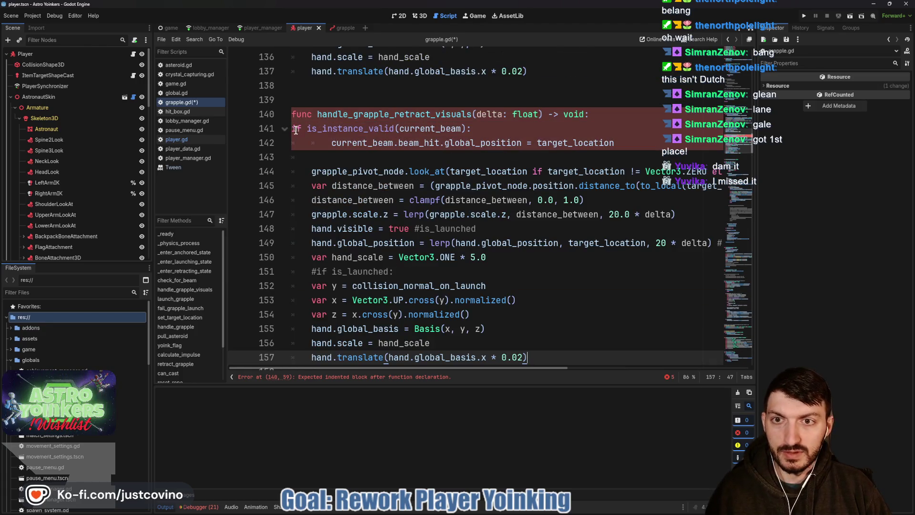
pyautogui.click(292, 128)
pyautogui.press('Tab')
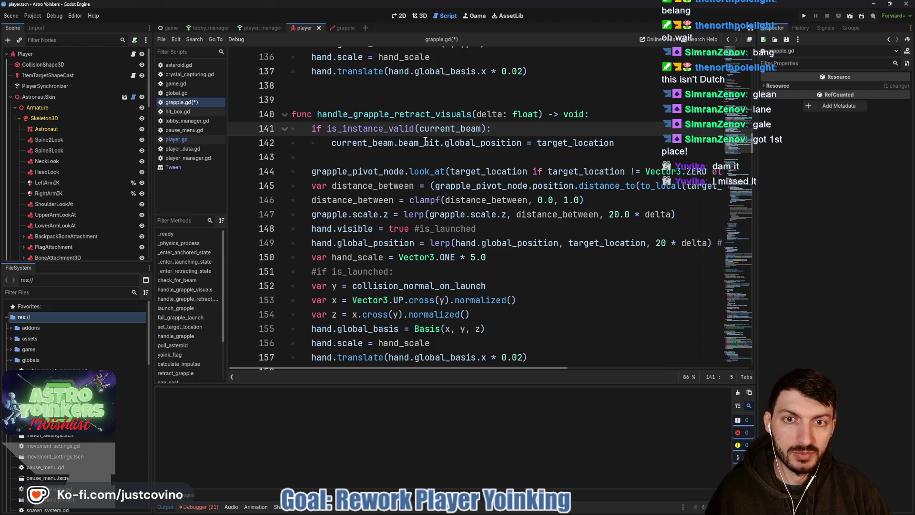
# Replace the copied beam_hit position assignment with beam_hit.hide()
pyautogui.moveTo(398, 142); pyautogui.dragTo(619, 144)
pyautogui.write('hid')
pyautogui.press('Return')
pyautogui.click(396, 160)
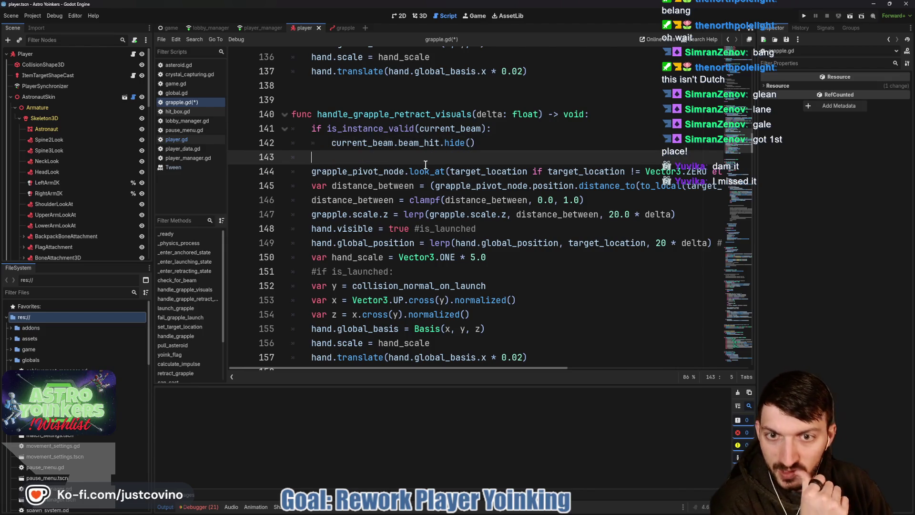
pyautogui.moveTo(383, 165)
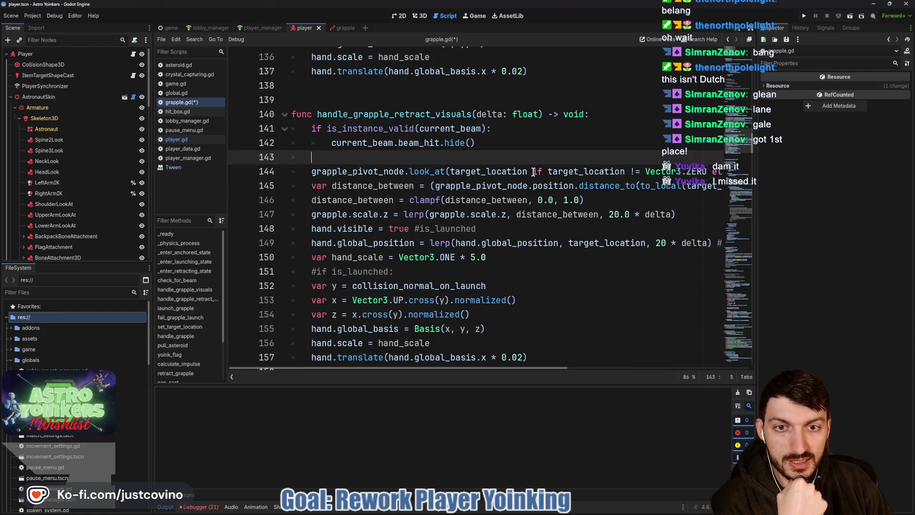
pyautogui.hscroll(5, 533, 172)
pyautogui.hscroll(-2, 477, 186)
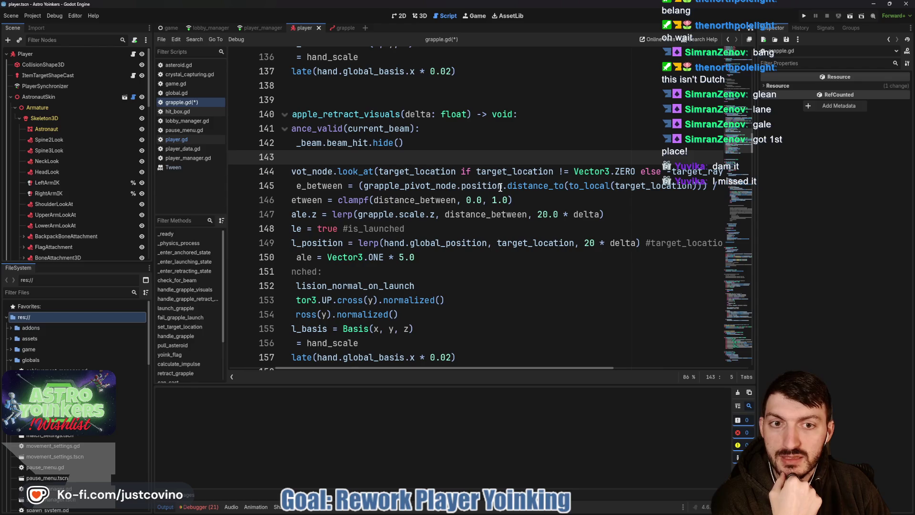
pyautogui.hscroll(-3, 494, 188)
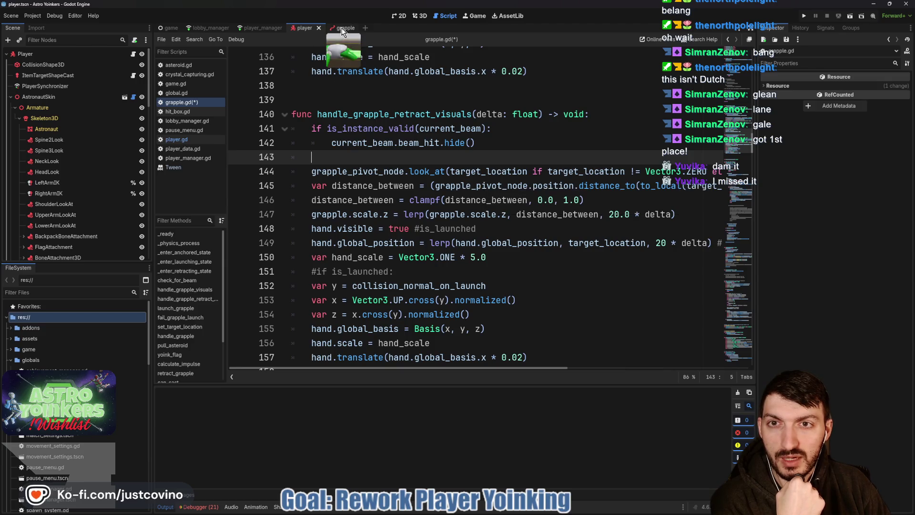
# Switch to the grapple scene, collapse Hand, and select grapple_pivot_node in grapple.gd
pyautogui.click(341, 28)
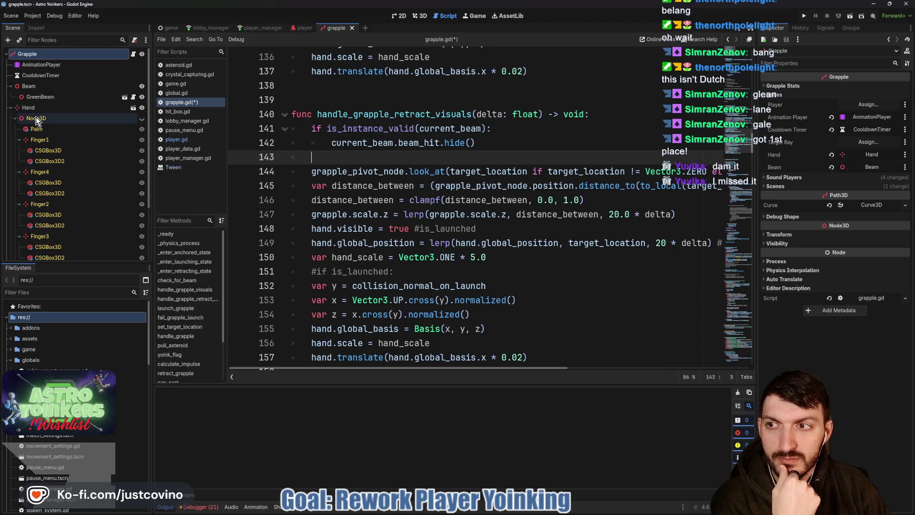
pyautogui.click(10, 108)
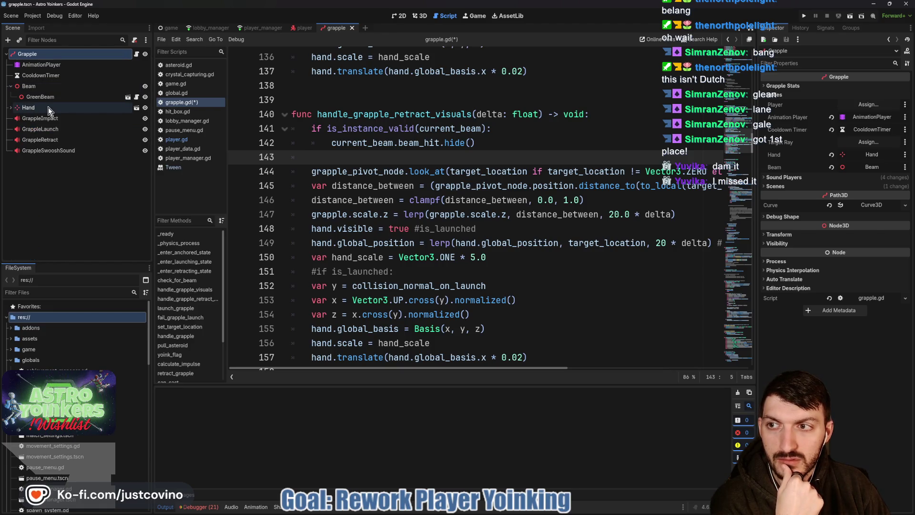
pyautogui.doubleClick(469, 186)
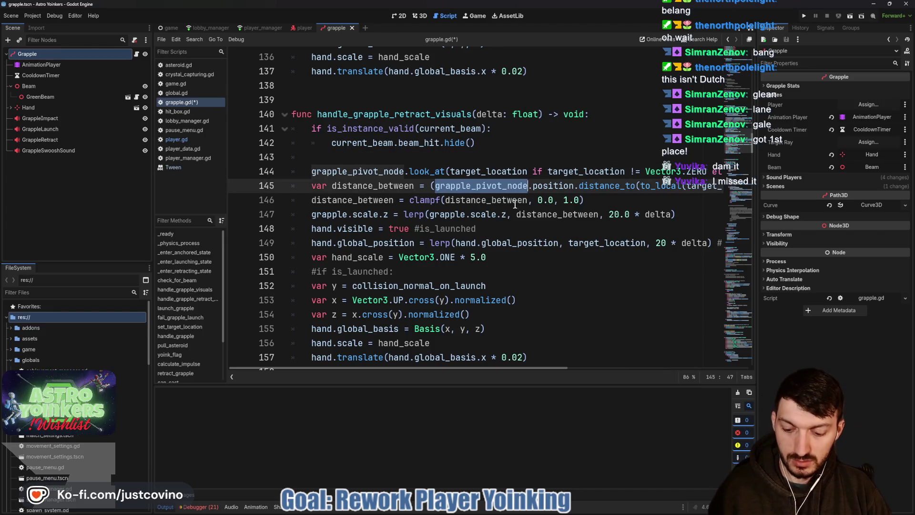
pyautogui.scroll(20, 514, 203)
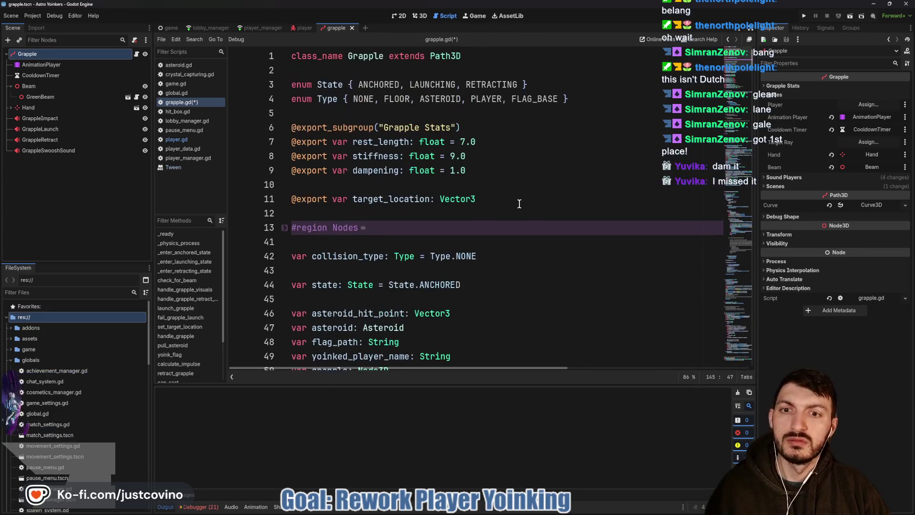
# Expand the Nodes region, review its variables, and search the script for grapple_pivot_node
pyautogui.click(285, 228)
pyautogui.scroll(-2, 407, 246)
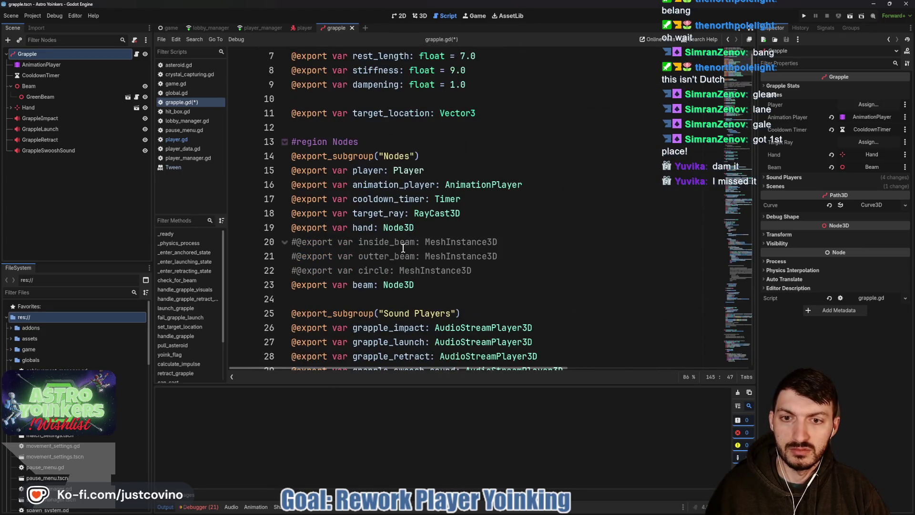
pyautogui.scroll(2, 381, 241)
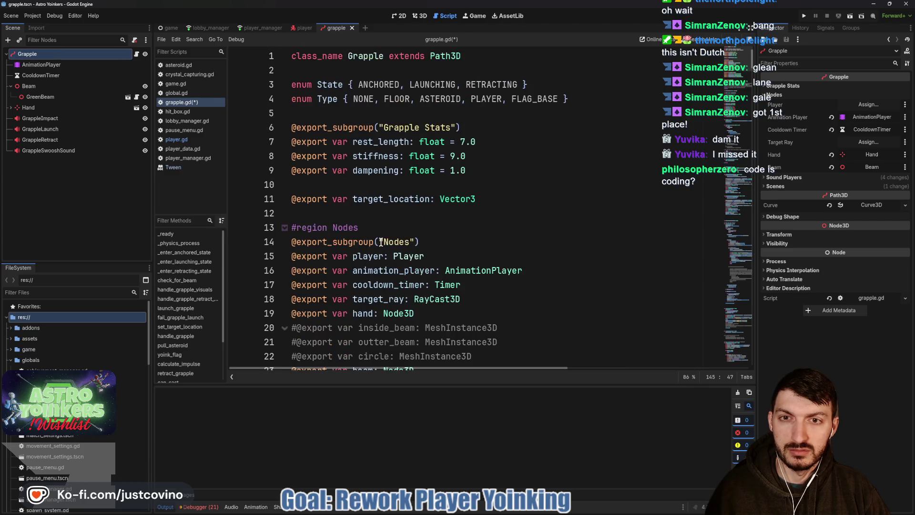
pyautogui.scroll(-5, 390, 167)
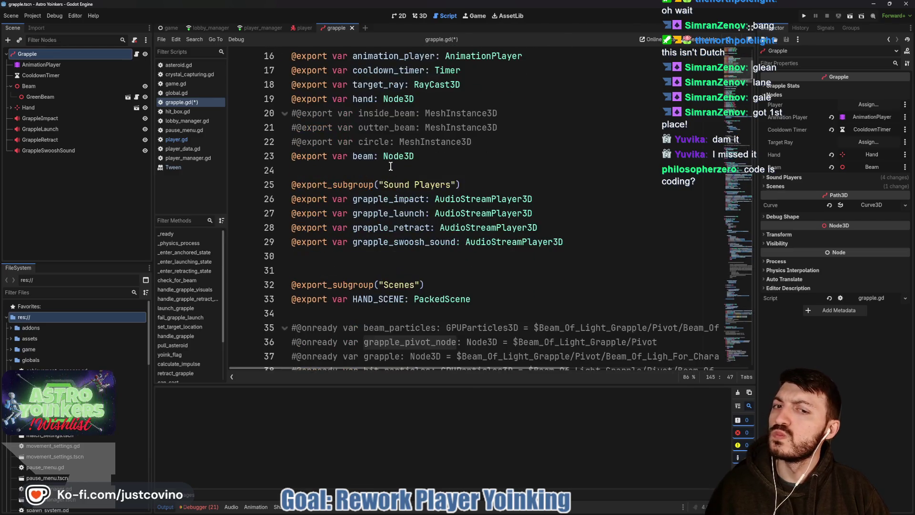
pyautogui.scroll(-2, 391, 165)
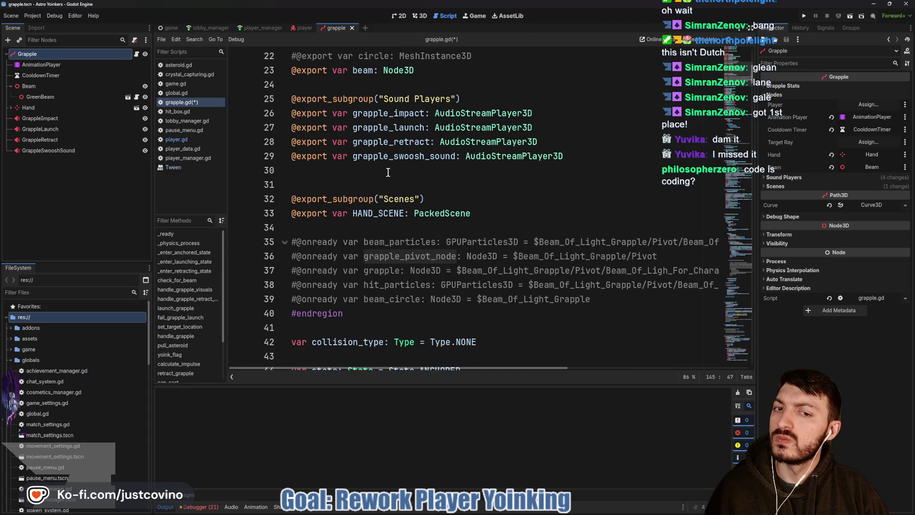
pyautogui.scroll(-5, 388, 172)
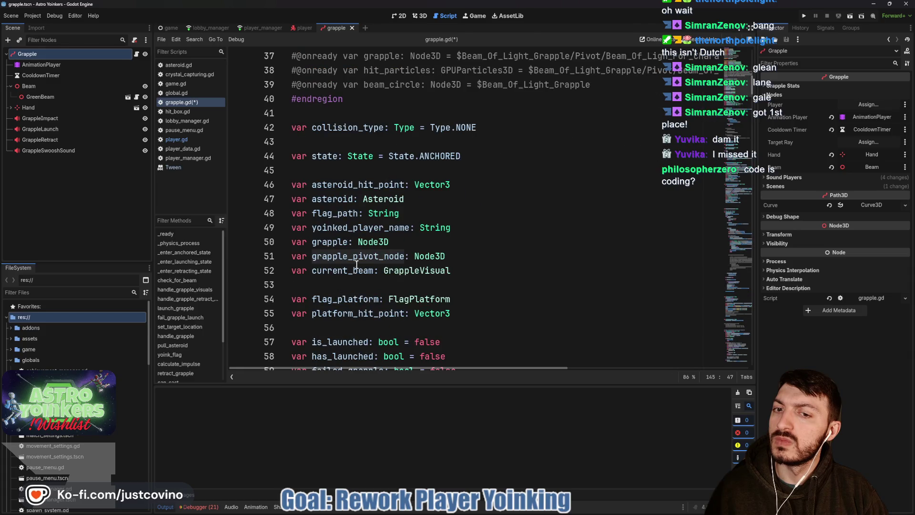
pyautogui.doubleClick(358, 256)
pyautogui.scroll(-7, 386, 248)
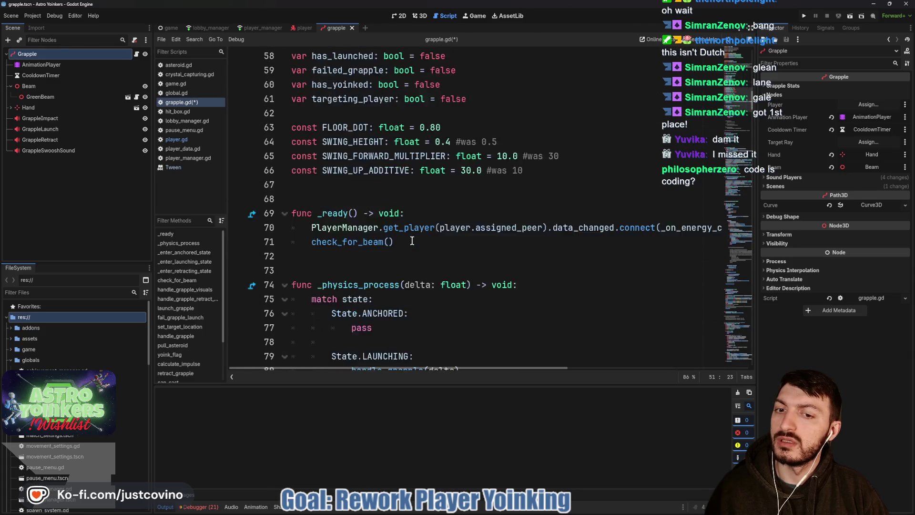
pyautogui.scroll(-2, 413, 240)
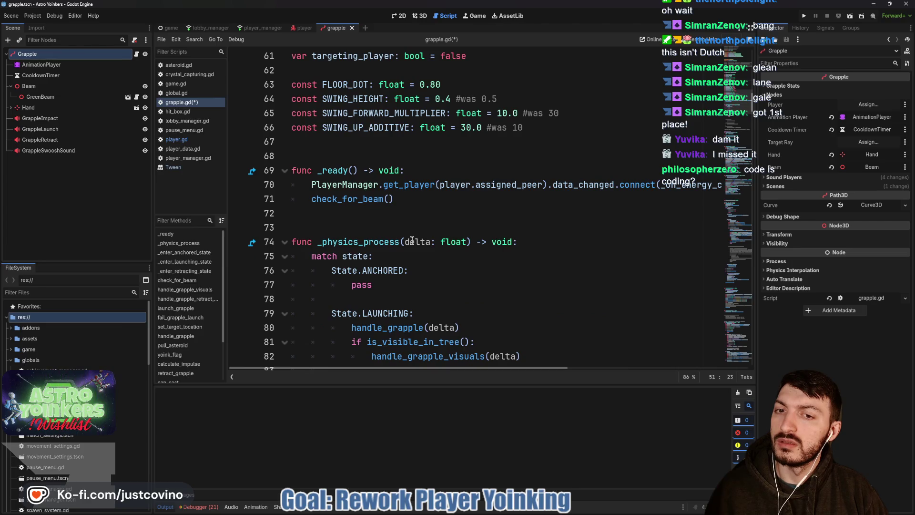
pyautogui.scroll(4, 413, 240)
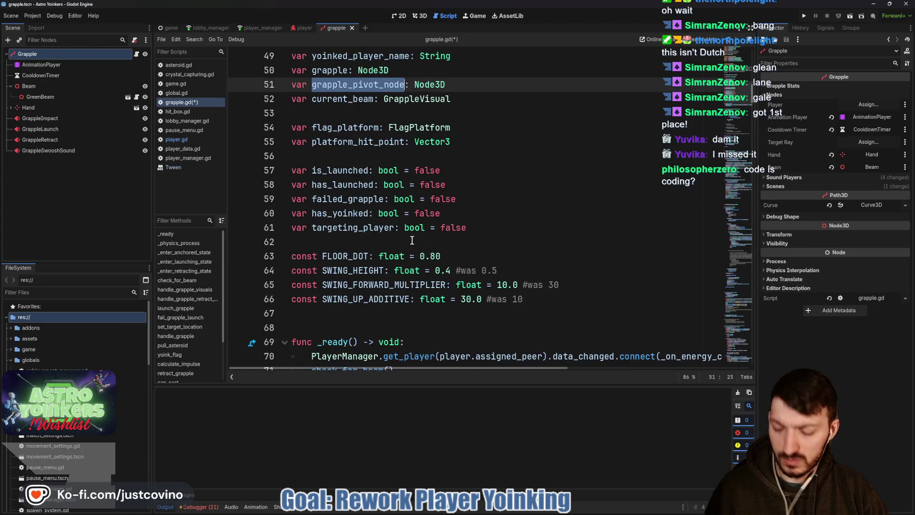
pyautogui.hotkey('ctrl', 'f')
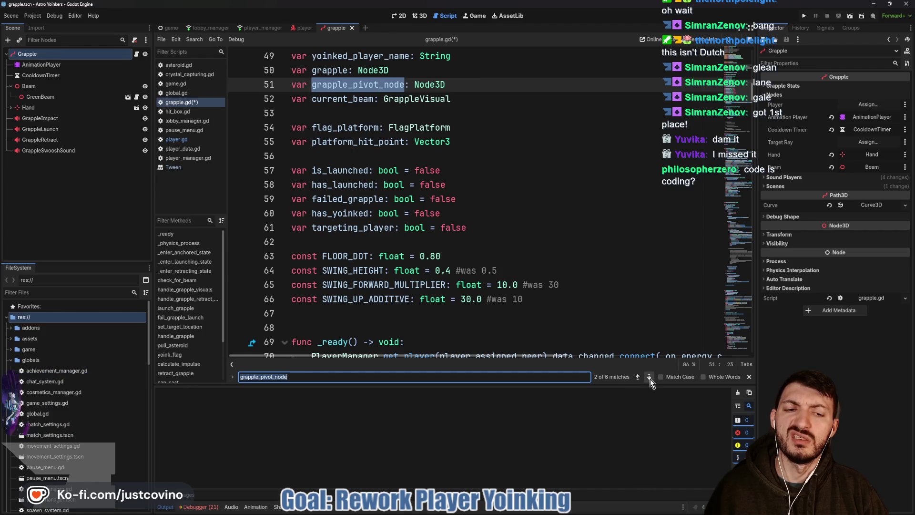
pyautogui.click(649, 377)
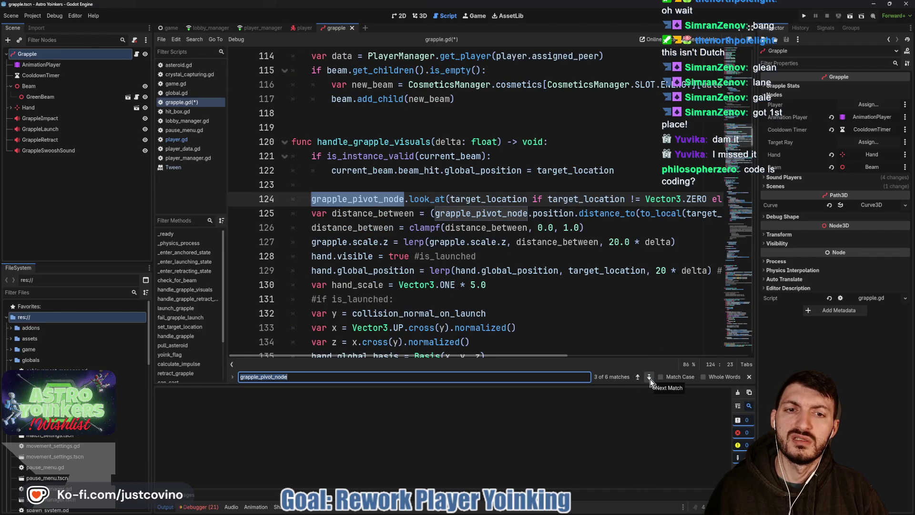
pyautogui.click(649, 378)
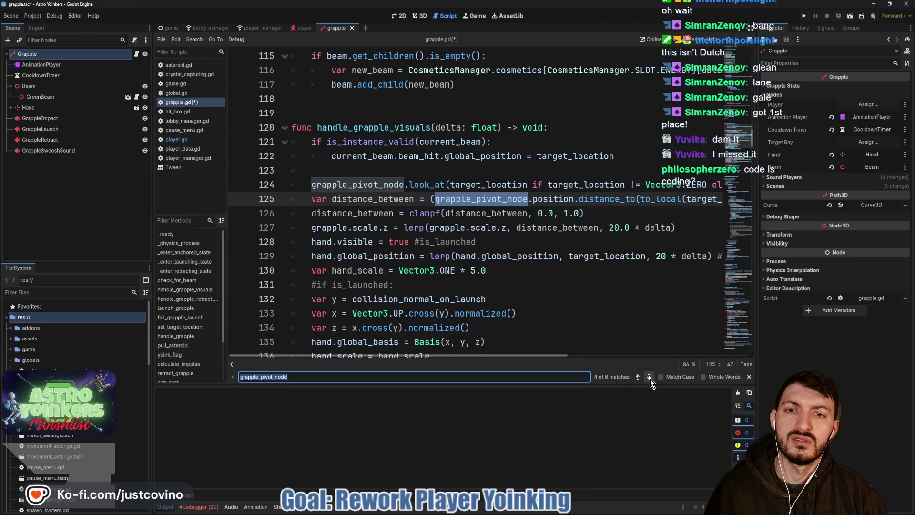
pyautogui.click(649, 377)
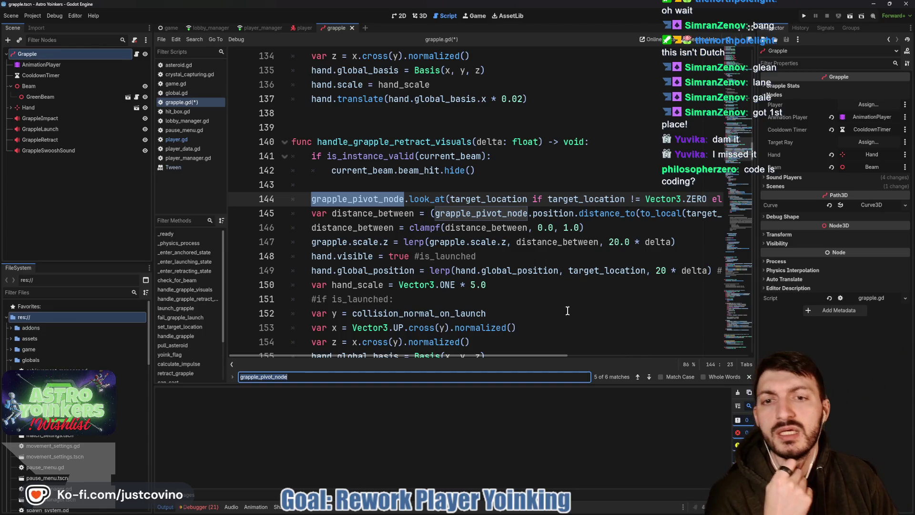
pyautogui.click(648, 379)
pyautogui.click(647, 379)
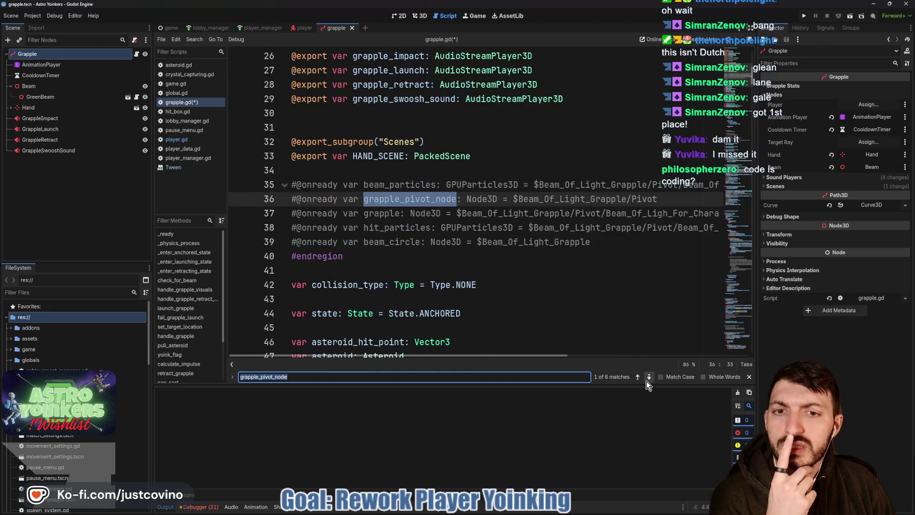
pyautogui.click(647, 381)
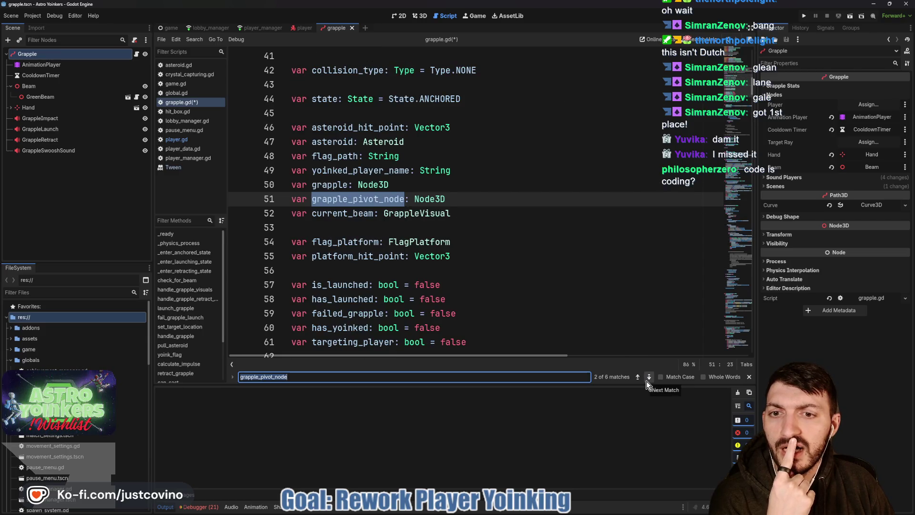
pyautogui.click(647, 381)
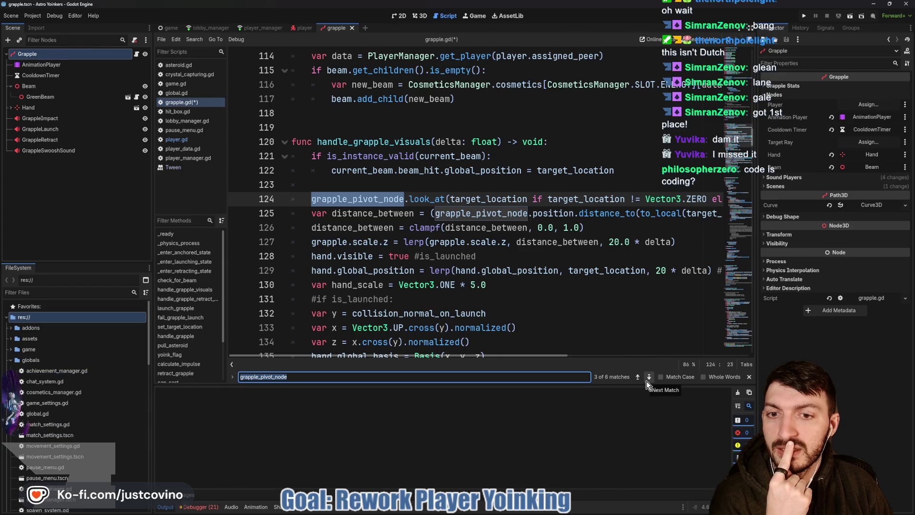
pyautogui.click(648, 378)
pyautogui.click(647, 378)
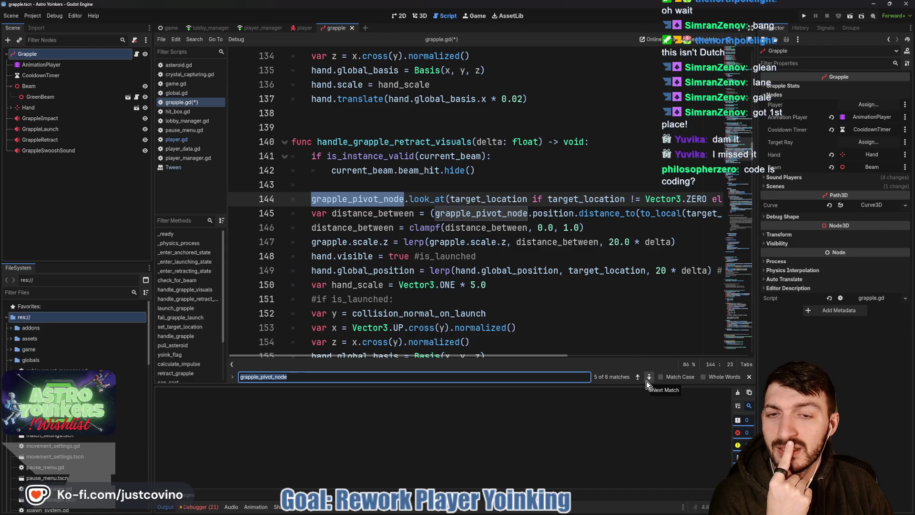
pyautogui.click(648, 378)
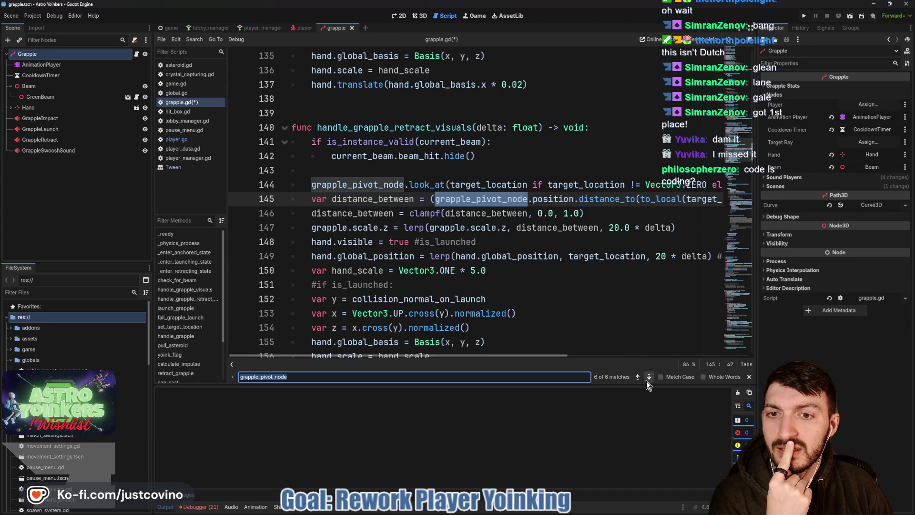
pyautogui.click(648, 378)
pyautogui.click(648, 378)
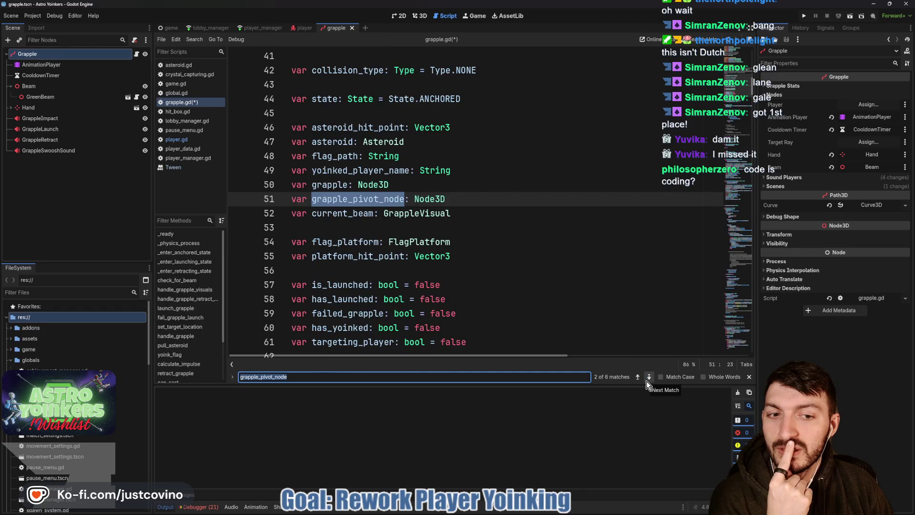
pyautogui.click(637, 377)
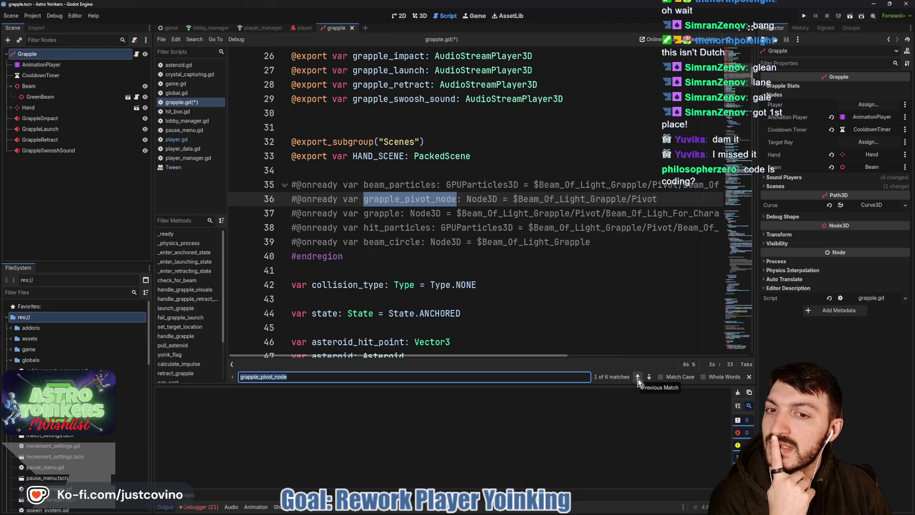
pyautogui.click(66, 98)
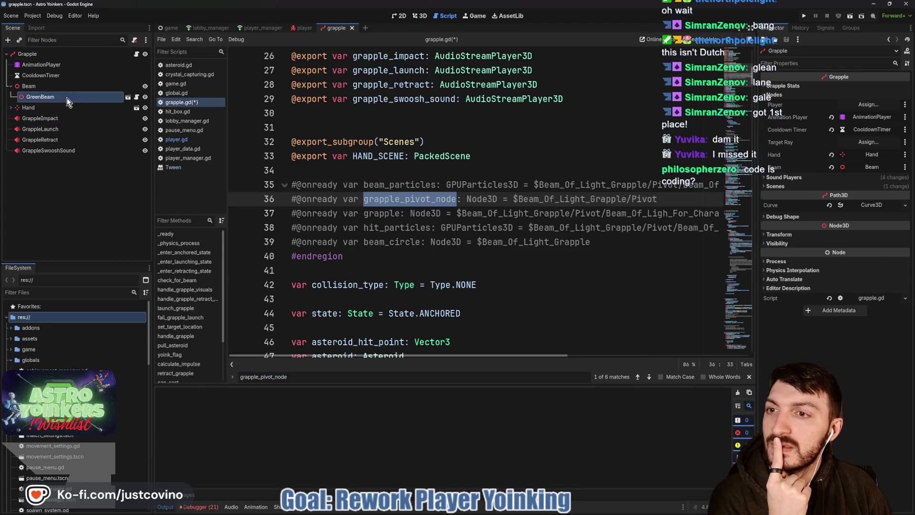
# Open GreenBeam's beam_of_light_grapple.gd at _enter_tree, then switch to the Steam store window
pyautogui.click(126, 97)
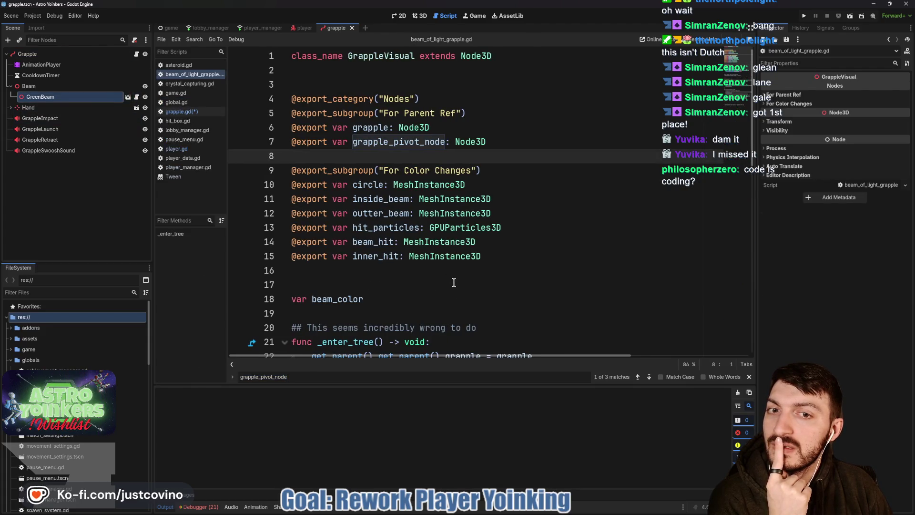
pyautogui.scroll(-3, 448, 158)
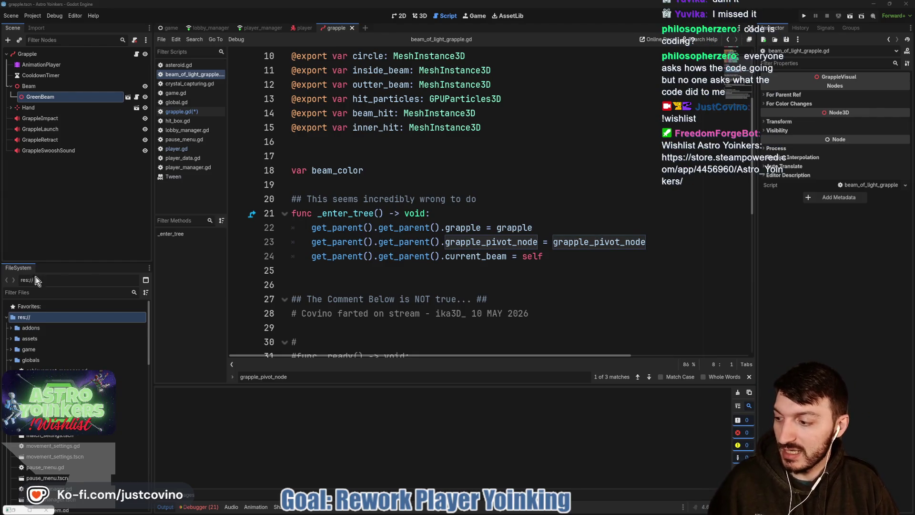
pyautogui.hotkey('alt', 'Tab')
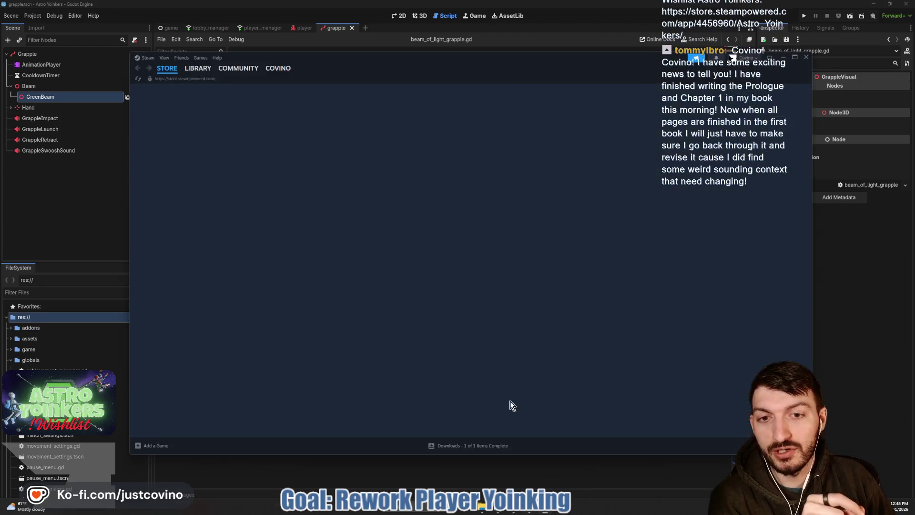
pyautogui.click(553, 92)
pyautogui.write('astro yoinker')
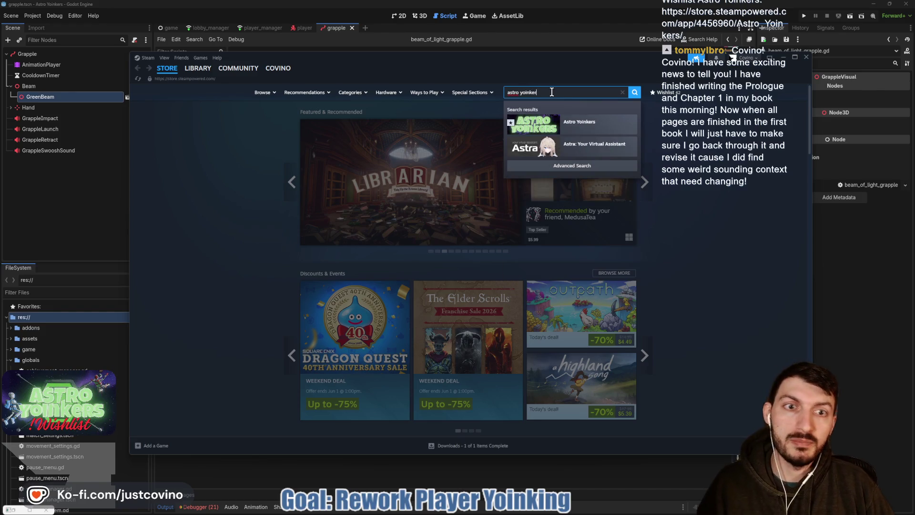
pyautogui.click(562, 129)
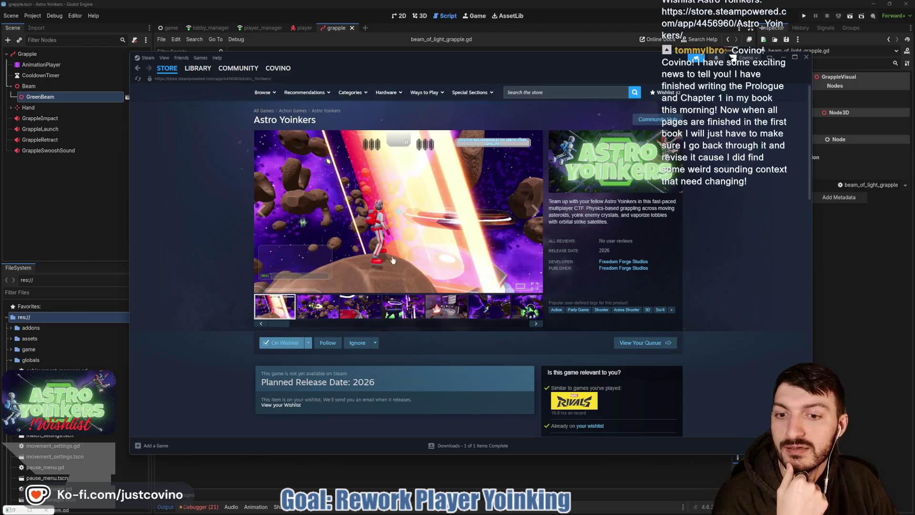
pyautogui.click(403, 313)
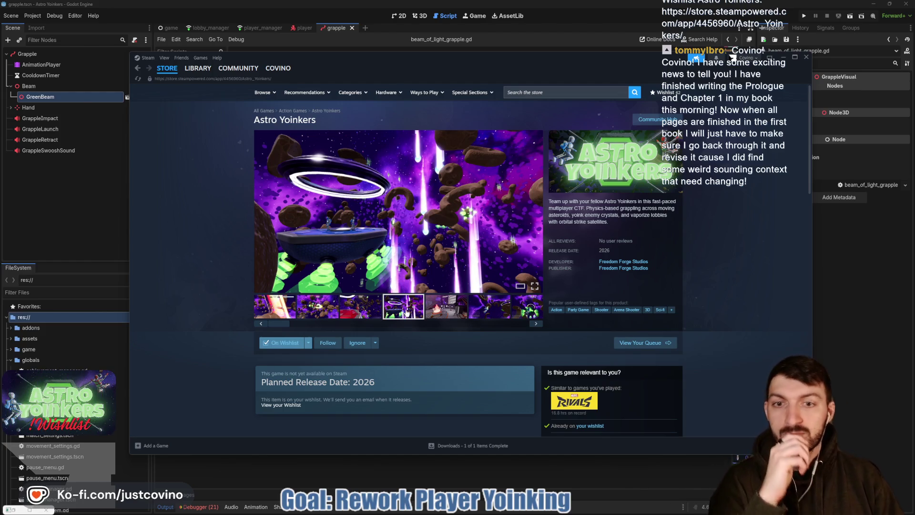
pyautogui.click(785, 57)
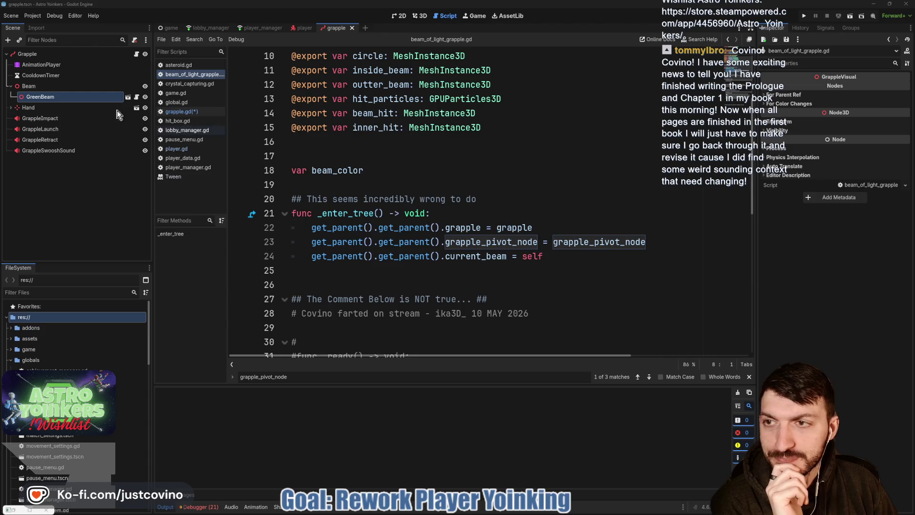
pyautogui.keyDown('ctrl'); pyautogui.click(491, 242); pyautogui.keyUp('ctrl')
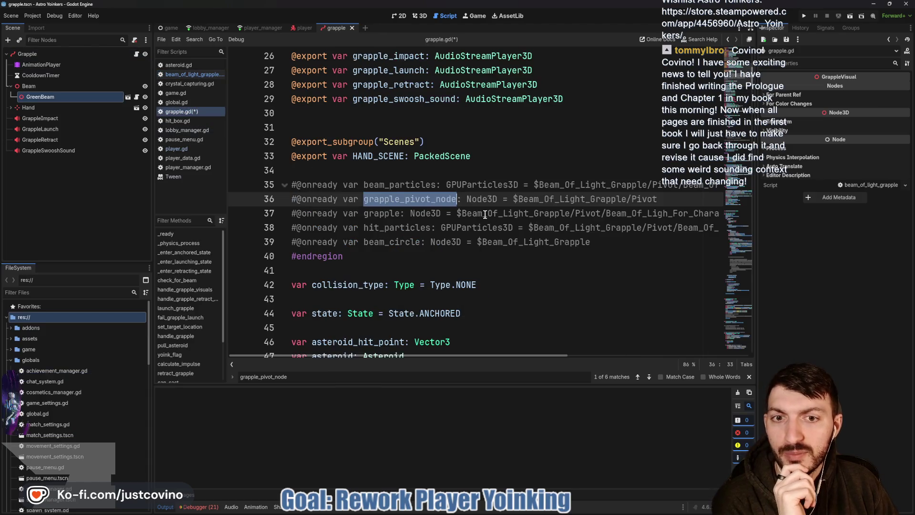
pyautogui.moveTo(613, 242); pyautogui.dragTo(280, 192)
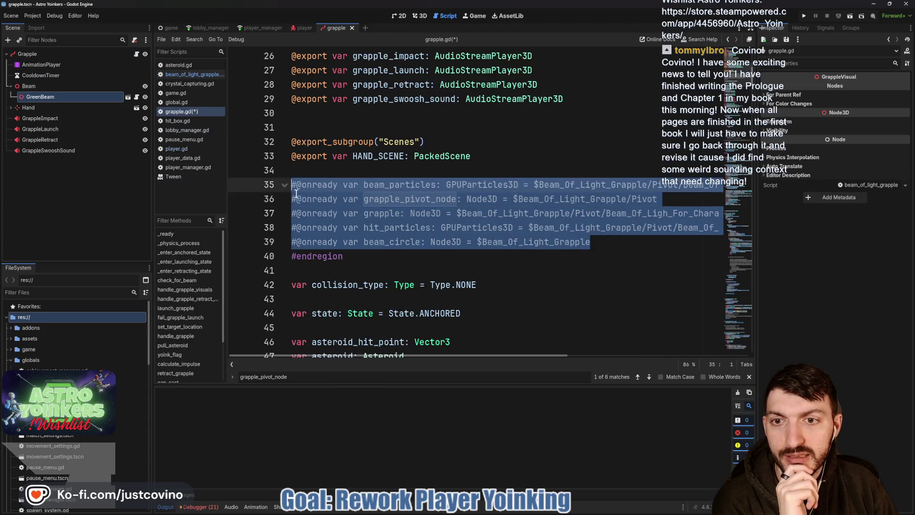
pyautogui.press('BackSpace')
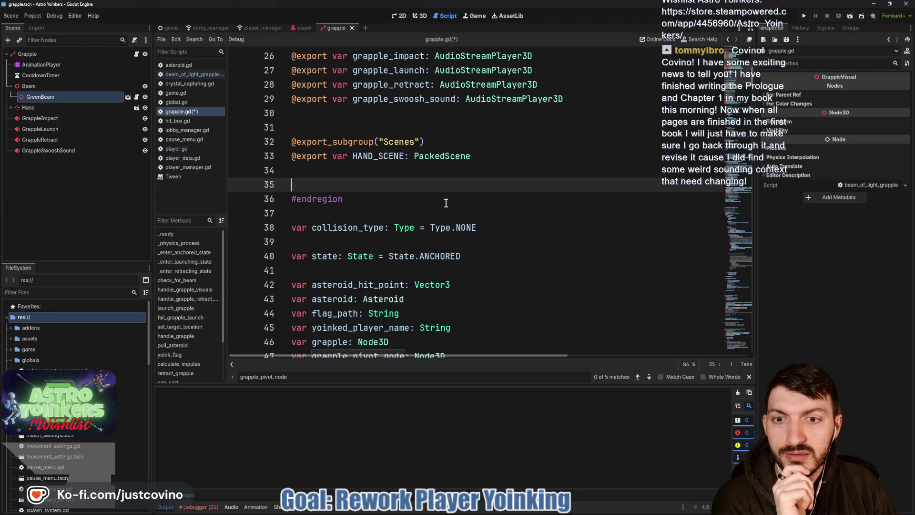
pyautogui.scroll(-3, 443, 205)
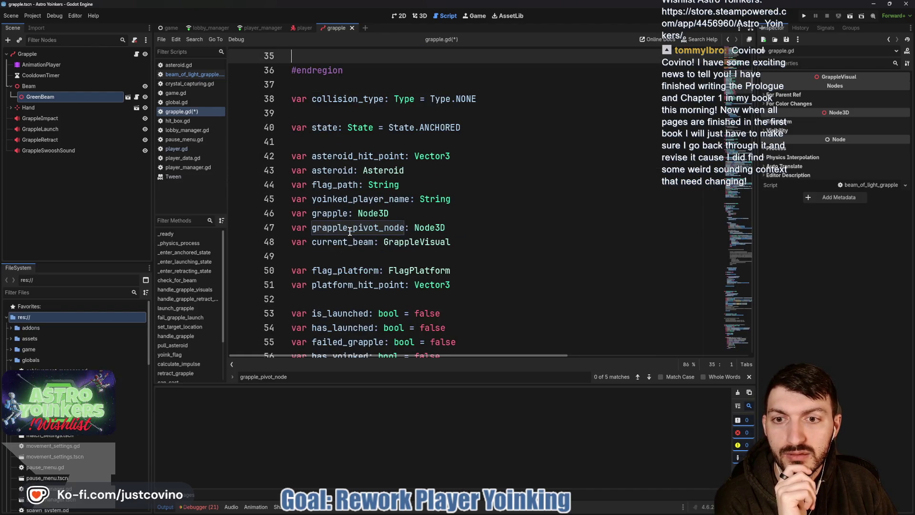
# Tag grapple, grapple_pivot_node and current_beam with a '#Set by Beam Added' comment and save
pyautogui.click(432, 212)
pyautogui.click(473, 202)
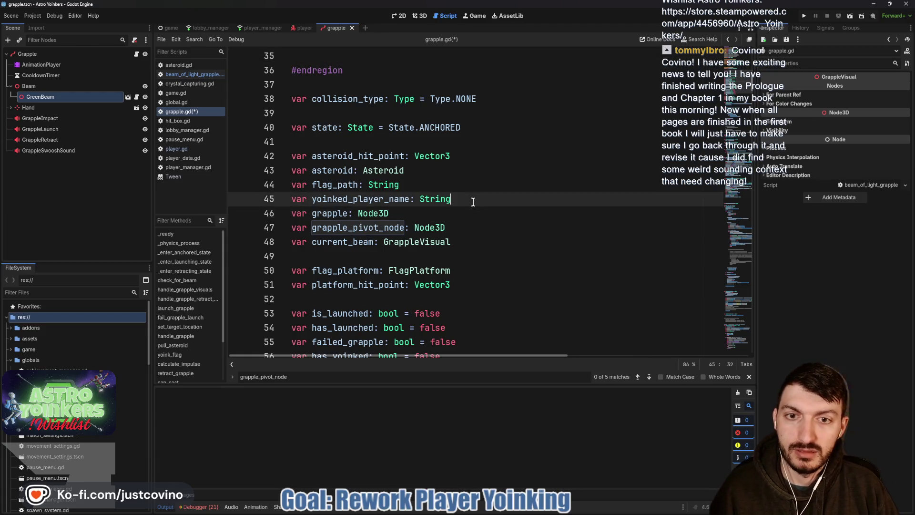
pyautogui.press('Return')
pyautogui.click(448, 228)
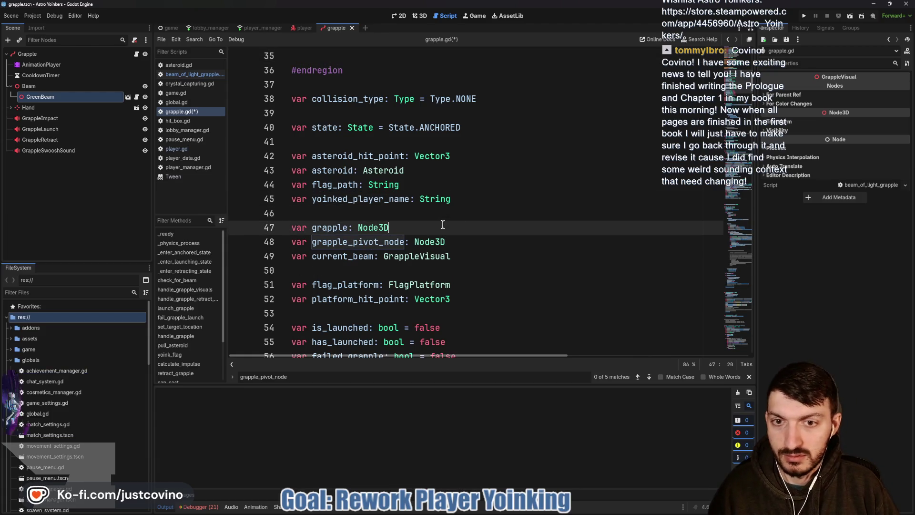
pyautogui.keyDown('alt'); pyautogui.click(460, 243); pyautogui.keyUp('alt')
pyautogui.keyDown('alt'); pyautogui.click(473, 258); pyautogui.keyUp('alt')
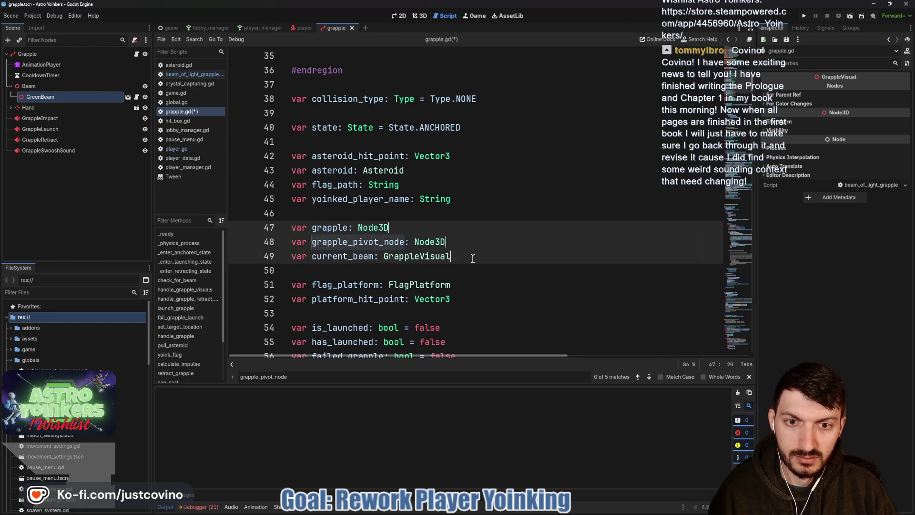
pyautogui.write(' #Set ')
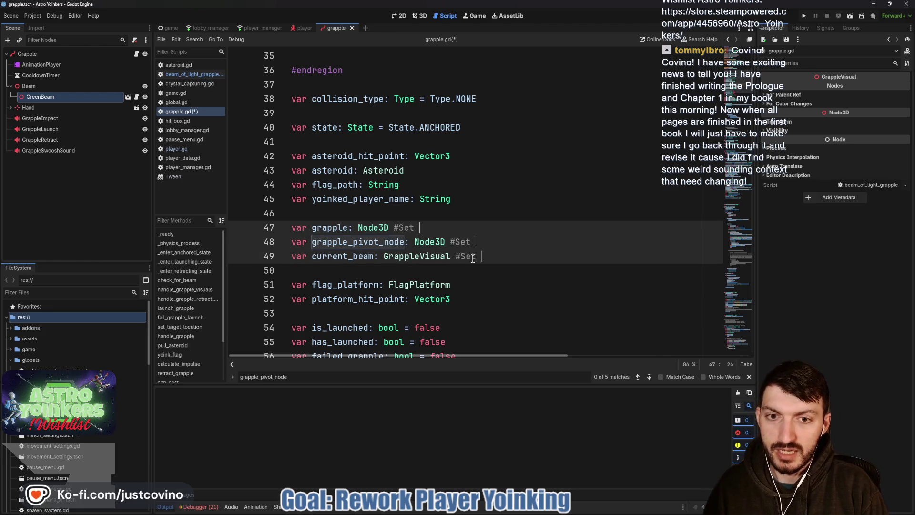
pyautogui.write('by Beam Added')
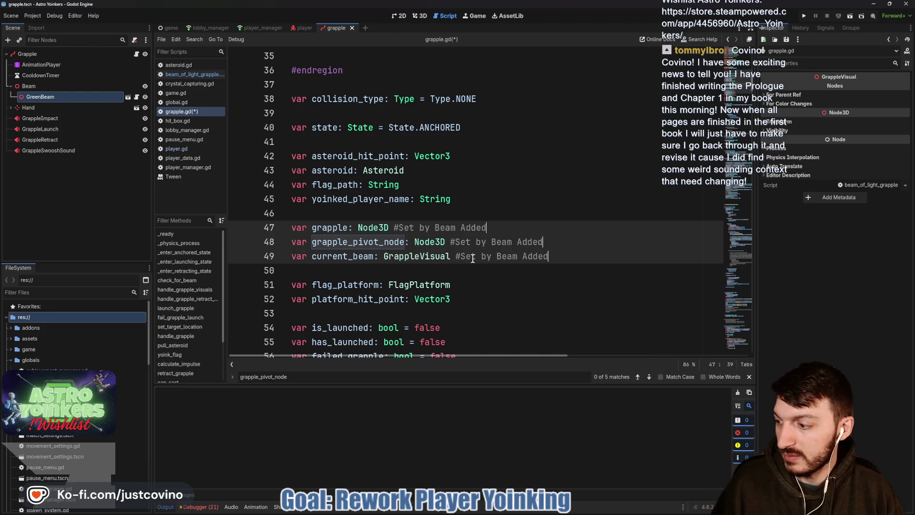
pyautogui.hotkey('ctrl', 's')
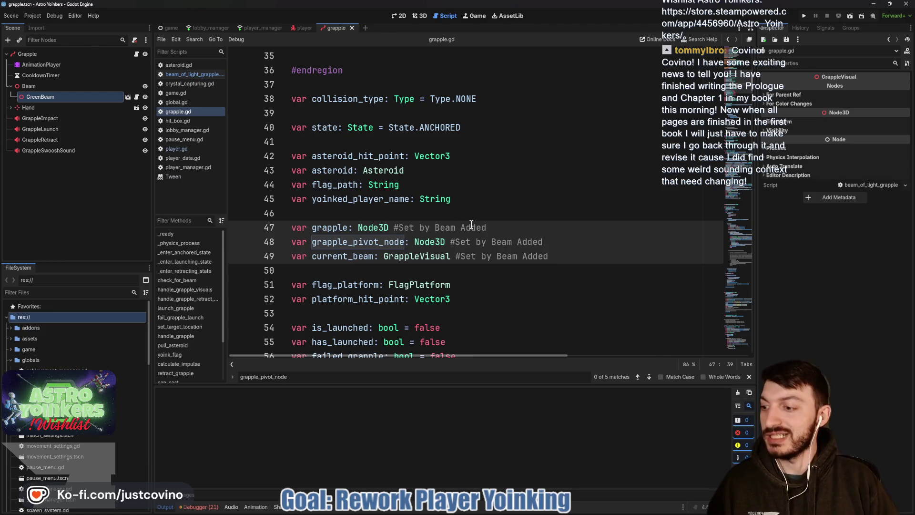
# Dismiss the grapple_pivot_node search and select the Grapple root node
pyautogui.click(424, 213)
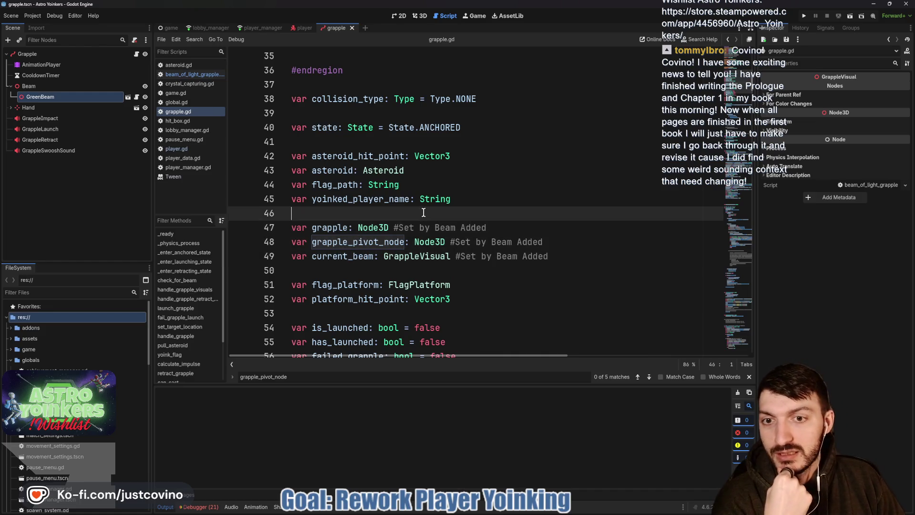
pyautogui.press('Escape')
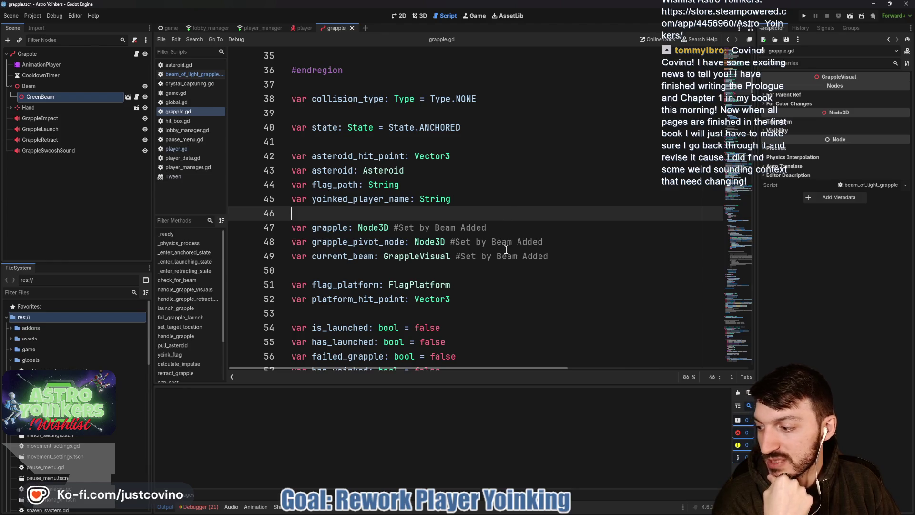
pyautogui.scroll(-3, 506, 250)
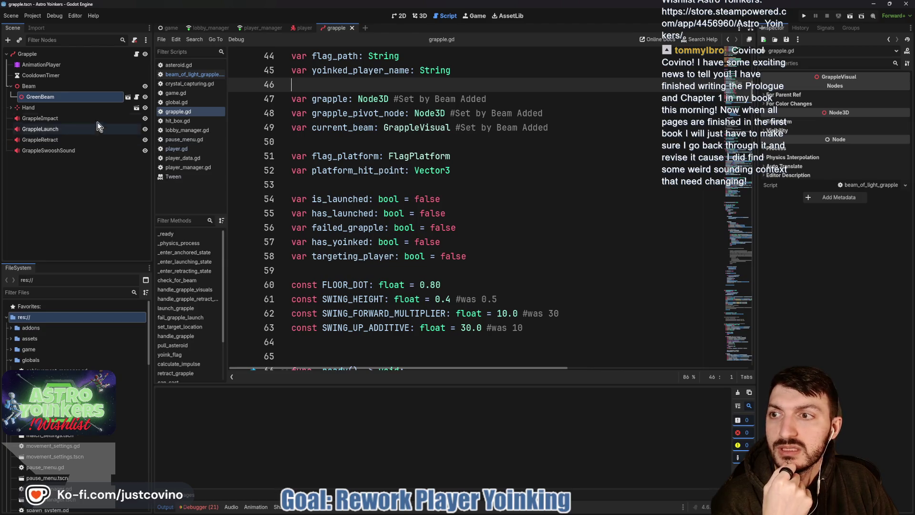
pyautogui.click(85, 56)
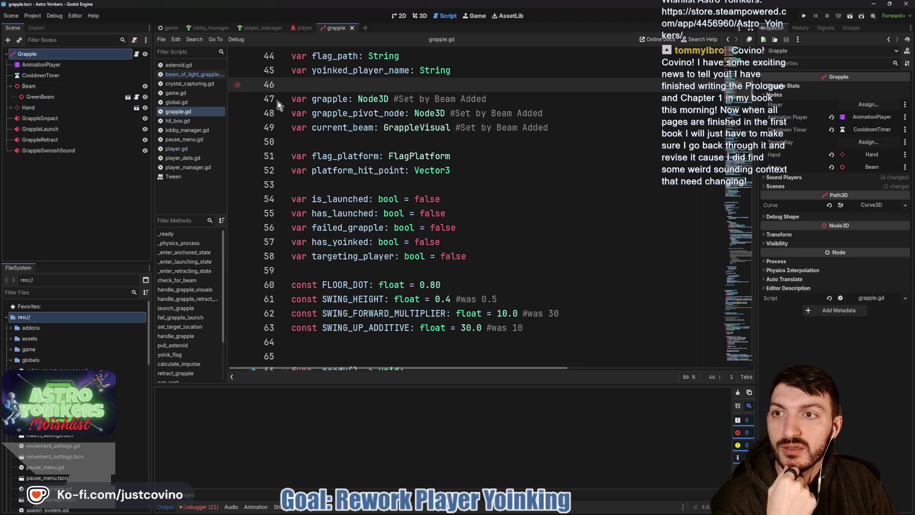
# Review the current_beam and grapple_pivot_node uses in grapple.gd after dismissing the Vector3 popup
pyautogui.moveTo(425, 164)
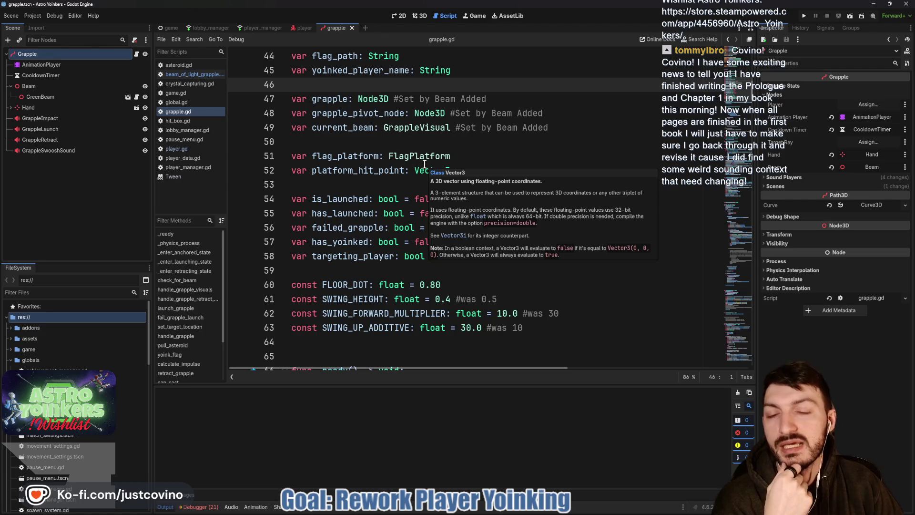
pyautogui.click(384, 142)
pyautogui.scroll(2, 384, 142)
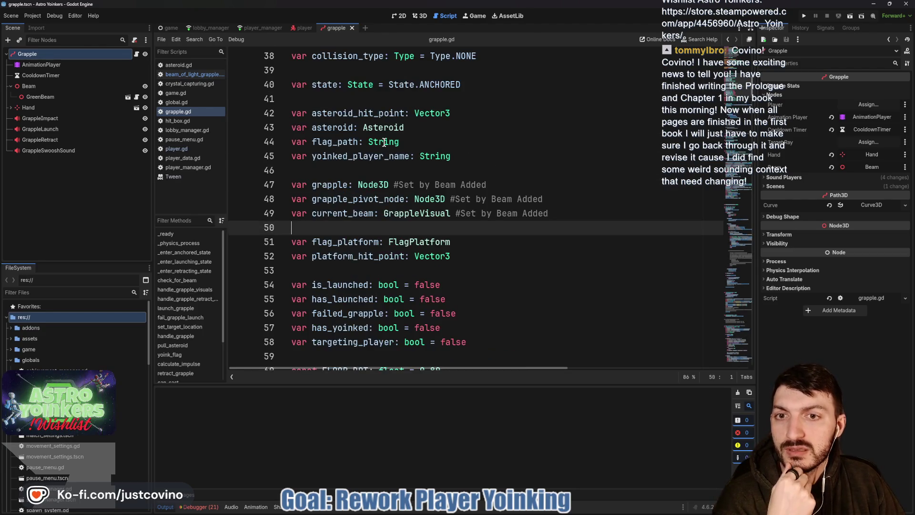
pyautogui.click(376, 170)
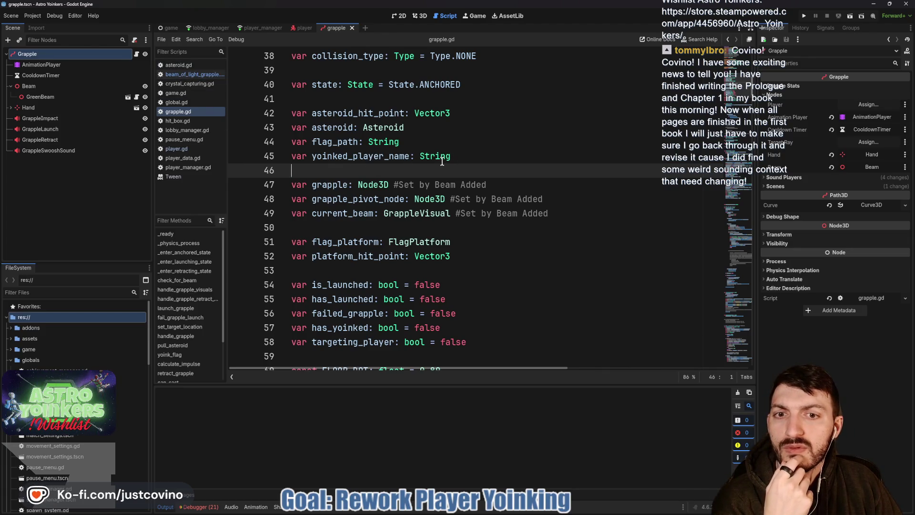
pyautogui.doubleClick(342, 214)
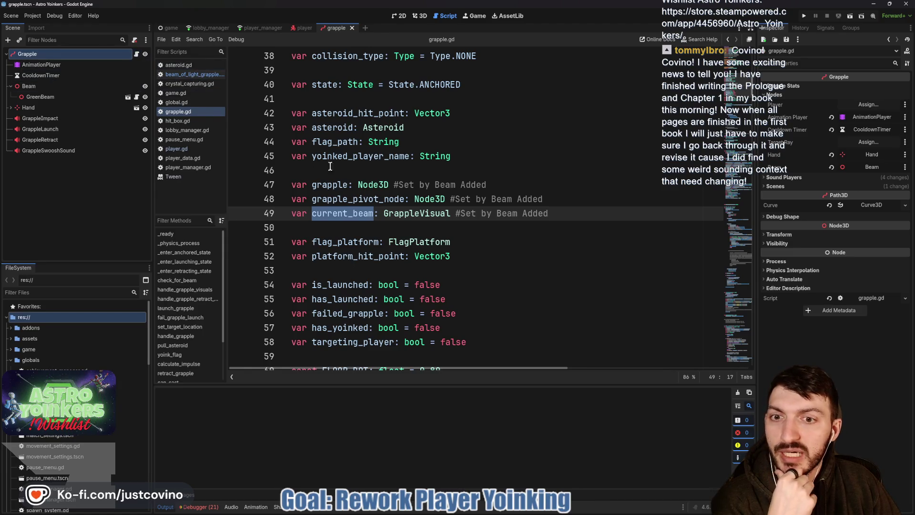
pyautogui.scroll(-20, 310, 161)
pyautogui.scroll(-5, 433, 181)
pyautogui.doubleClick(356, 127)
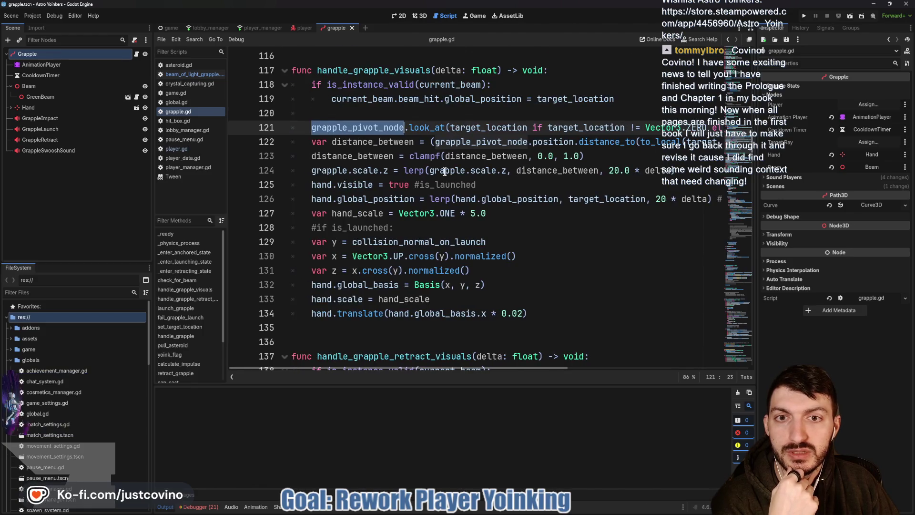
pyautogui.scroll(-5, 444, 172)
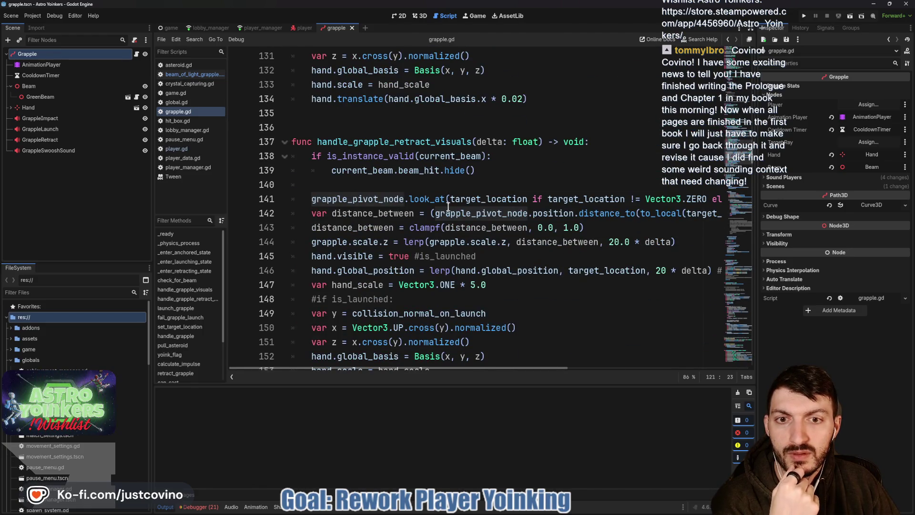
pyautogui.moveTo(435, 202)
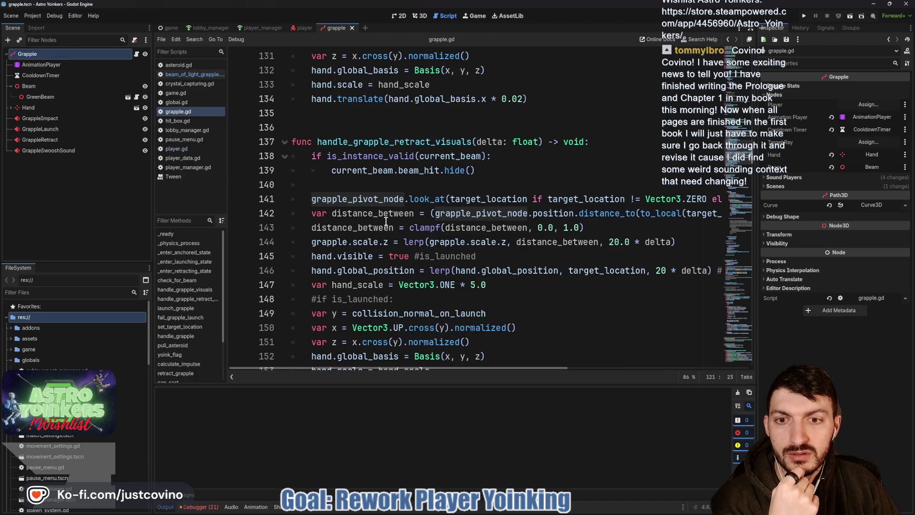
pyautogui.hscroll(3, 456, 214)
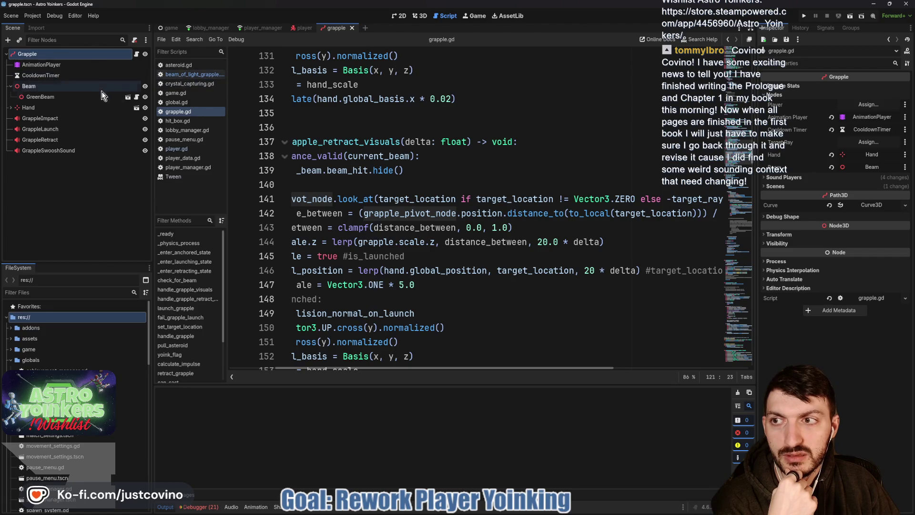
# Open green_beam.tscn in its own tab, select Pivot, and view it in 3D and its script
pyautogui.click(128, 97)
pyautogui.click(56, 118)
pyautogui.click(418, 16)
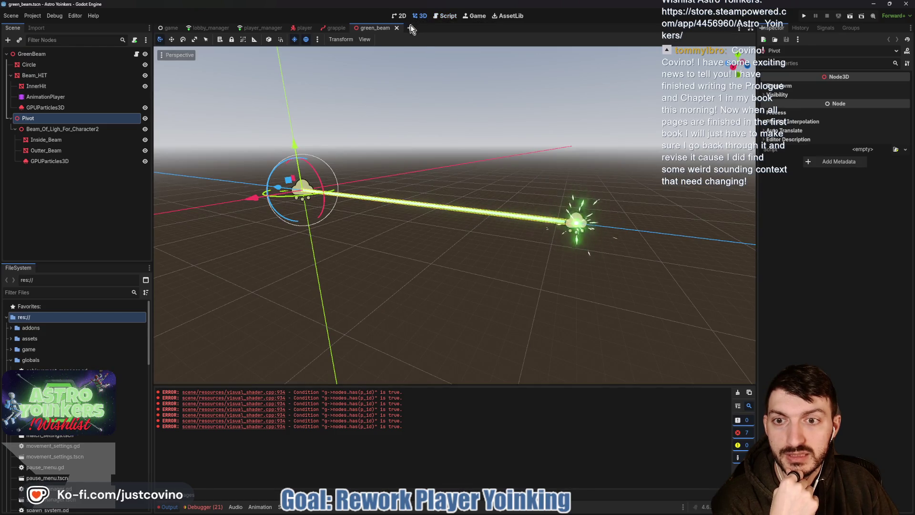
pyautogui.click(448, 15)
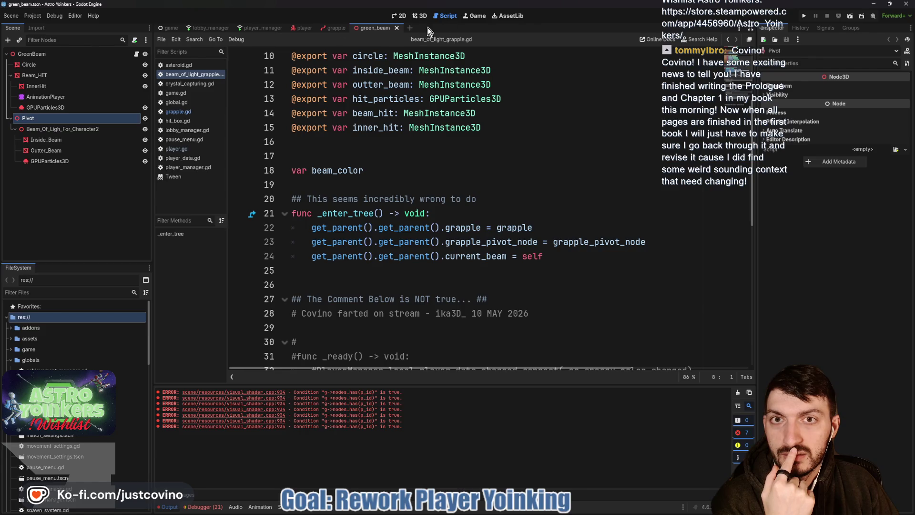
# Switch back to the grapple scene's grapple.gd and scroll the code back to line starts
pyautogui.click(336, 27)
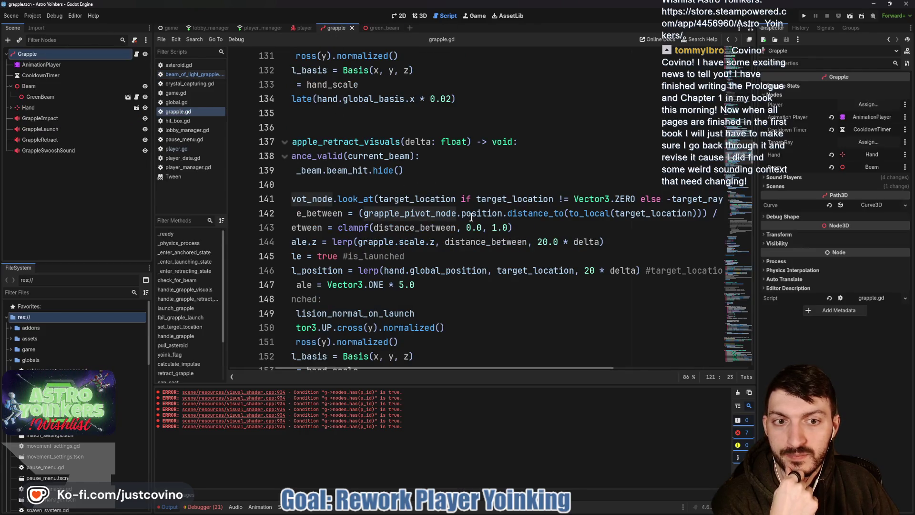
pyautogui.hscroll(-3, 604, 213)
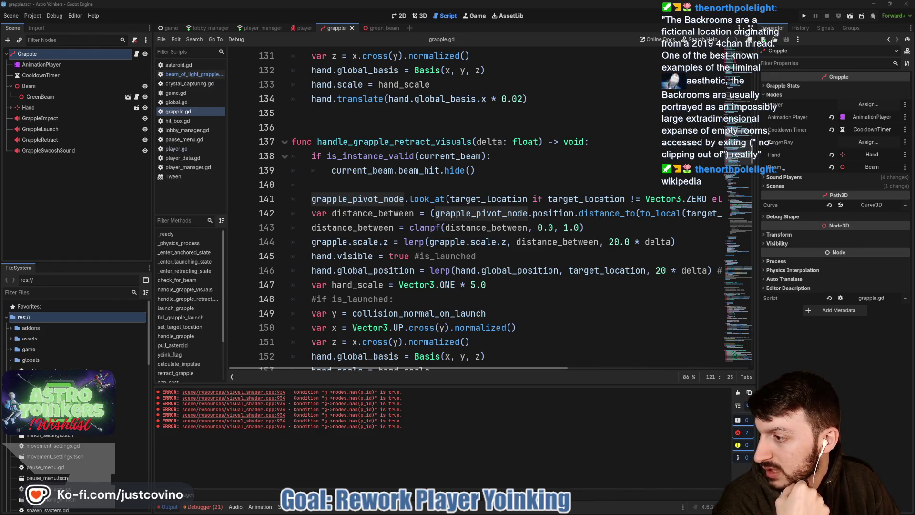
pyautogui.hotkey('alt', 'Tab')
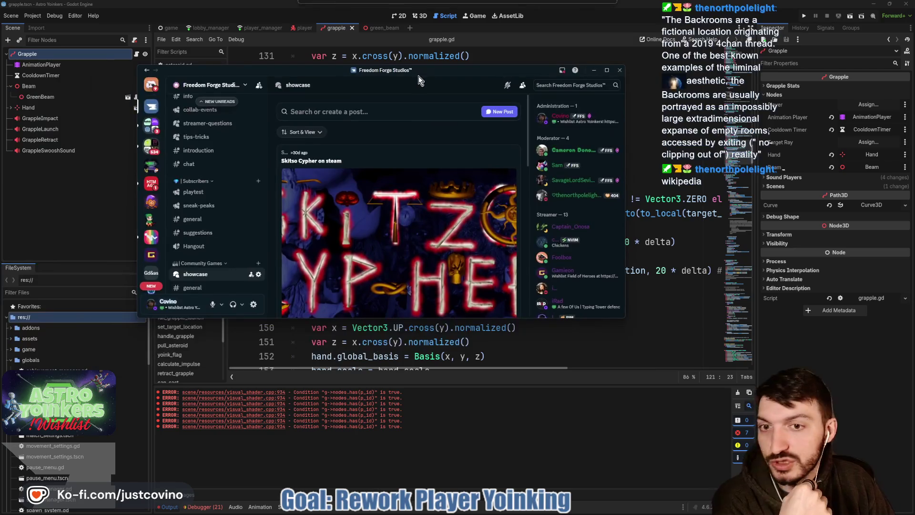
pyautogui.scroll(-2, 407, 177)
pyautogui.scroll(-2, 406, 177)
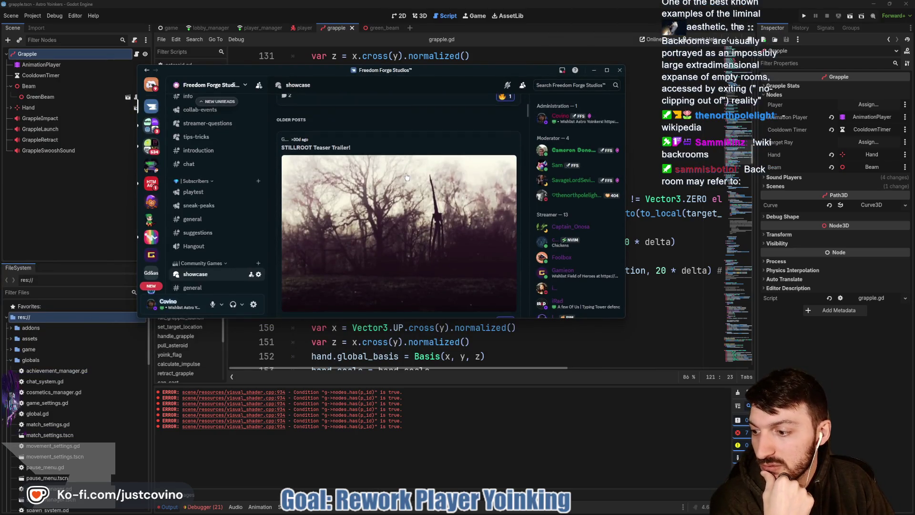
pyautogui.scroll(-2, 406, 177)
pyautogui.scroll(-5, 406, 177)
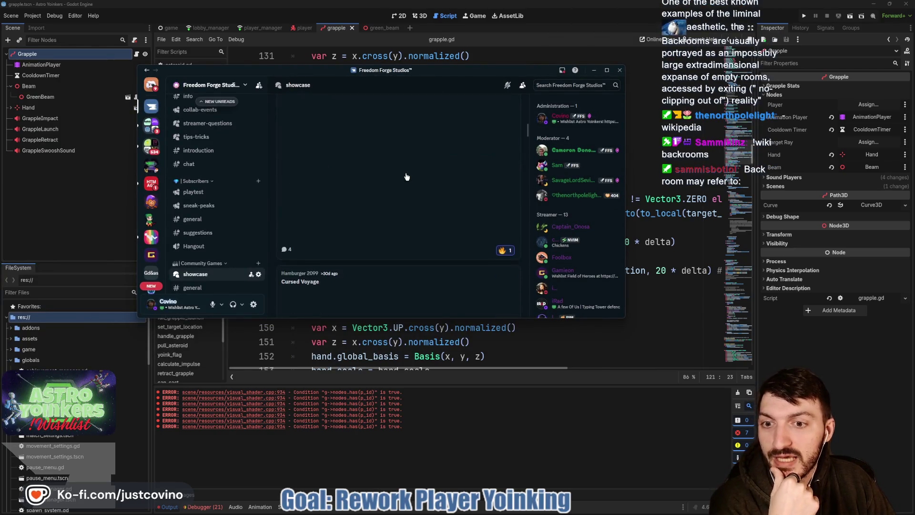
pyautogui.scroll(-5, 406, 177)
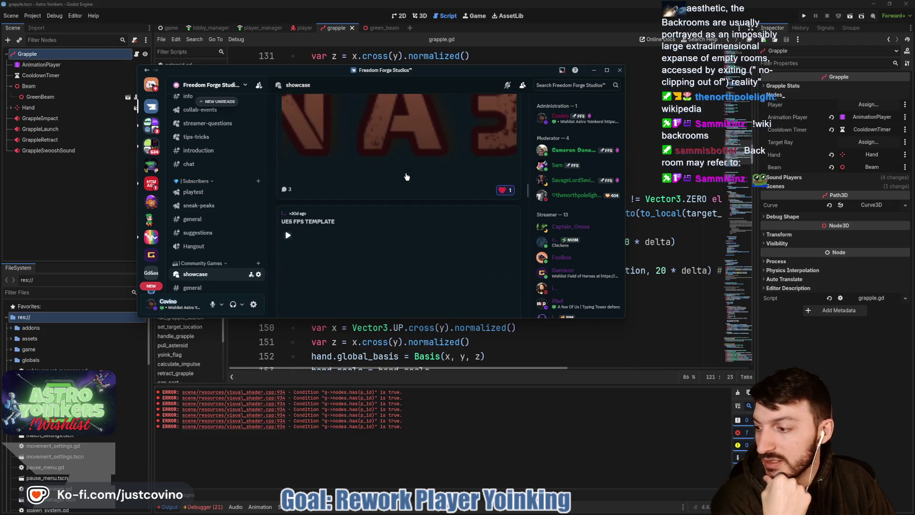
pyautogui.scroll(15, 406, 176)
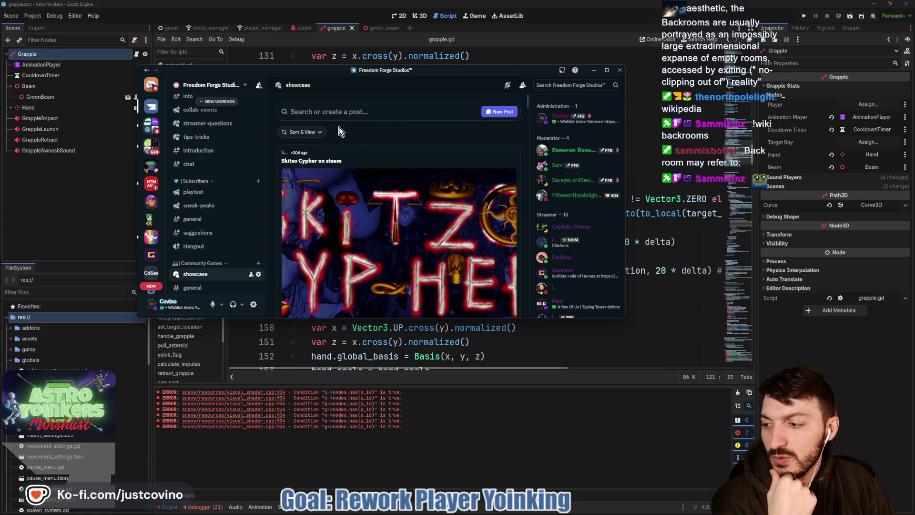
pyautogui.moveTo(431, 72); pyautogui.dragTo(431, 0)
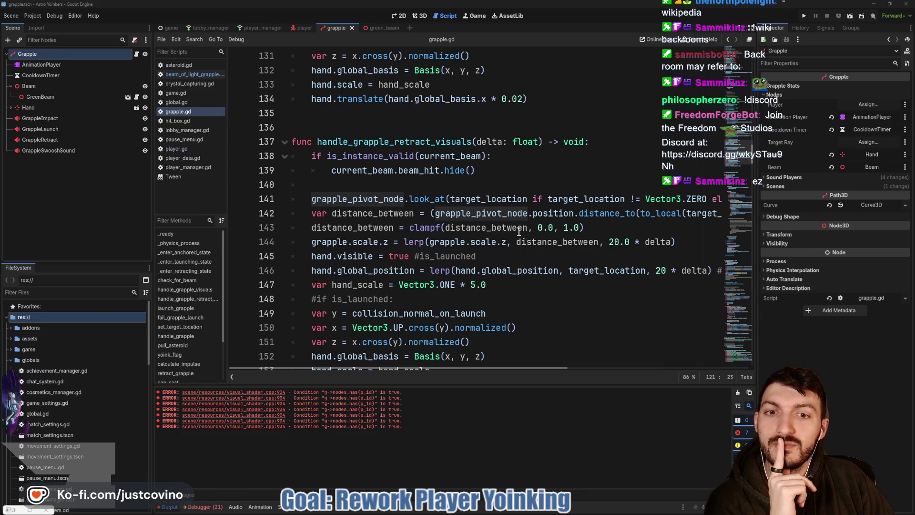
# Replace the to_local(target_location) argument on line 142 with grapple_pivot_node.position
pyautogui.hscroll(3, 387, 227)
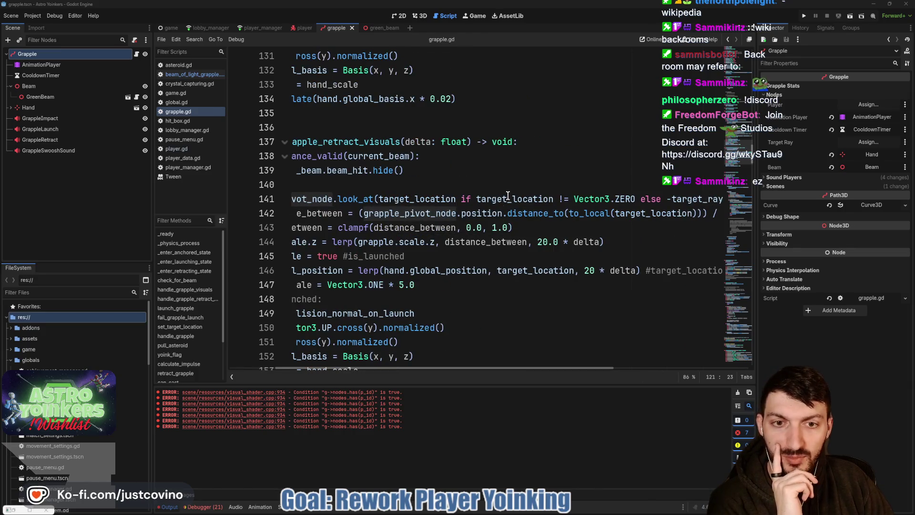
pyautogui.moveTo(537, 211)
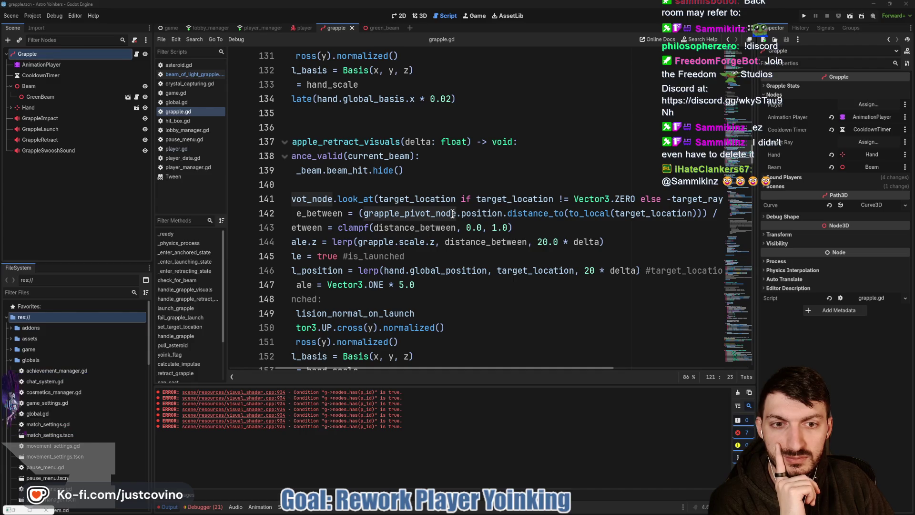
pyautogui.moveTo(570, 213); pyautogui.dragTo(698, 213)
pyautogui.hotkey('ctrl', 'c')
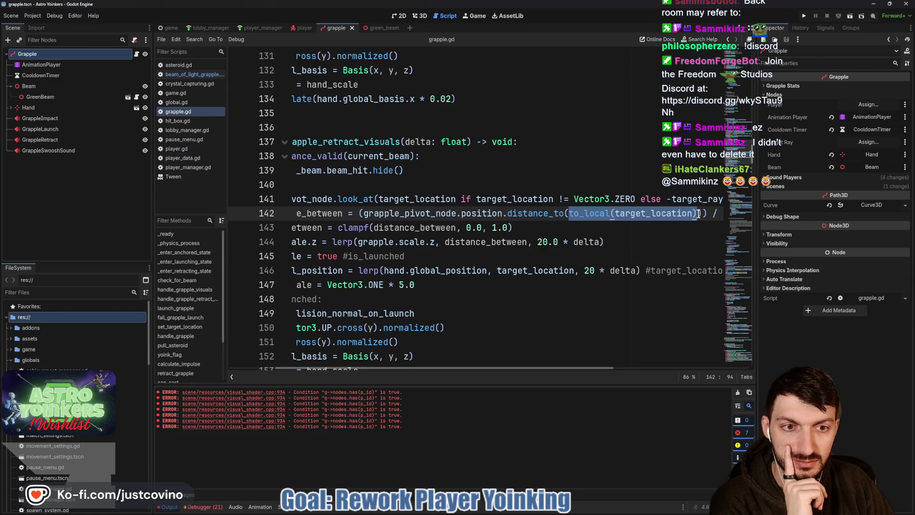
pyautogui.press('BackSpace')
pyautogui.write('grapple')
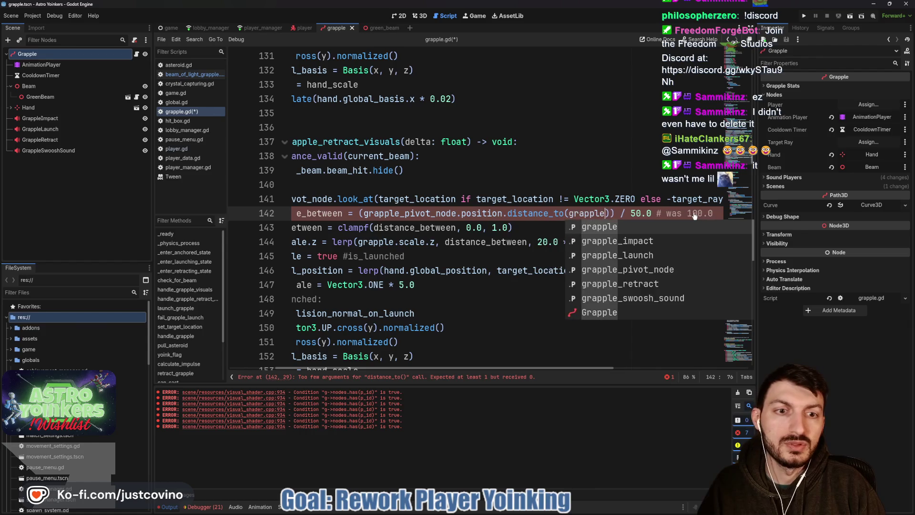
pyautogui.press('Down')
pyautogui.press('Down')
pyautogui.press('Down')
pyautogui.press('Return')
pyautogui.write('.po')
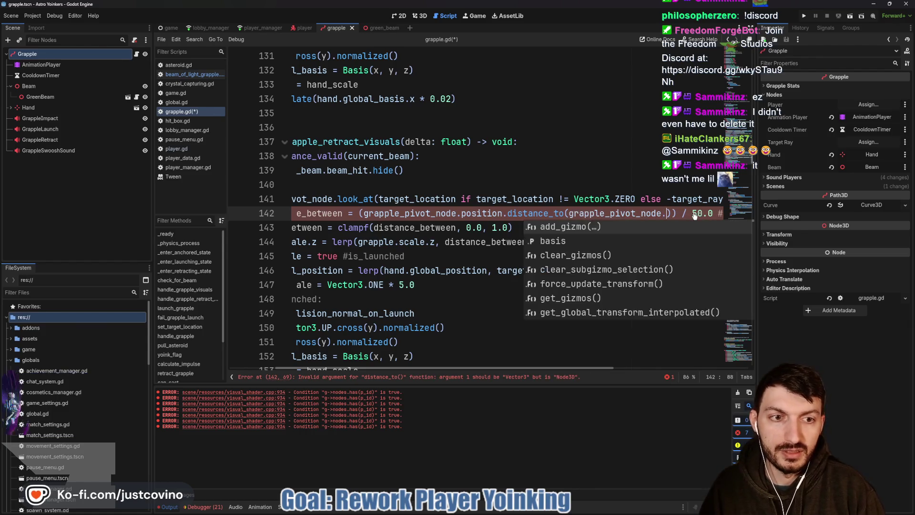
pyautogui.write('sit')
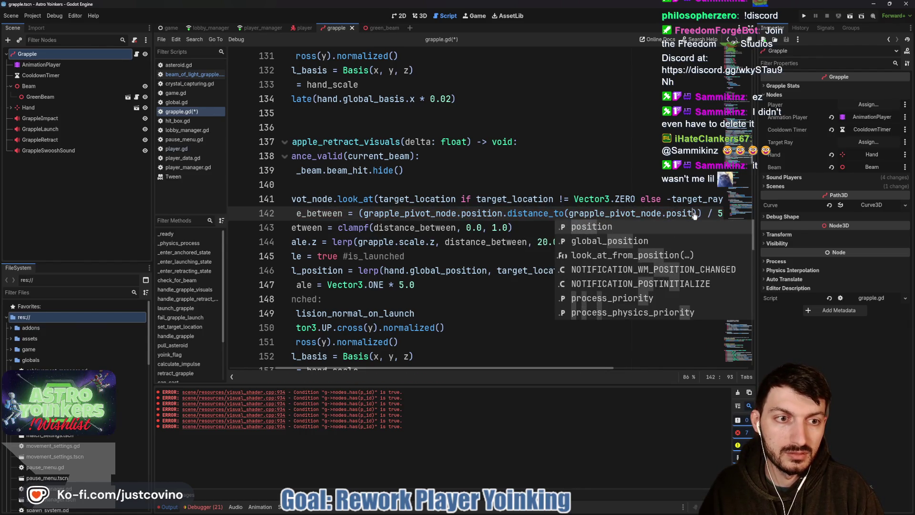
pyautogui.write('ion')
# Make to_local(target_location) the distance starting point instead, and save grapple.gd
pyautogui.moveTo(504, 214); pyautogui.dragTo(364, 214)
pyautogui.hotkey('ctrl', 'v')
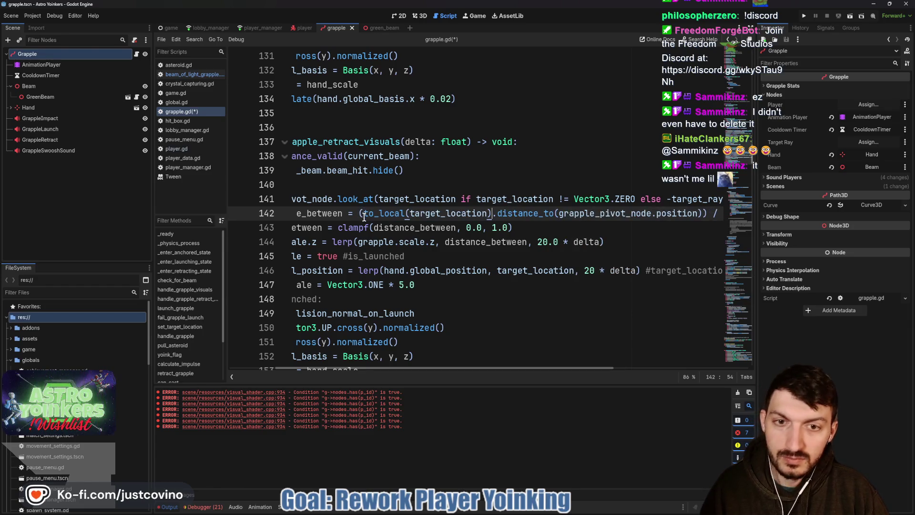
pyautogui.click(535, 228)
pyautogui.hscroll(2, 541, 229)
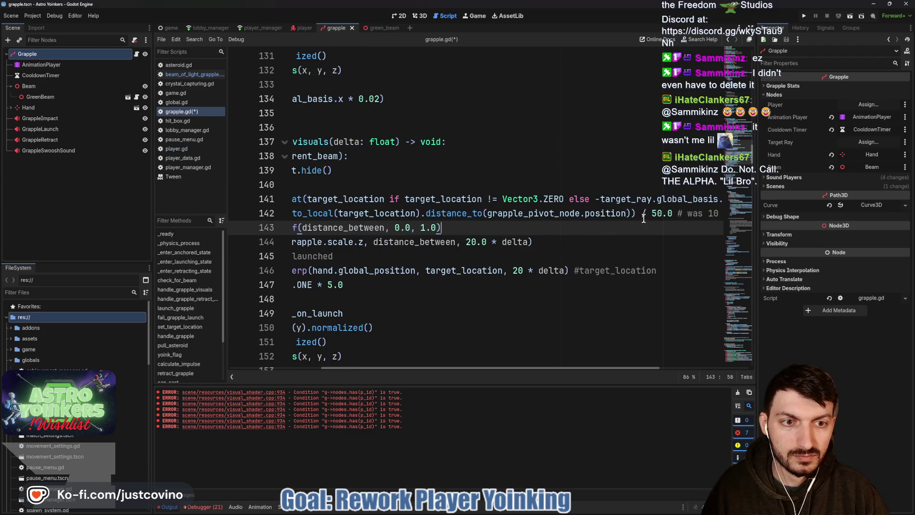
pyautogui.hotkey('ctrl', 's')
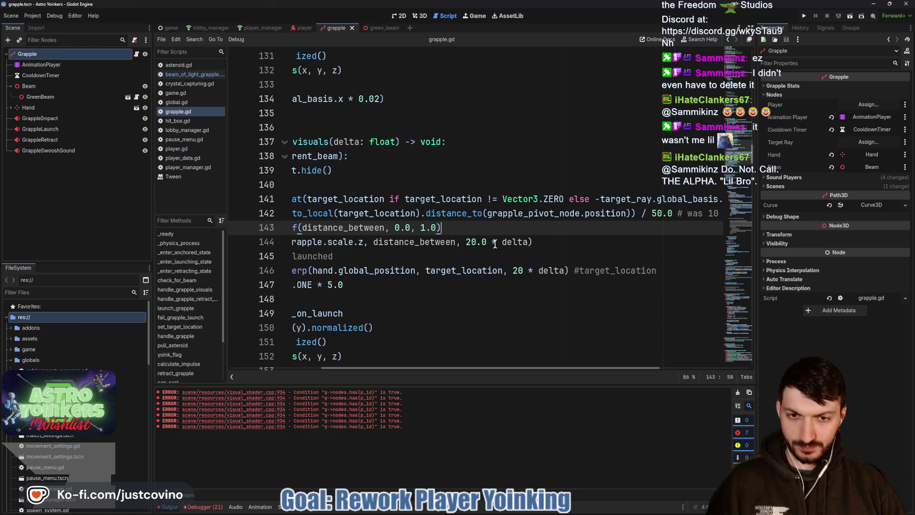
# Scroll back to the line starts and place the caret at the end of line 145
pyautogui.hscroll(-5, 515, 253)
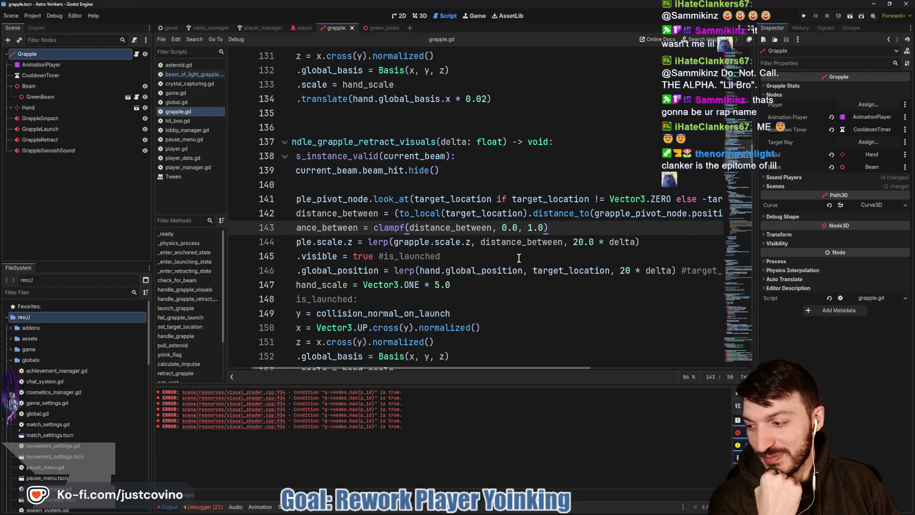
pyautogui.scroll(-1, 542, 243)
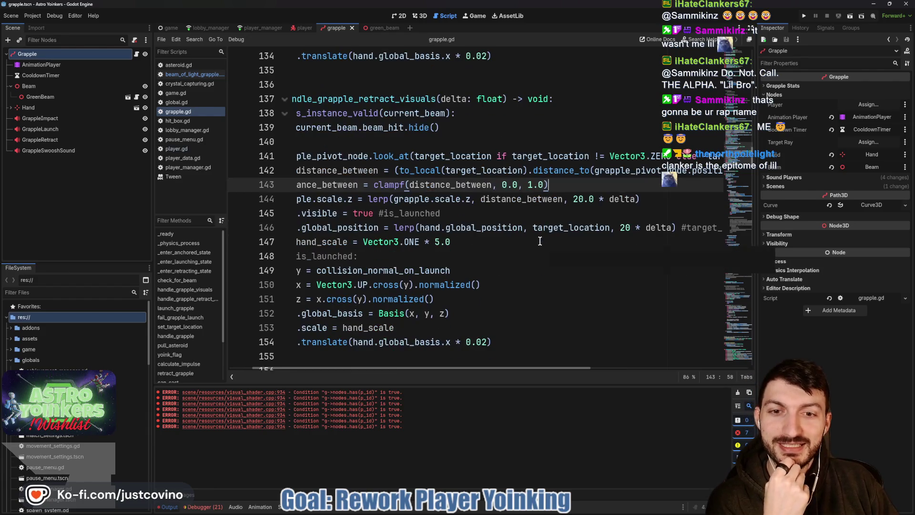
pyautogui.hscroll(-2, 546, 241)
pyautogui.click(504, 212)
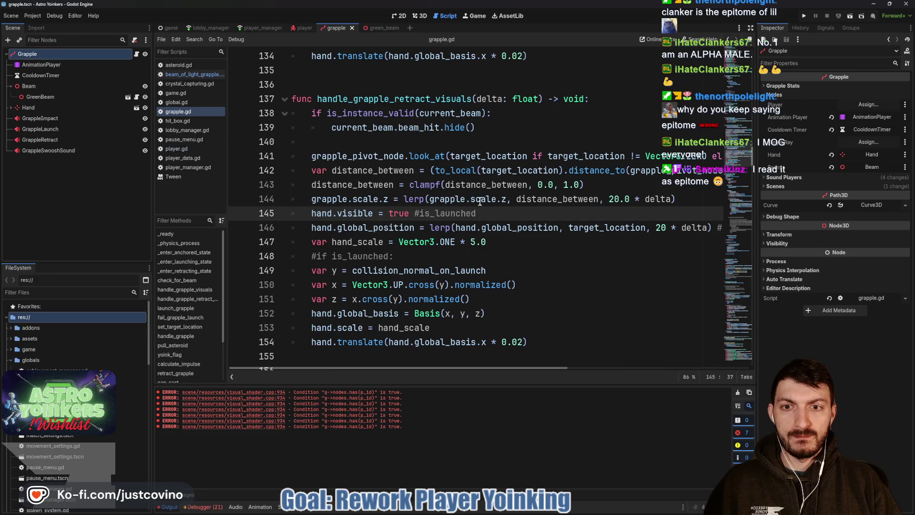
pyautogui.doubleClick(558, 199)
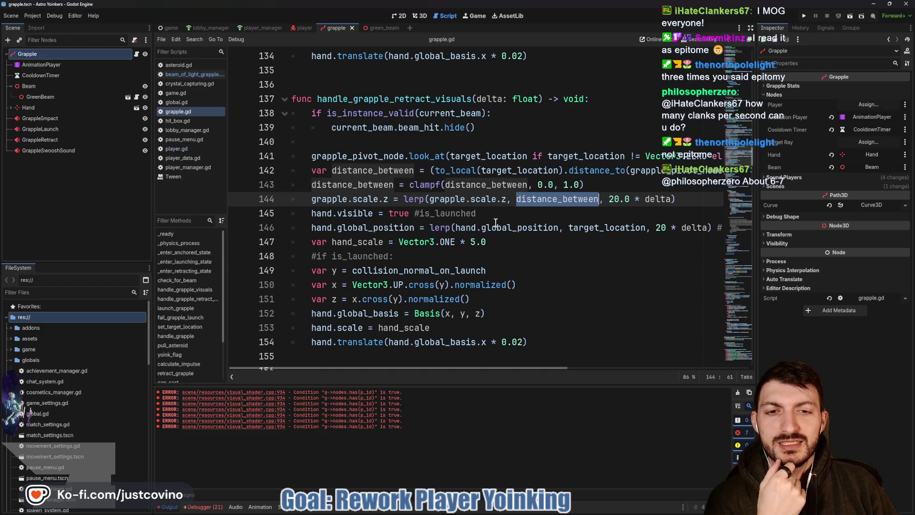
pyautogui.click(363, 228)
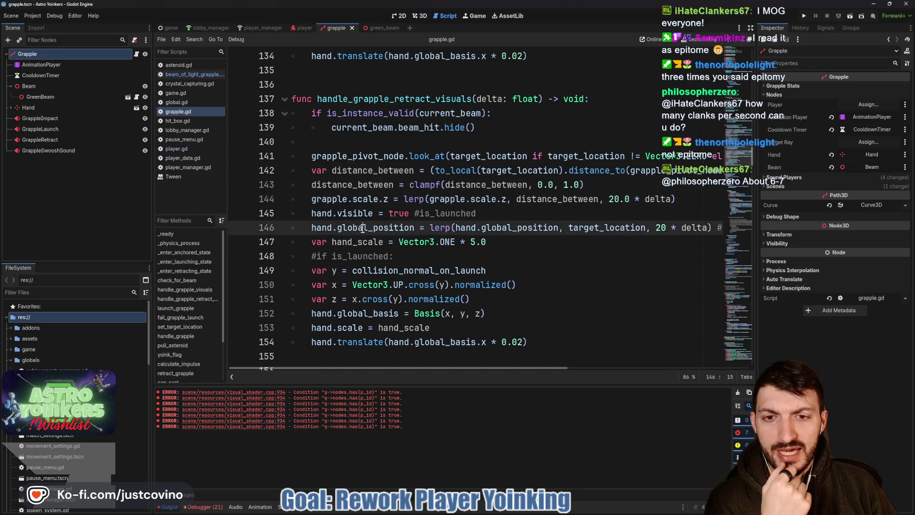
pyautogui.hscroll(3, 438, 235)
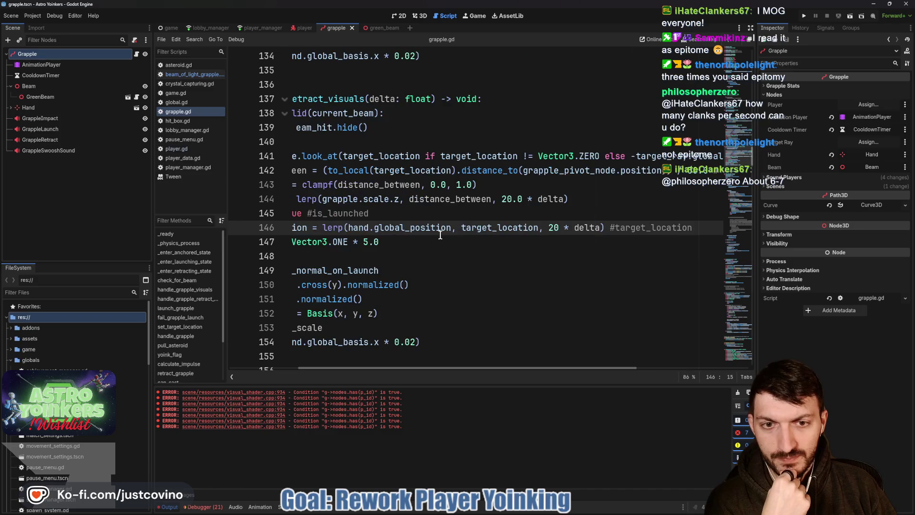
pyautogui.doubleClick(483, 229)
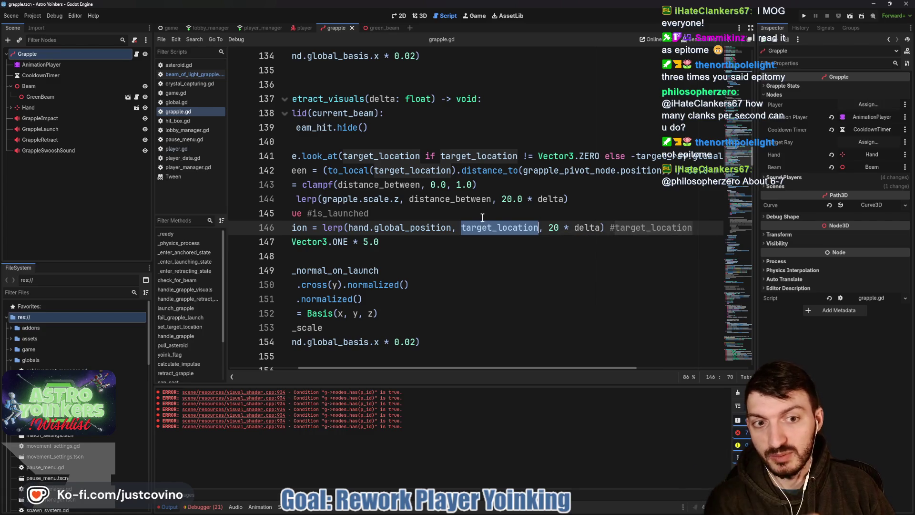
pyautogui.hscroll(-3, 491, 218)
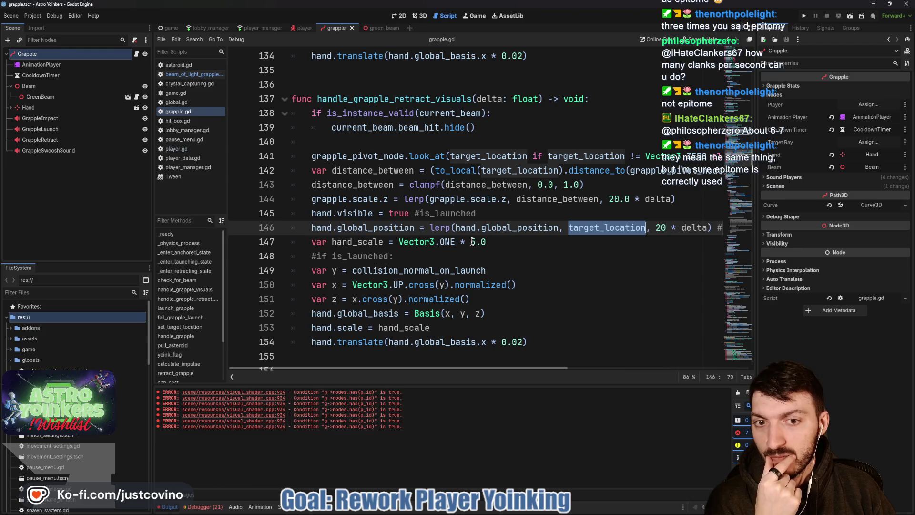
pyautogui.click(463, 240)
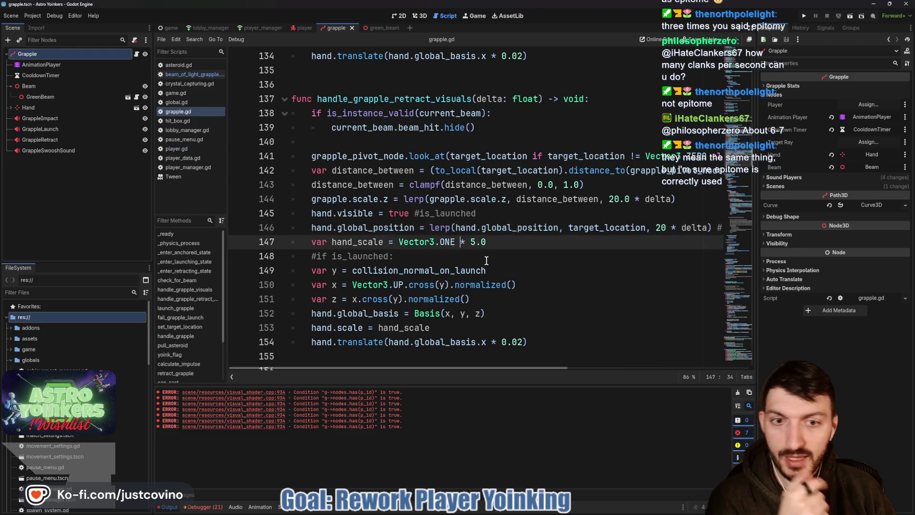
# Remove ' * 5.0' from hand_scale and delete the hand.visible = true line
pyautogui.hotkey('shift', 'End')
pyautogui.press('BackSpace')
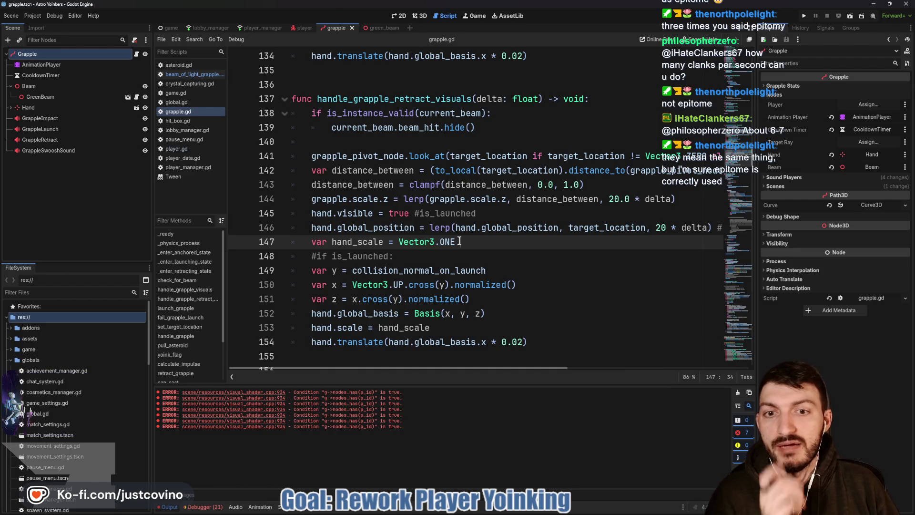
pyautogui.scroll(1, 462, 242)
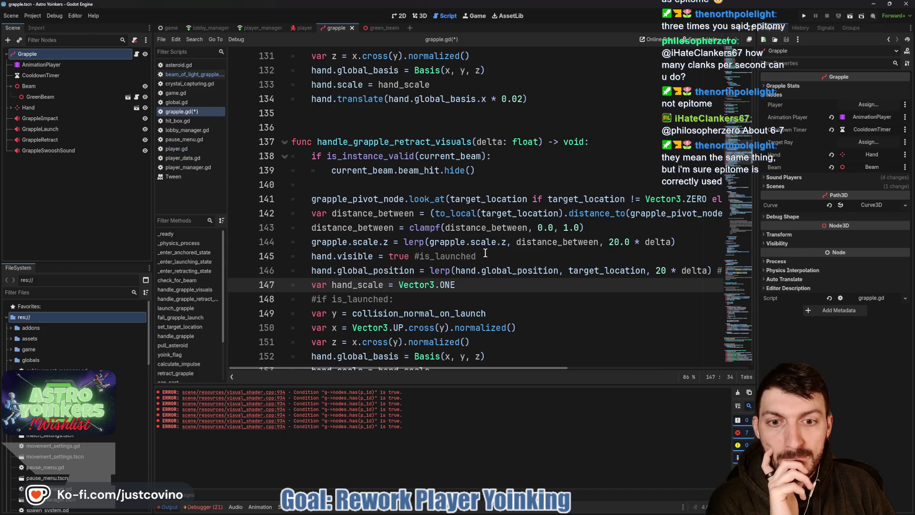
pyautogui.moveTo(484, 256); pyautogui.dragTo(258, 253)
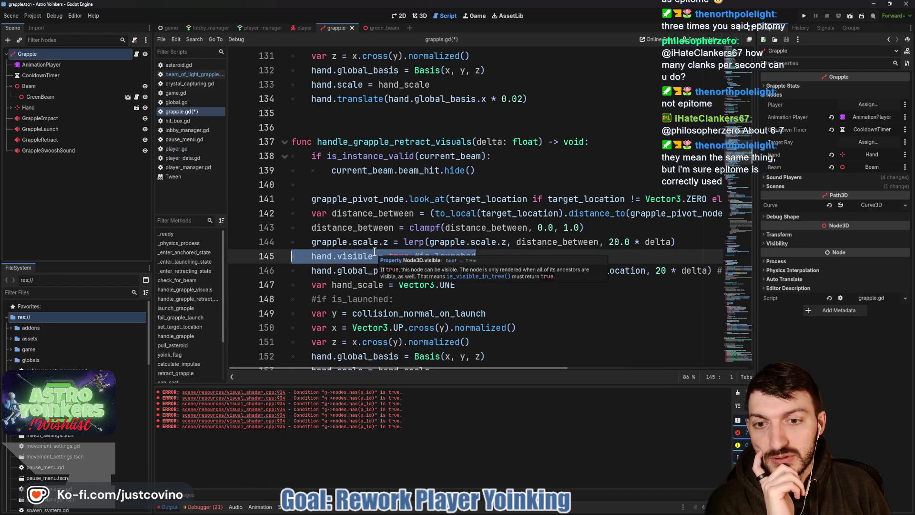
pyautogui.press('BackSpace')
pyautogui.press('BackSpace')
# Make the hand's translate offset hand.global_basis.x / 0.02 and start a new line below it
pyautogui.scroll(-2, 375, 251)
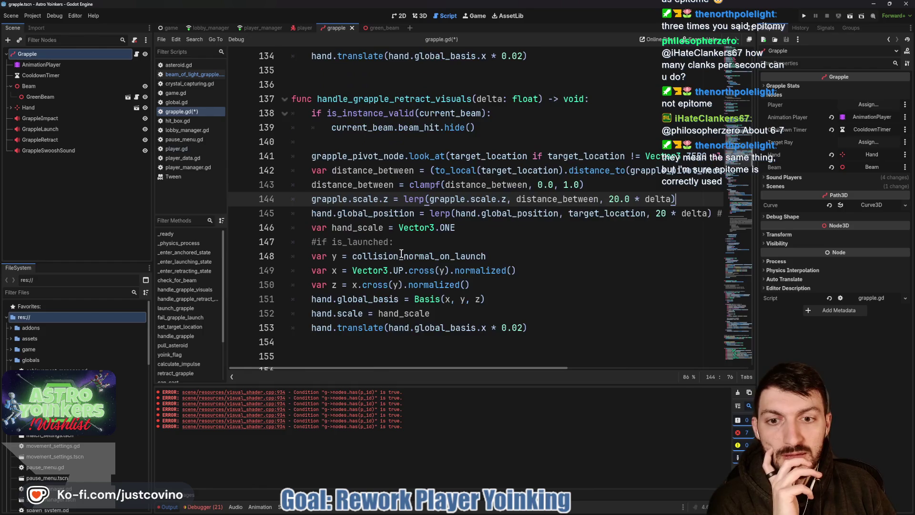
pyautogui.click(523, 286)
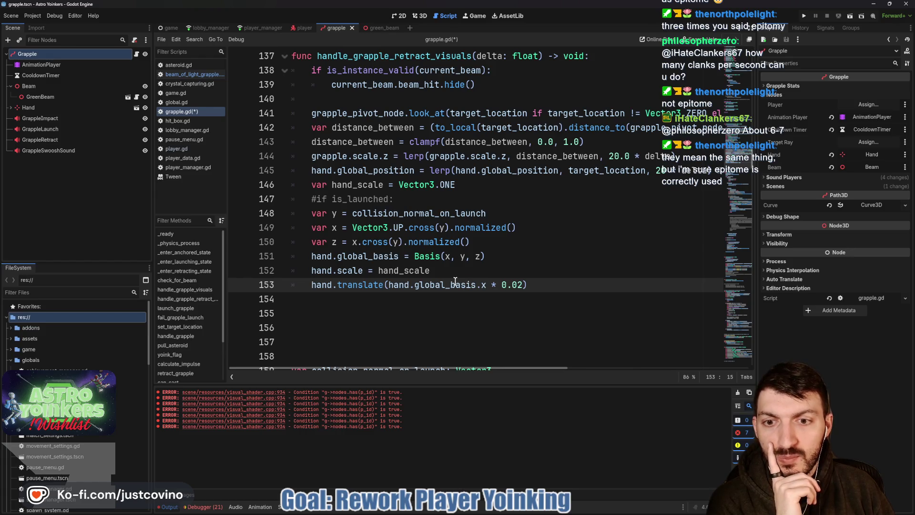
pyautogui.moveTo(363, 285)
pyautogui.write('/')
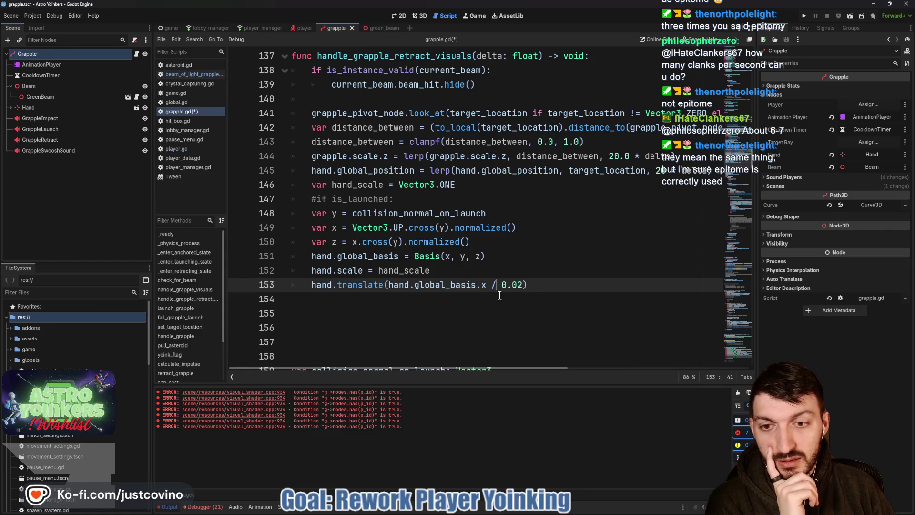
pyautogui.scroll(-1, 551, 286)
pyautogui.scroll(4, 543, 282)
pyautogui.scroll(-3, 543, 286)
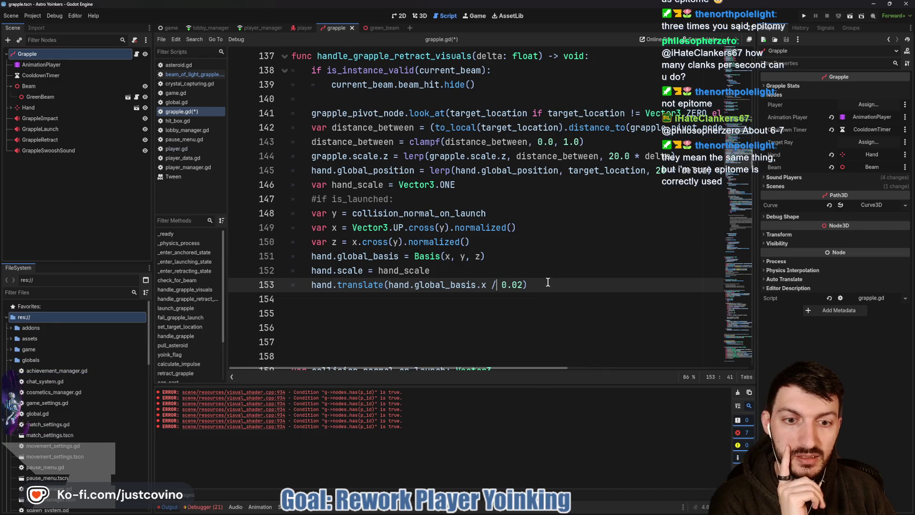
pyautogui.press('Return')
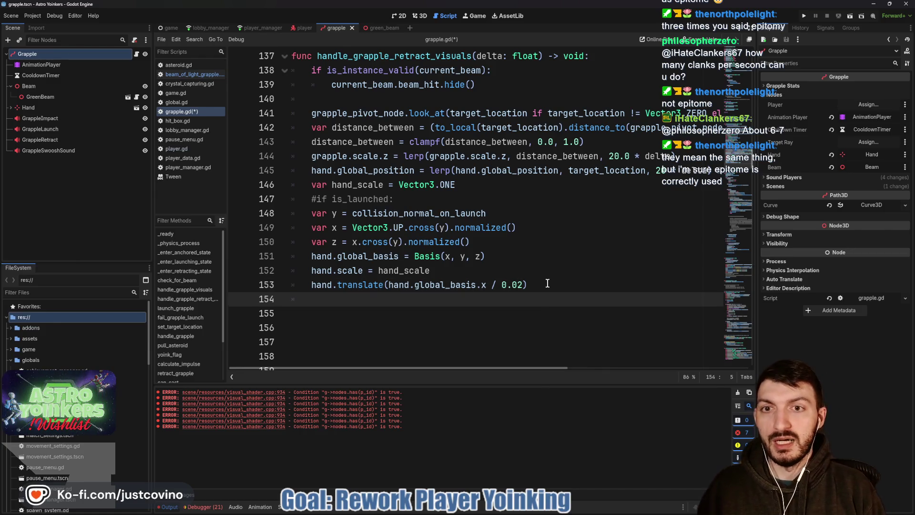
# Add 'if distance_between <= 0.1:' whose body calls hand.hide() and _enter_anchored_state()
pyautogui.write('ifdistance')
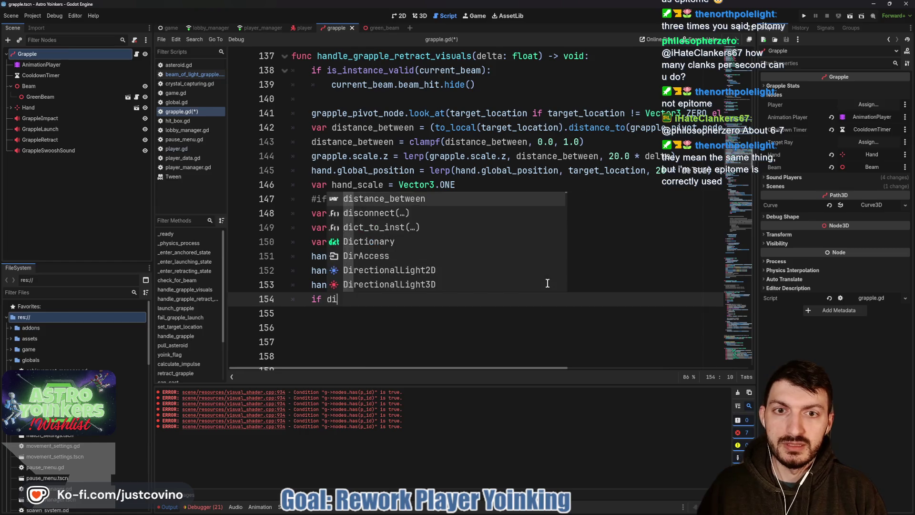
pyautogui.press('Return')
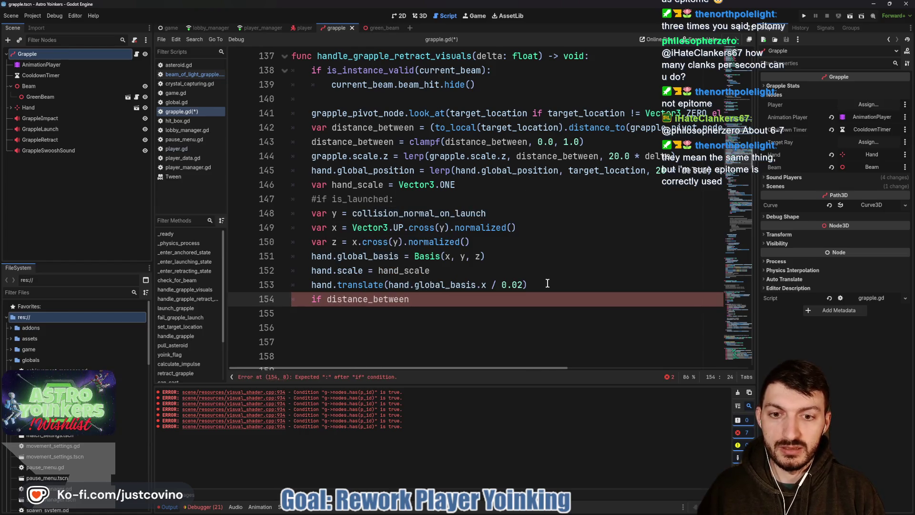
pyautogui.write('= ')
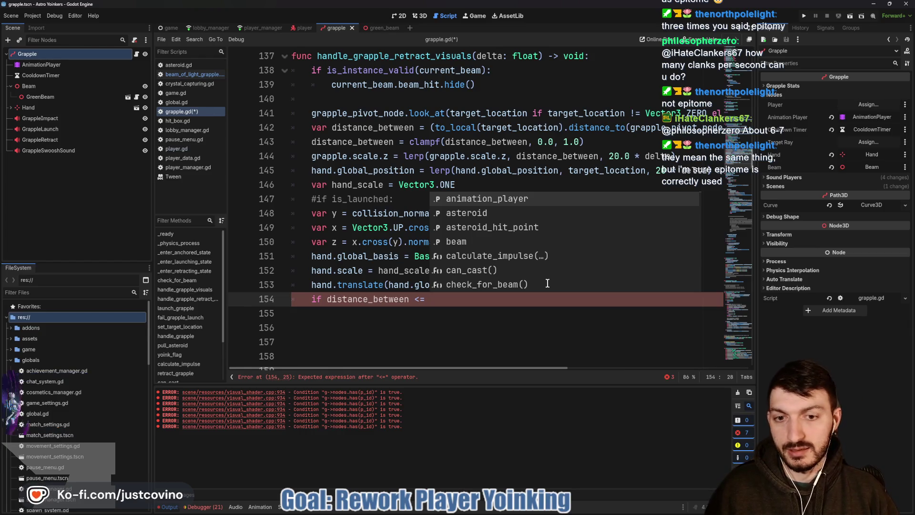
pyautogui.write('0.1')
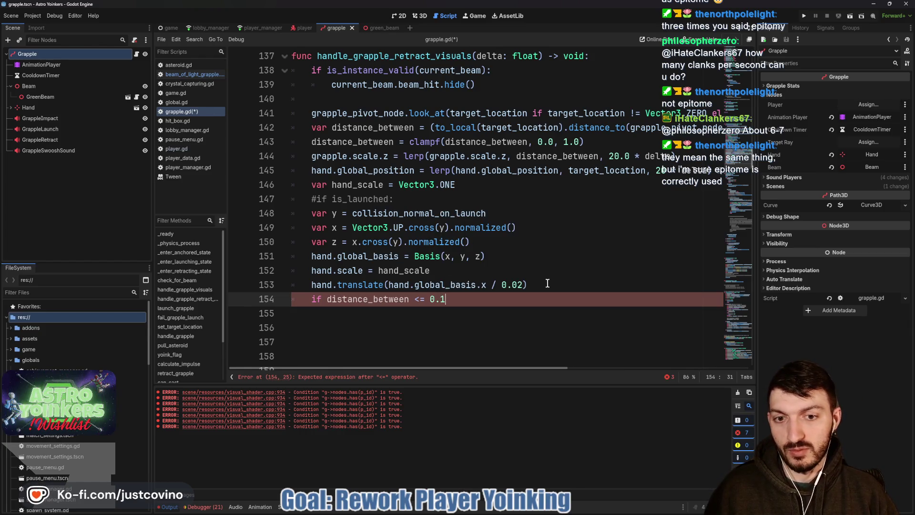
pyautogui.write(':')
pyautogui.press('Return')
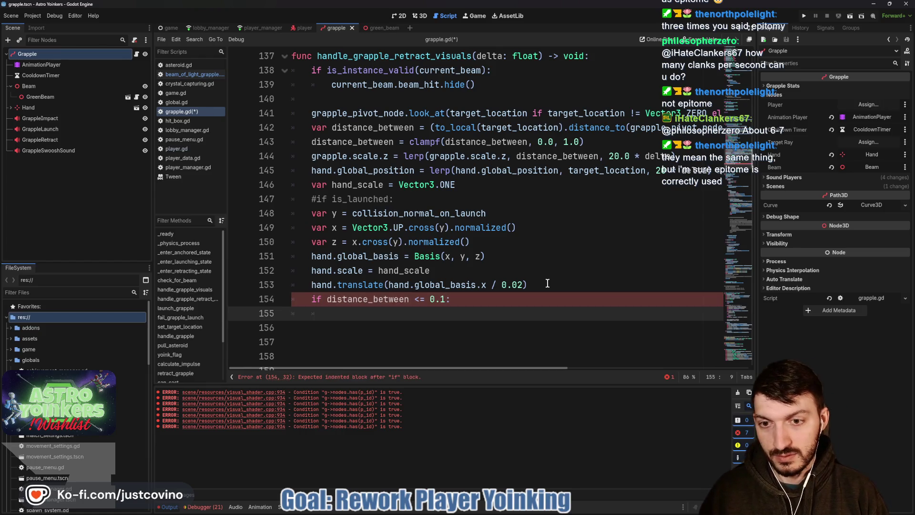
pyautogui.write('hand.hide')
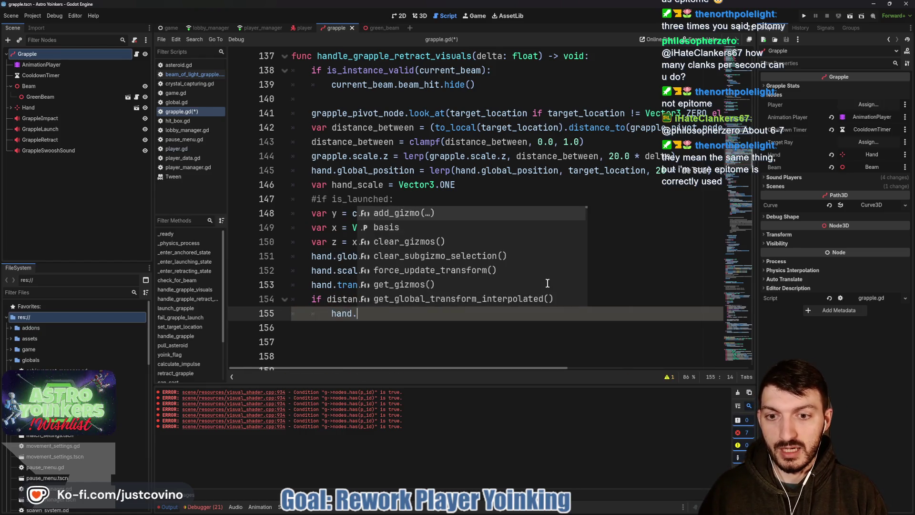
pyautogui.press('Return')
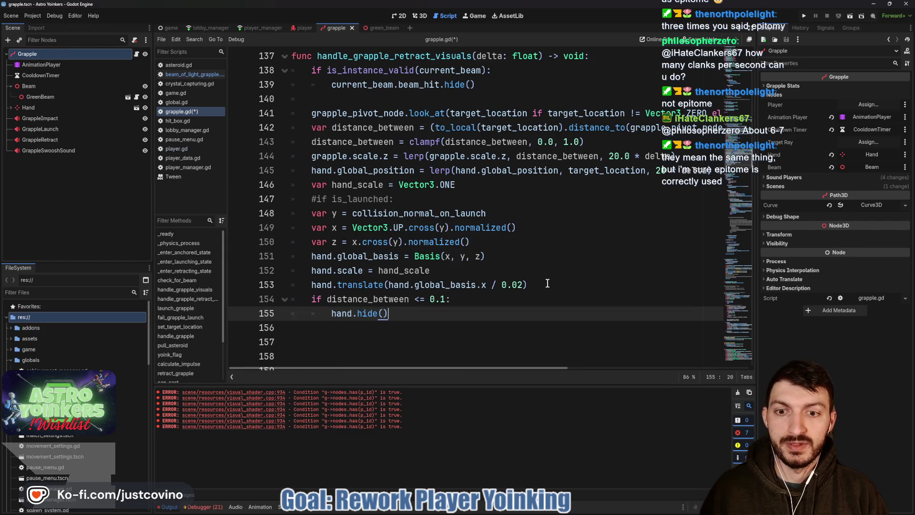
pyautogui.press('Return')
pyautogui.press('BackSpace')
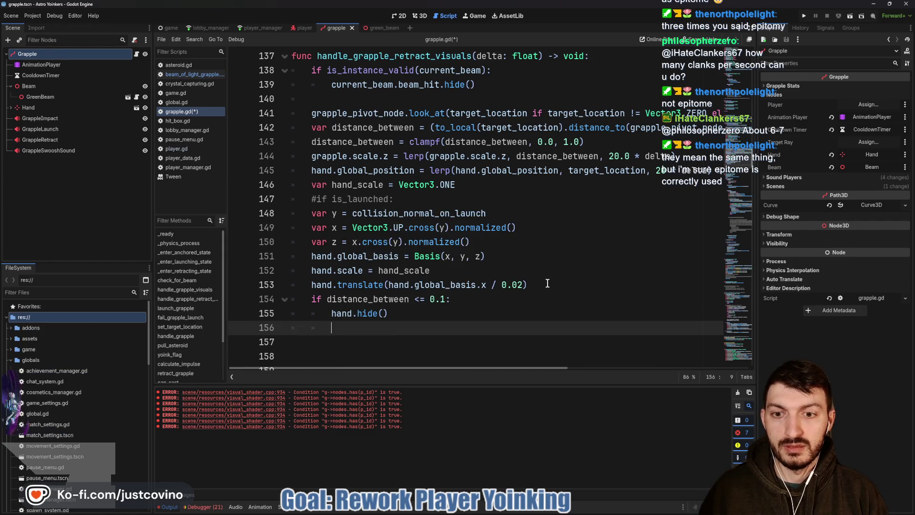
pyautogui.write('_enter')
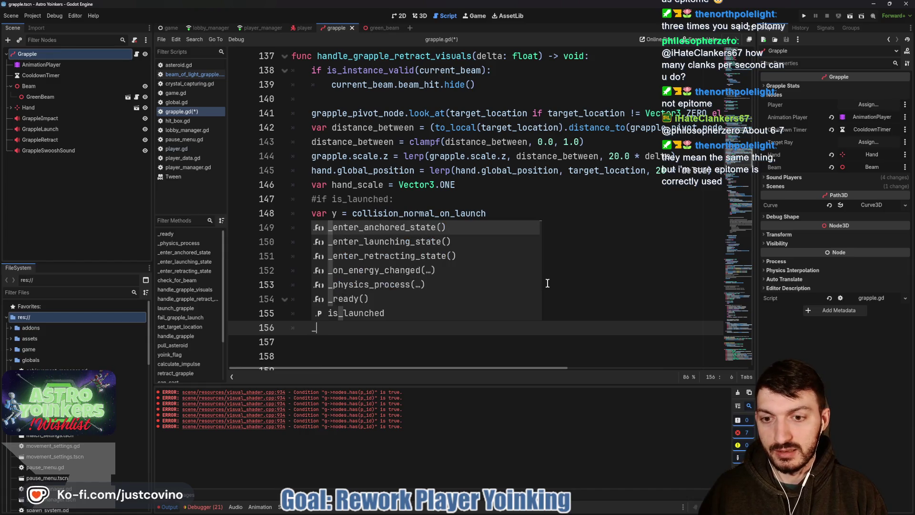
pyautogui.press('Return')
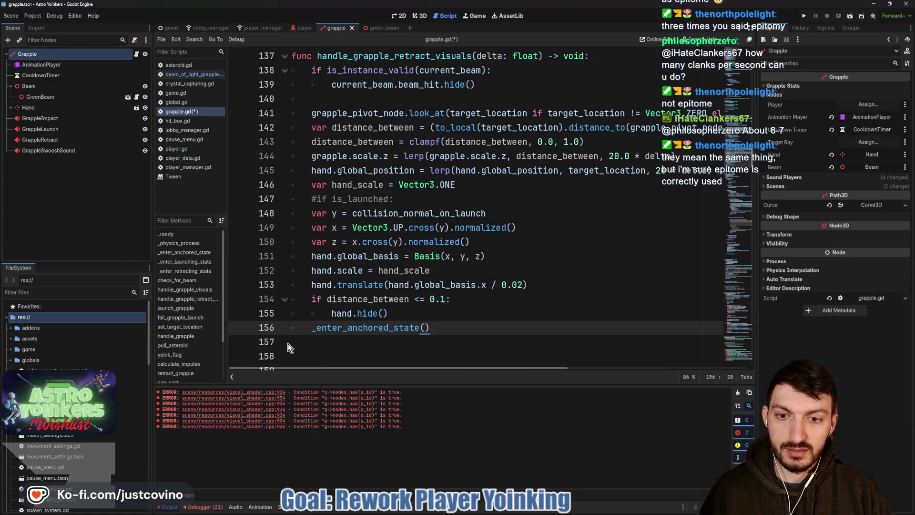
pyautogui.press('Tab')
# Save grapple.gd and insert a blank line above the retract function
pyautogui.hotkey('ctrl', 's')
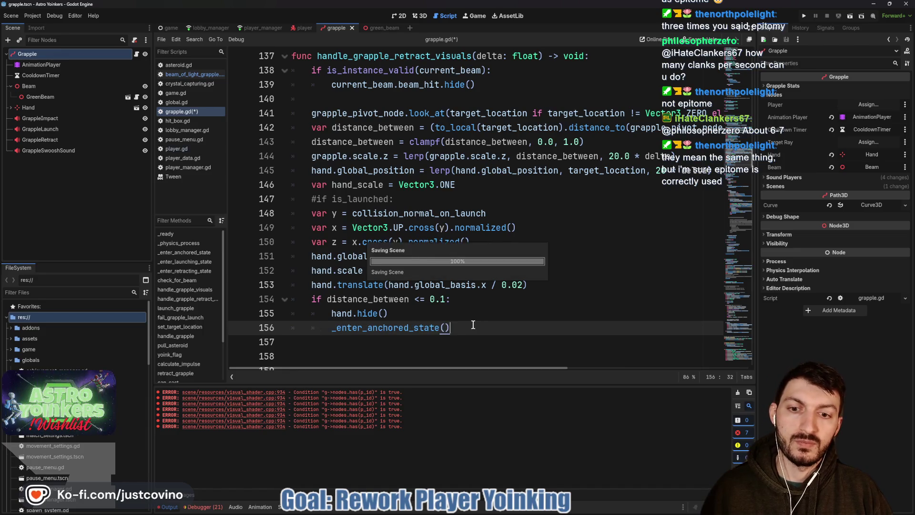
pyautogui.scroll(-3, 473, 325)
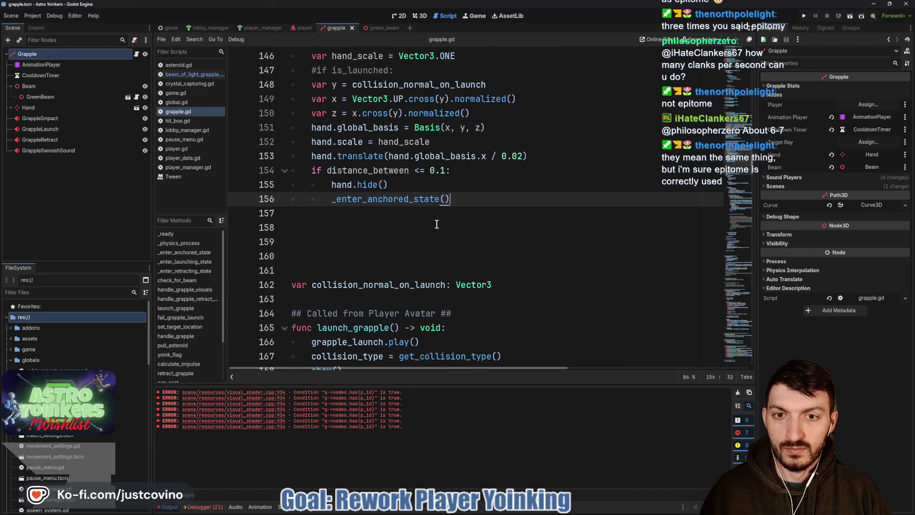
pyautogui.scroll(11, 402, 219)
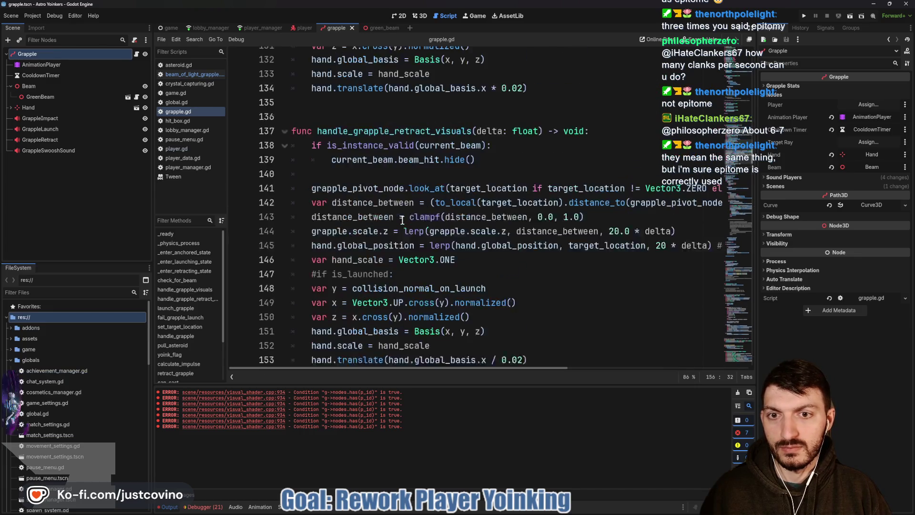
pyautogui.scroll(-3, 402, 220)
pyautogui.click(394, 253)
pyautogui.press('Return')
pyautogui.scroll(5, 395, 252)
pyautogui.scroll(6, 394, 252)
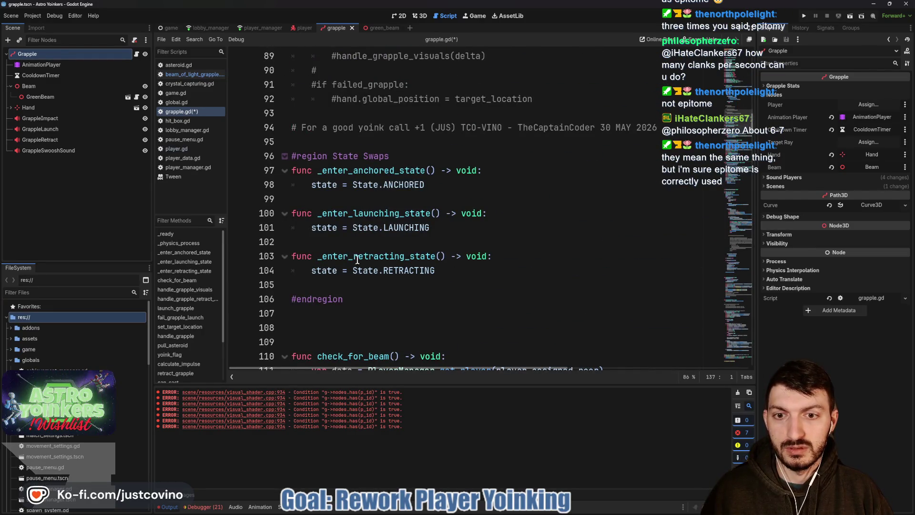
# Add hand.hide() and hide() calls below the State.ANCHORED line in _enter_anchored_state
pyautogui.click(518, 170)
pyautogui.click(474, 184)
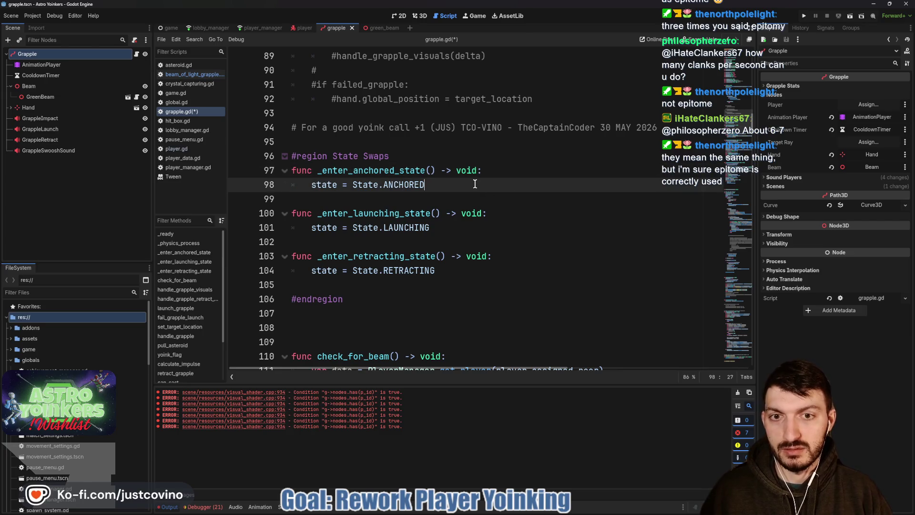
pyautogui.press('Return')
pyautogui.write('hide')
pyautogui.press('Return')
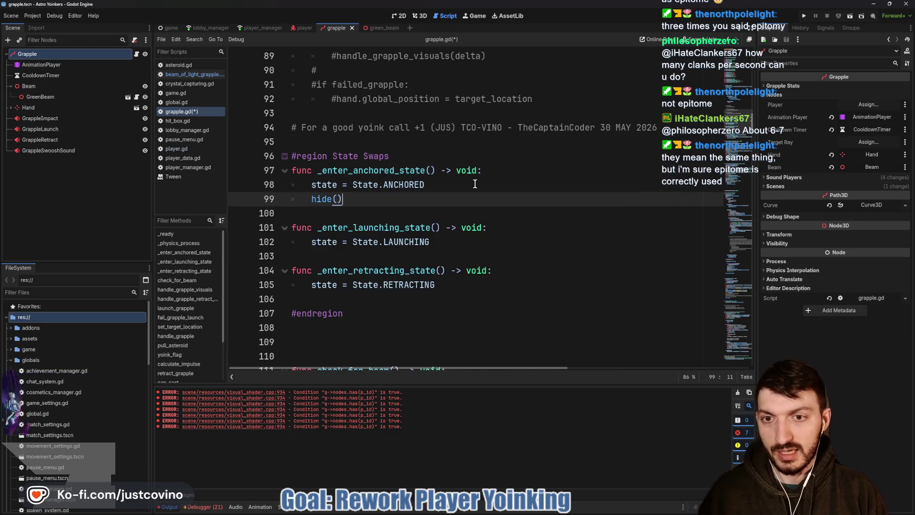
pyautogui.click(475, 184)
pyautogui.press('Return')
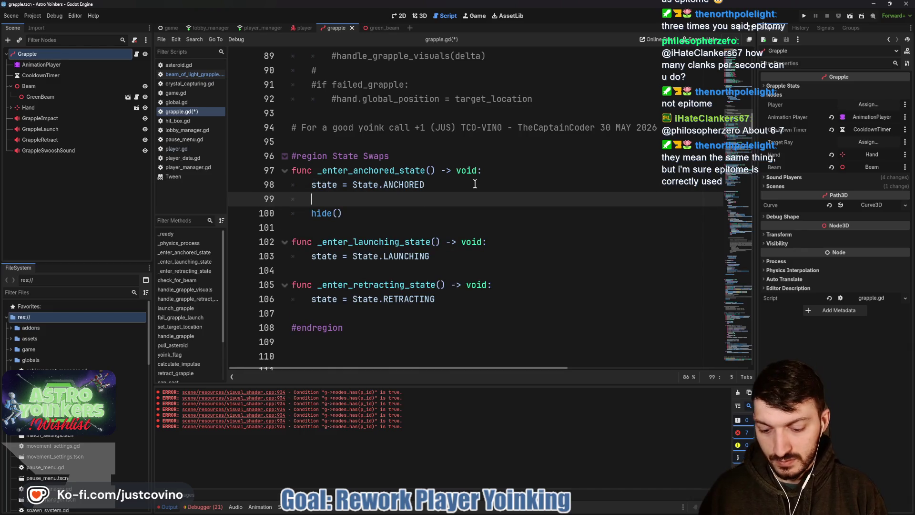
pyautogui.write('hand.hide(')
pyautogui.press('Return')
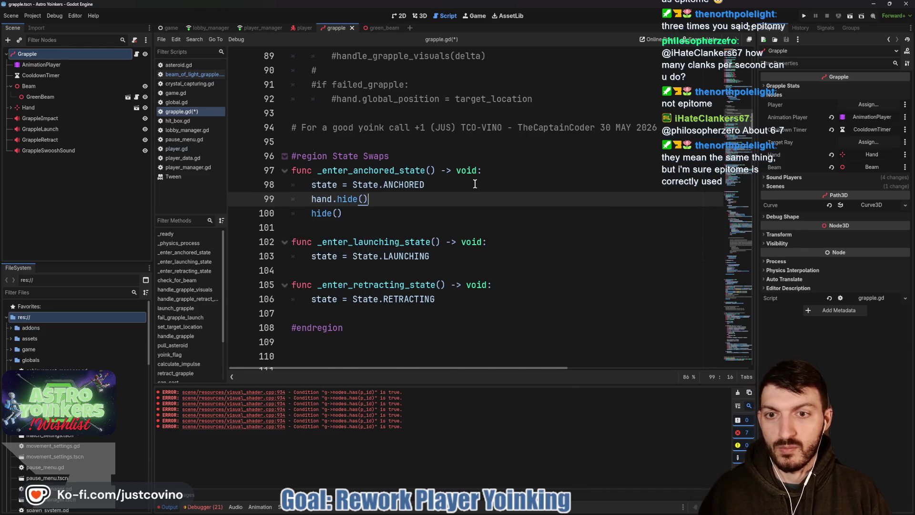
# Delete the hand.hide() line from handle_grapple_retract_visuals
pyautogui.scroll(-7, 445, 190)
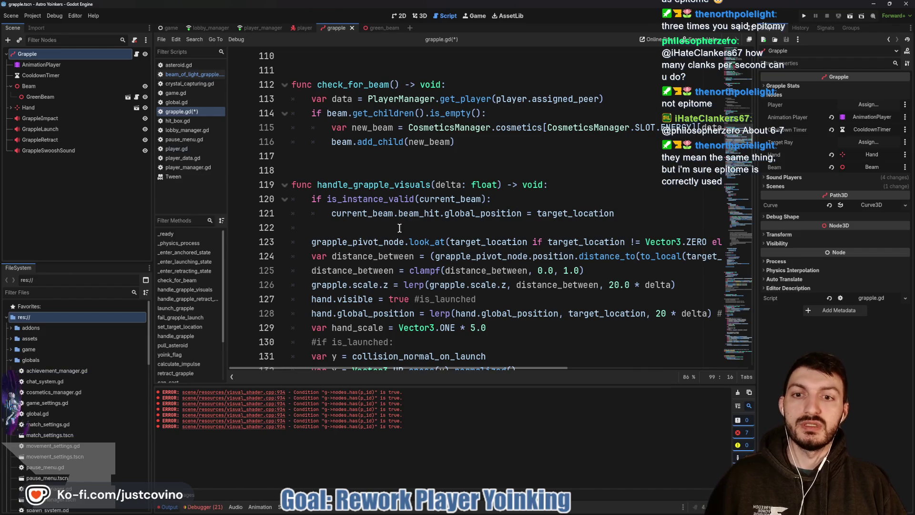
pyautogui.scroll(-3, 410, 222)
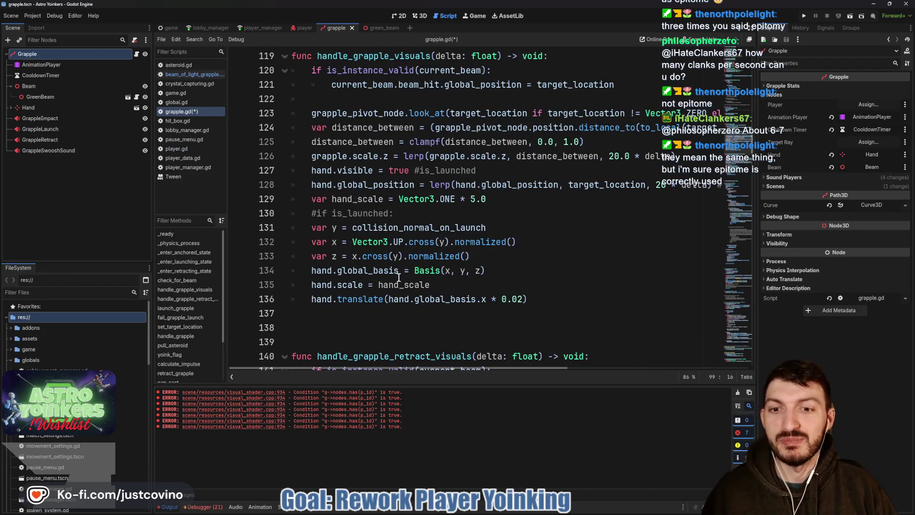
pyautogui.scroll(-7, 399, 277)
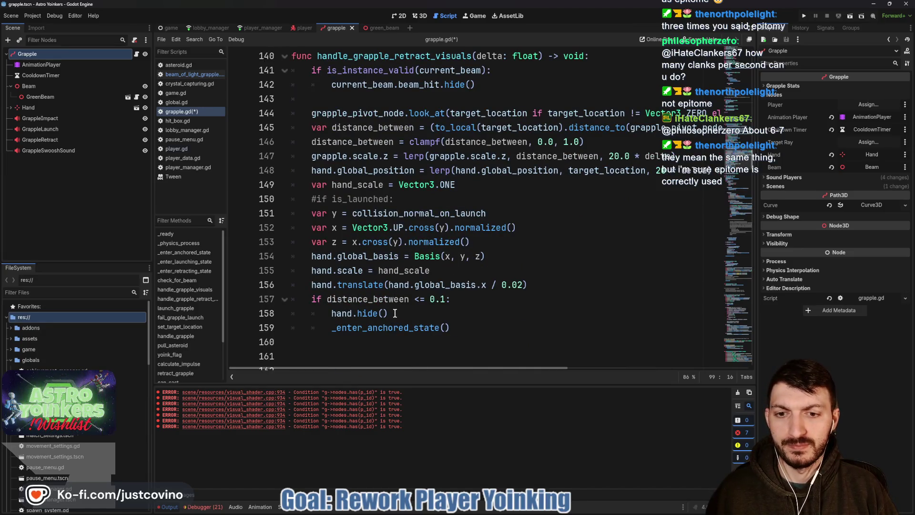
pyautogui.moveTo(394, 313); pyautogui.dragTo(268, 309)
pyautogui.press('BackSpace')
pyautogui.press('BackSpace')
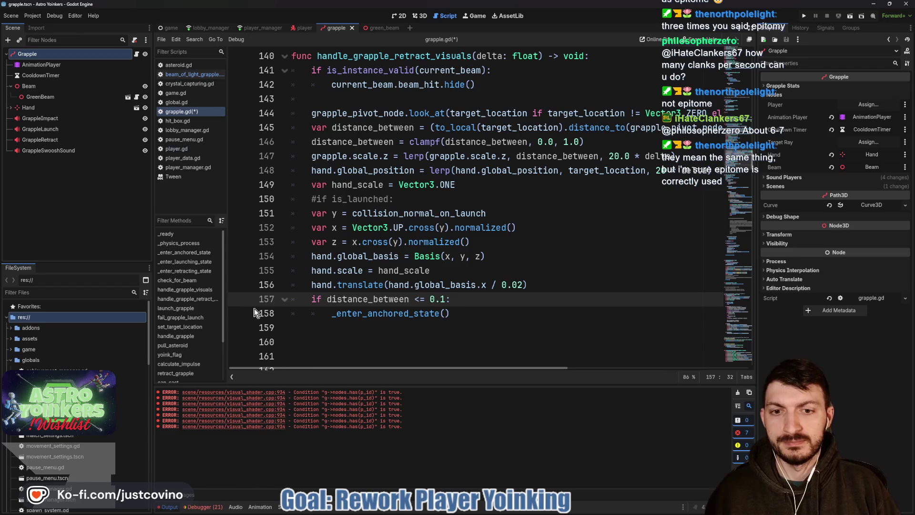
# Replace pass under State.RETRACTING with handle_grapple_retract_visuals(delta), save, and switch to player.gd
pyautogui.scroll(20, 473, 305)
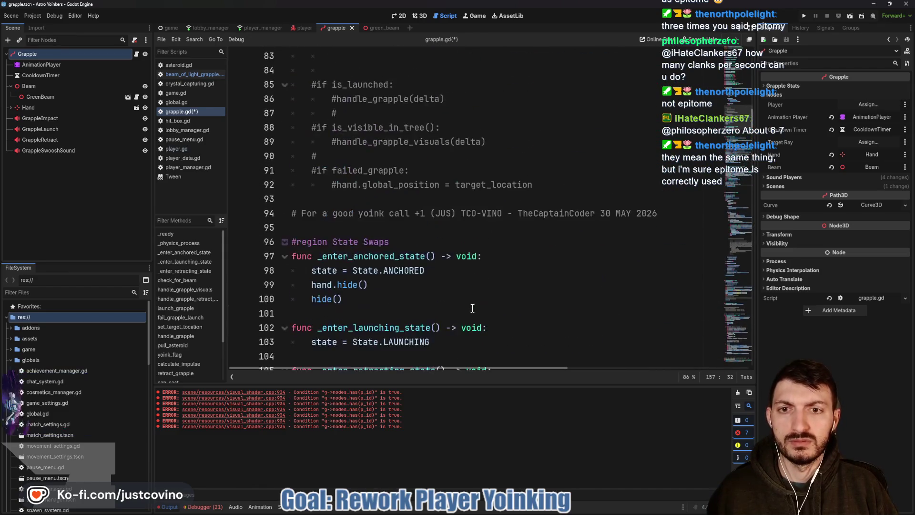
pyautogui.scroll(5, 469, 307)
pyautogui.click(408, 296)
pyautogui.press('BackSpace')
pyautogui.press('BackSpace')
pyautogui.press('BackSpace')
pyautogui.write('handle')
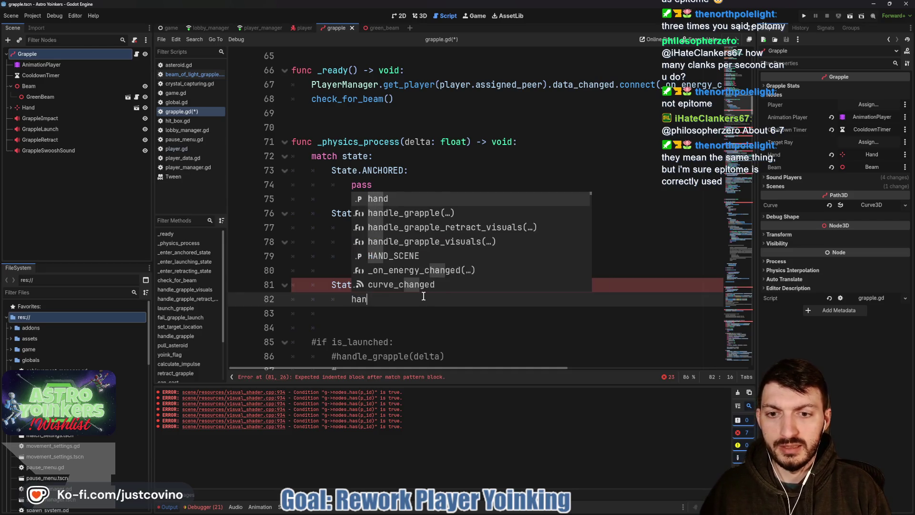
pyautogui.press('Down')
pyautogui.press('Return')
pyautogui.write('delta')
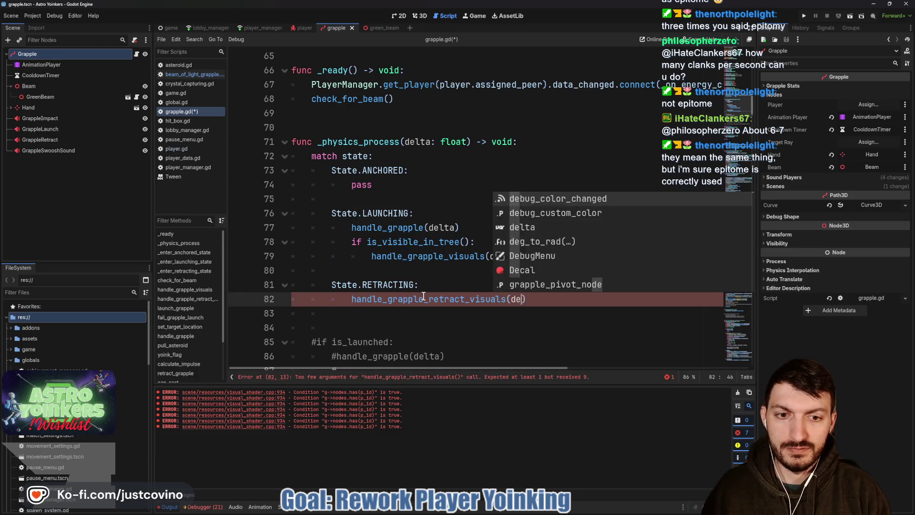
pyautogui.click(432, 321)
pyautogui.hotkey('ctrl', 's')
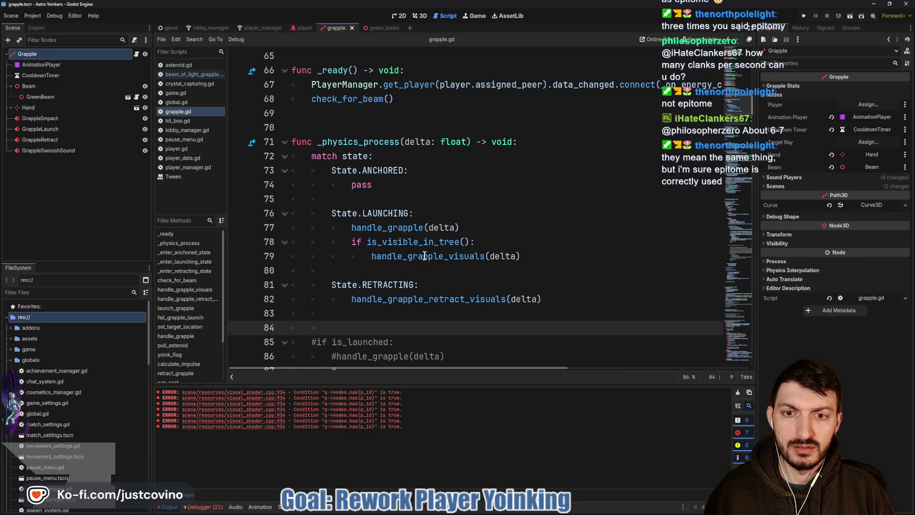
pyautogui.scroll(-4, 424, 257)
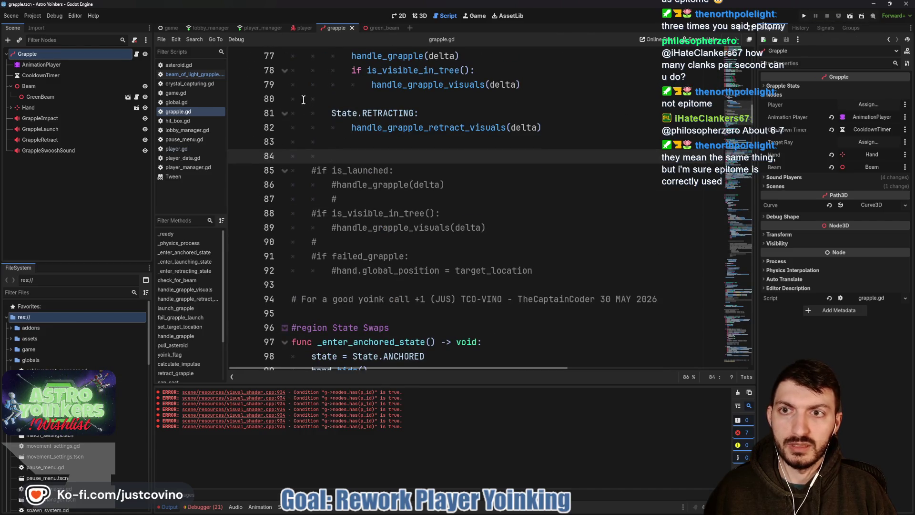
pyautogui.click(302, 27)
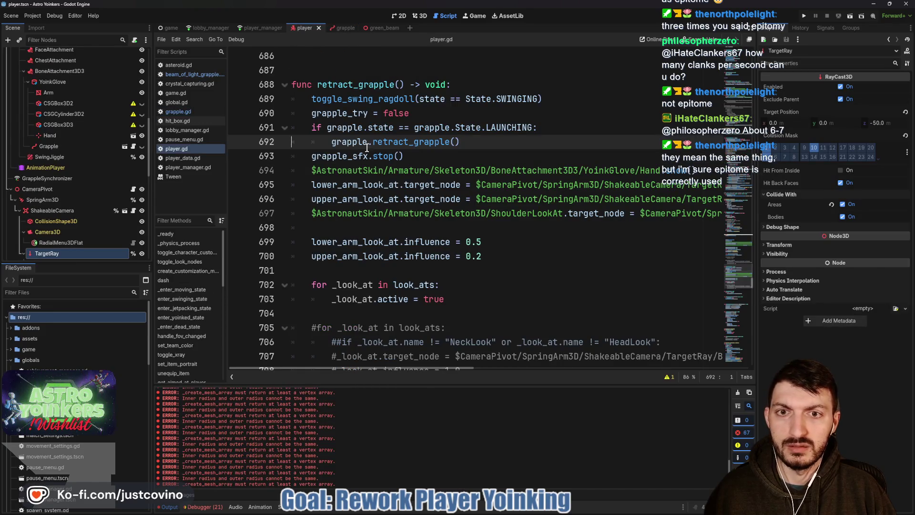
# Jump to retract_grapple in grapple.gd and comment out its last reset_rope() call
pyautogui.keyDown('ctrl'); pyautogui.click(403, 143); pyautogui.keyUp('ctrl')
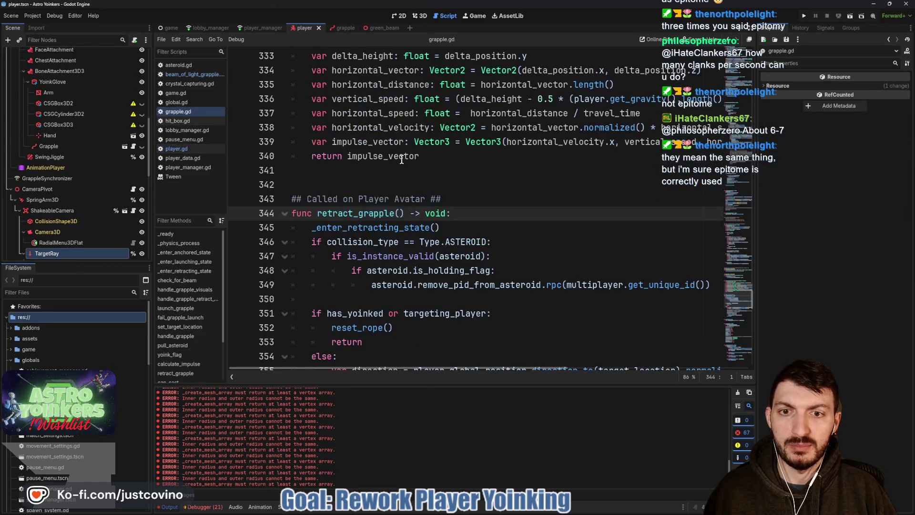
pyautogui.doubleClick(395, 228)
pyautogui.scroll(-4, 428, 223)
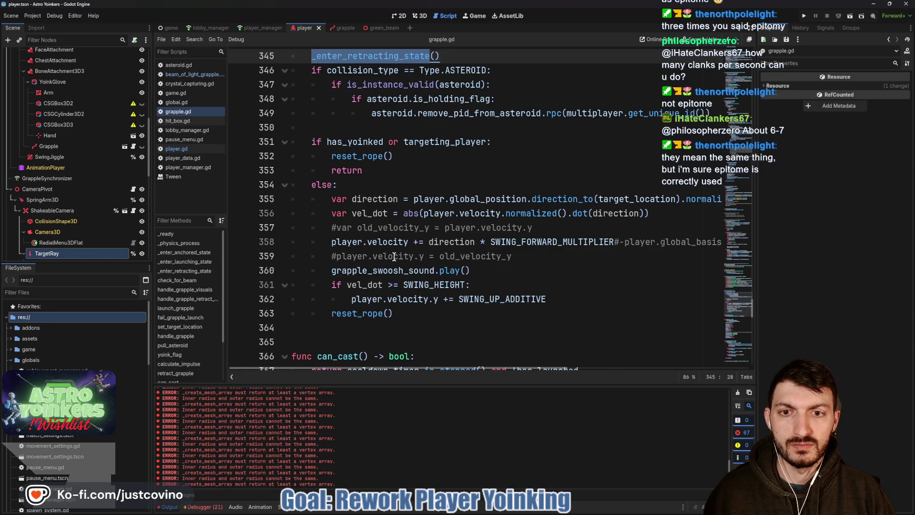
pyautogui.scroll(2, 394, 257)
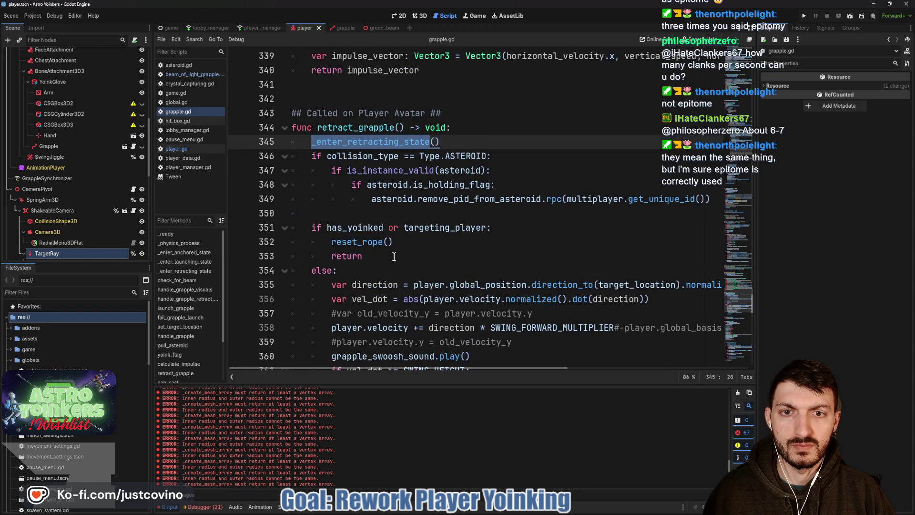
pyautogui.scroll(-3, 393, 256)
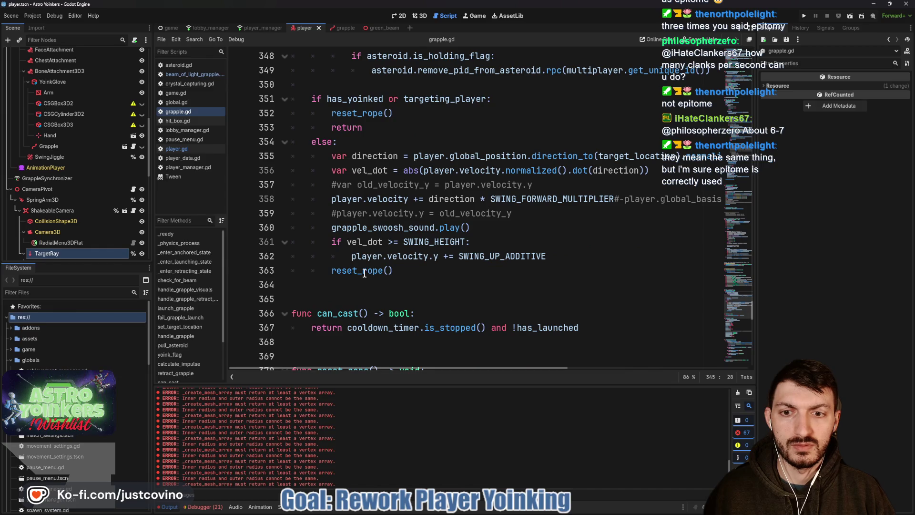
pyautogui.scroll(20, 364, 274)
pyautogui.scroll(7, 364, 273)
pyautogui.scroll(-20, 365, 273)
pyautogui.scroll(-6, 364, 273)
pyautogui.click(331, 271)
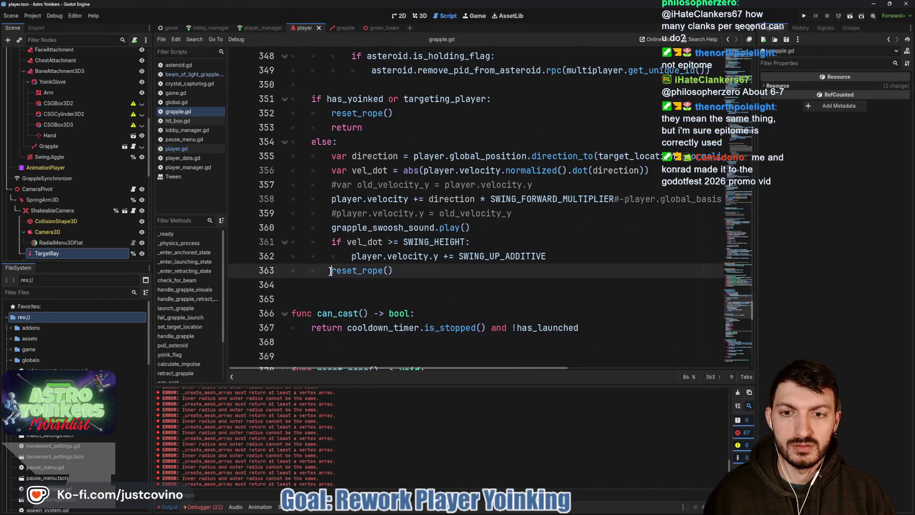
pyautogui.scroll(12, 450, 272)
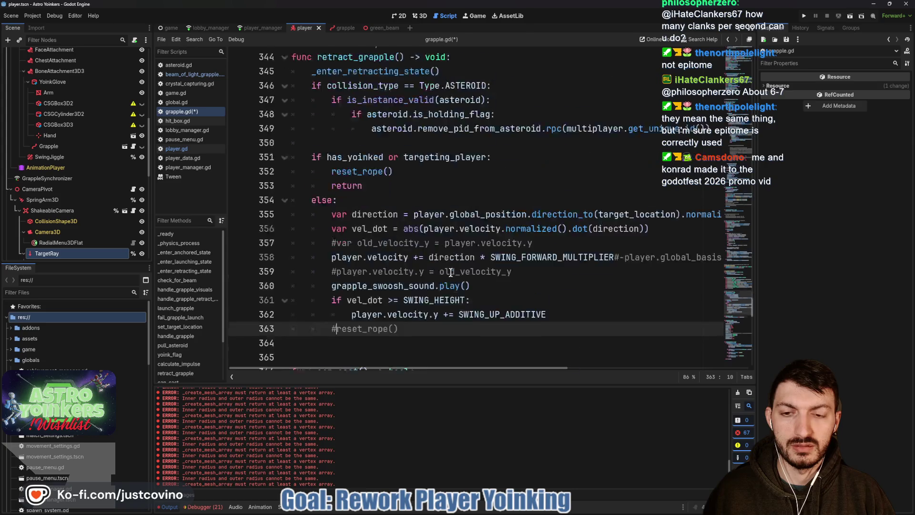
pyautogui.scroll(14, 451, 272)
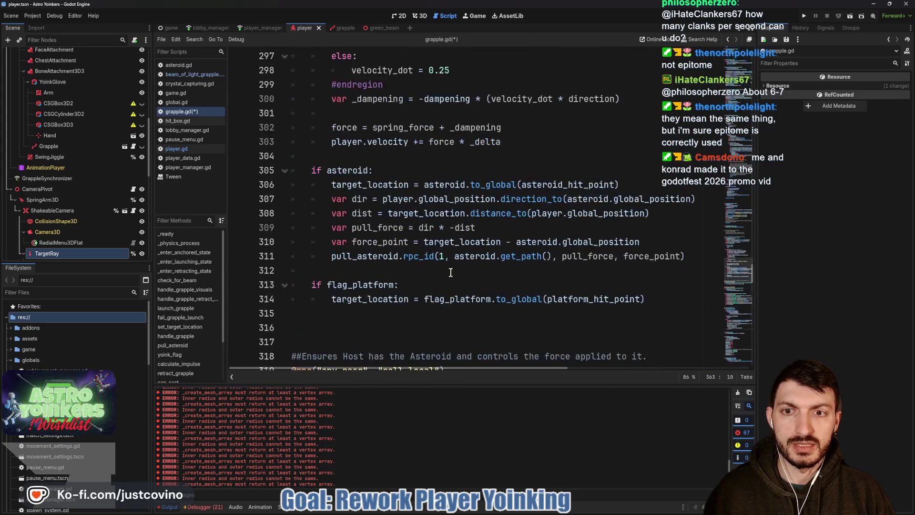
pyautogui.scroll(19, 451, 272)
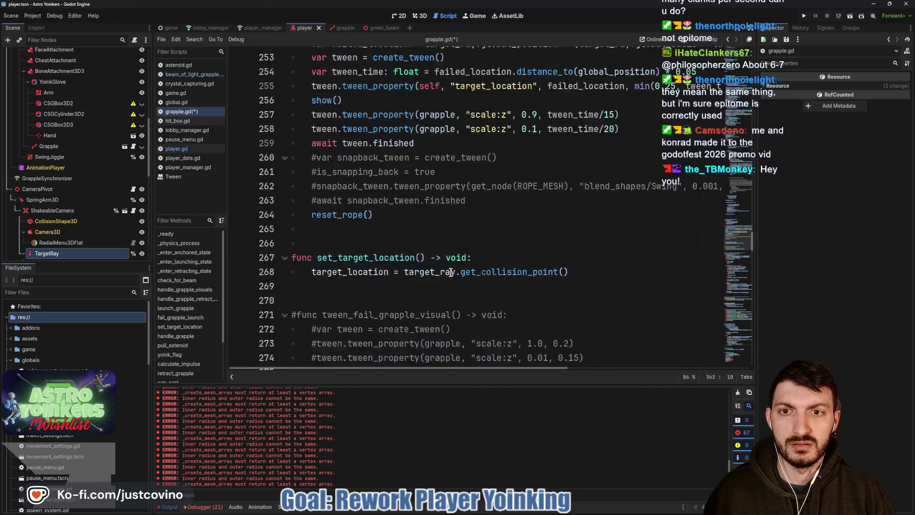
pyautogui.scroll(20, 450, 272)
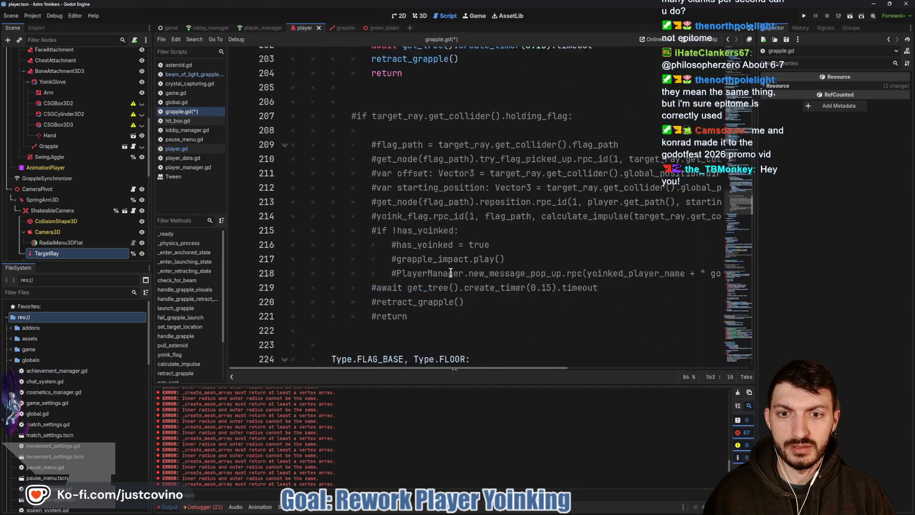
pyautogui.scroll(17, 450, 272)
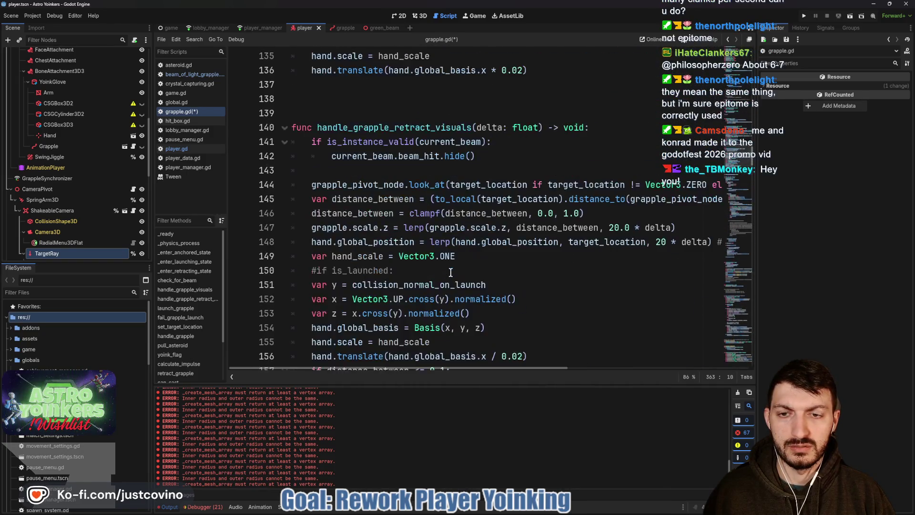
pyautogui.scroll(4, 450, 272)
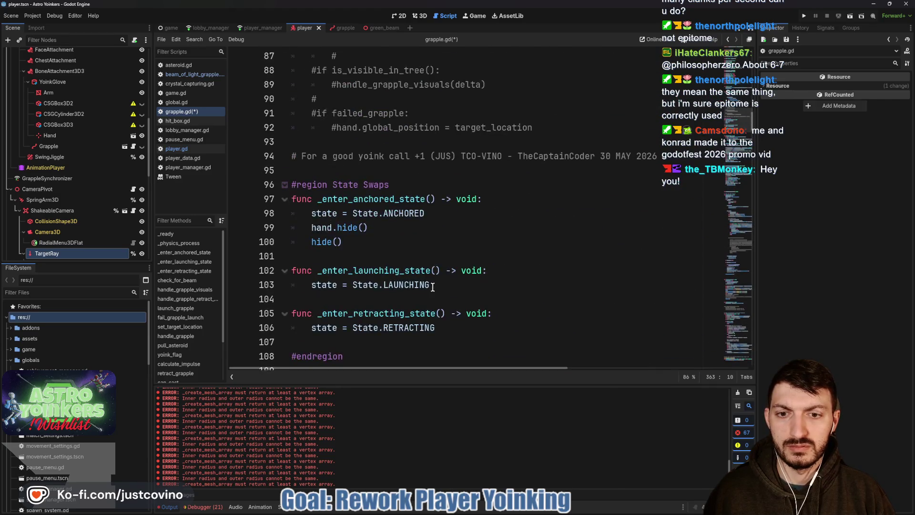
# Add reset_rope() after hide() in _enter_anchored_state
pyautogui.scroll(-1, 426, 305)
pyautogui.click(369, 200)
pyautogui.press('Return')
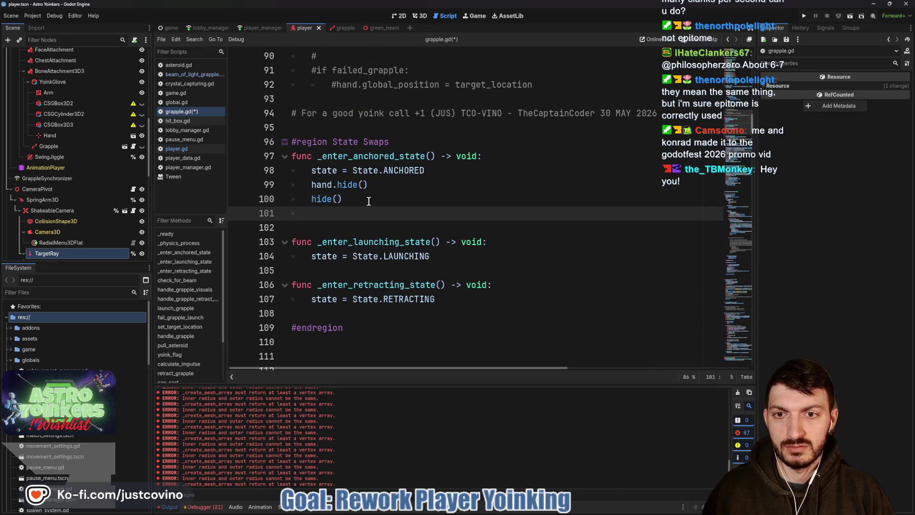
pyautogui.write('reset')
pyautogui.press('Return')
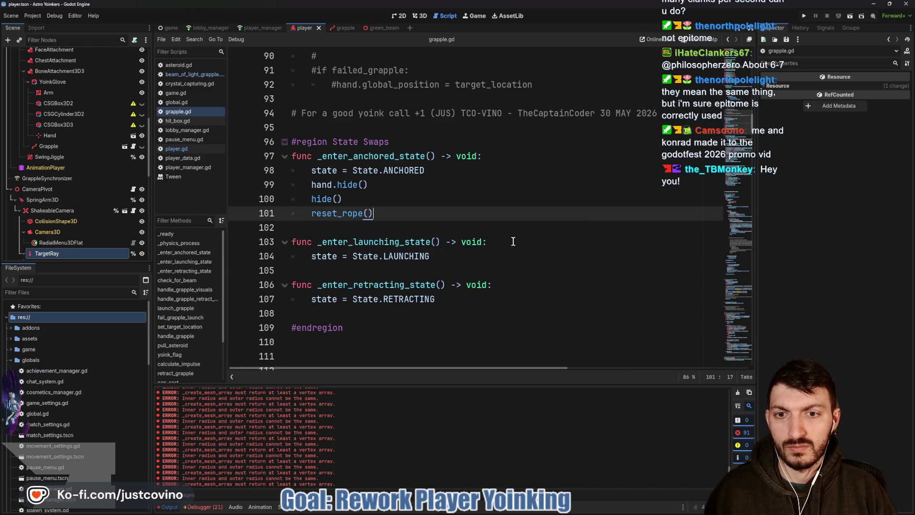
# Add show() below state = State.LAUNCHING in _enter_launching_state, then run the project
pyautogui.click(513, 241)
pyautogui.press('Return')
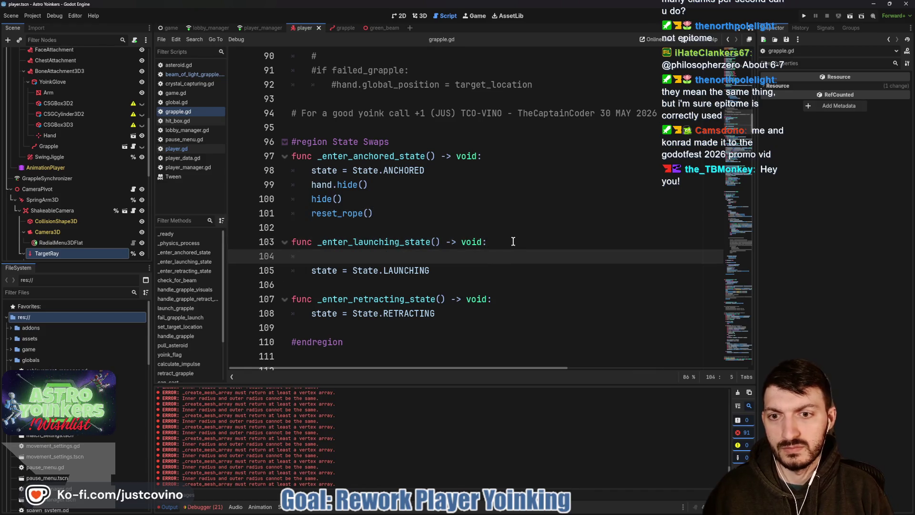
pyautogui.write('show')
pyautogui.press('Return')
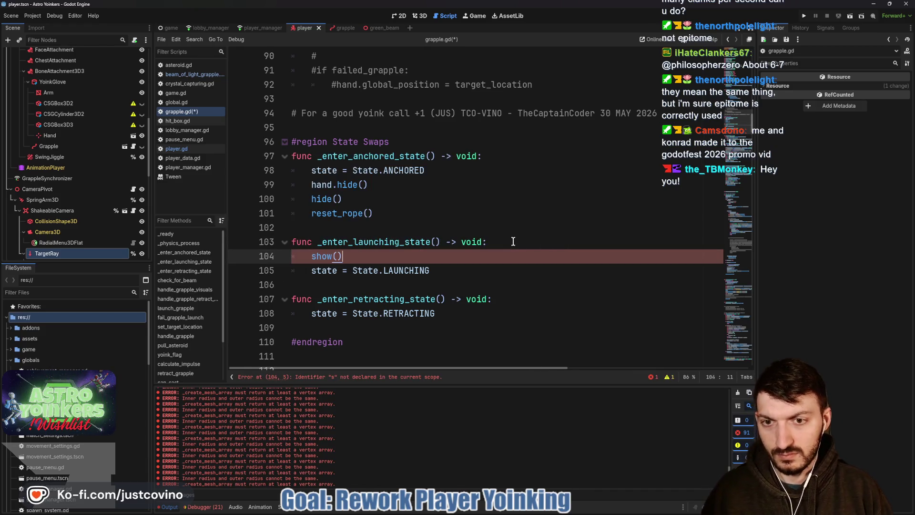
pyautogui.press('BackSpace')
pyautogui.press('BackSpace')
pyautogui.press('BackSpace')
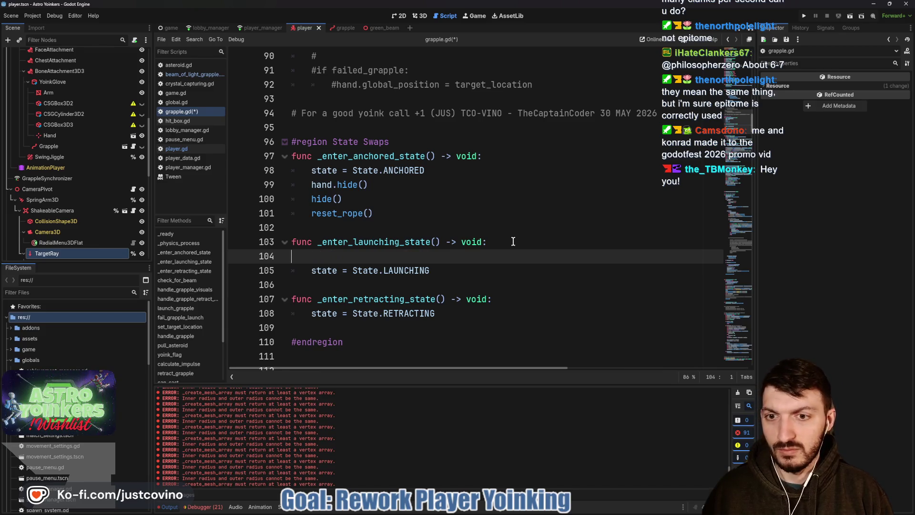
pyautogui.press('BackSpace')
pyautogui.click(474, 258)
pyautogui.press('Return')
pyautogui.write('how')
pyautogui.press('Return')
pyautogui.click(445, 315)
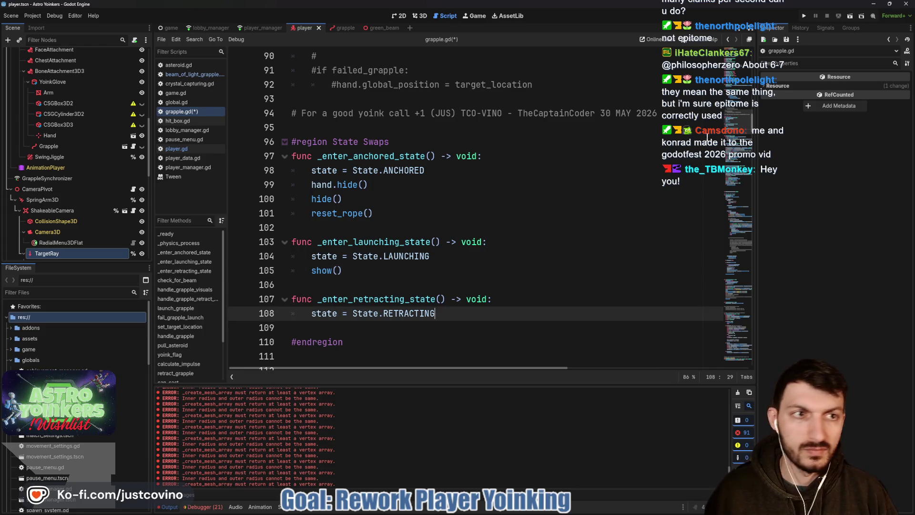
pyautogui.click(804, 18)
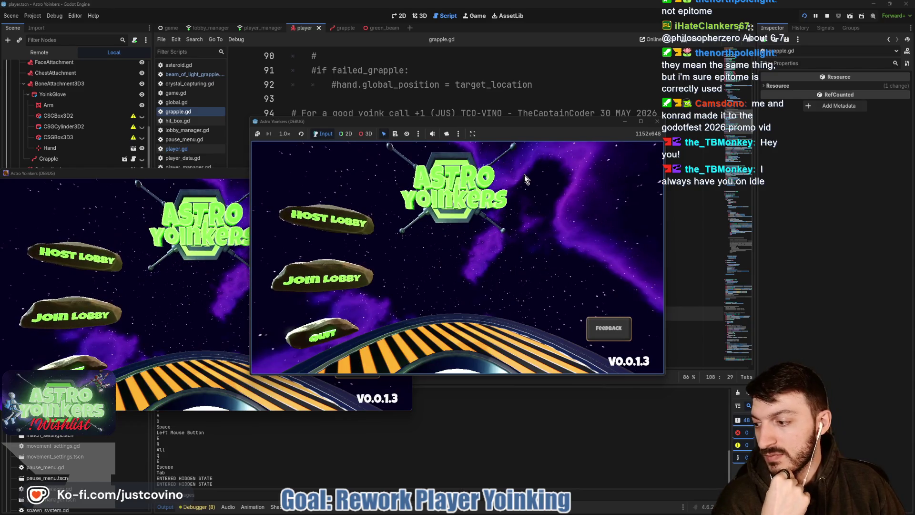
# In the game window, host a lobby and pick its lobby type to start loading in
pyautogui.click(430, 182)
pyautogui.click(318, 214)
pyautogui.click(436, 222)
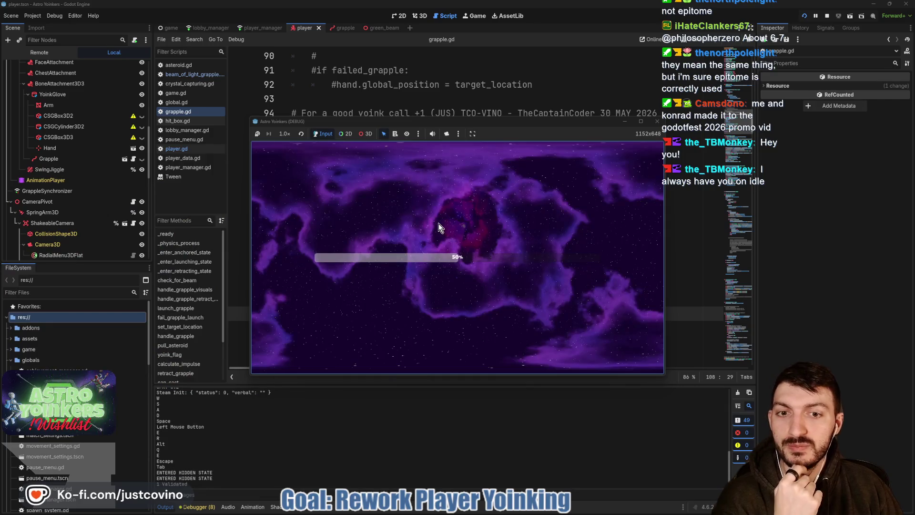
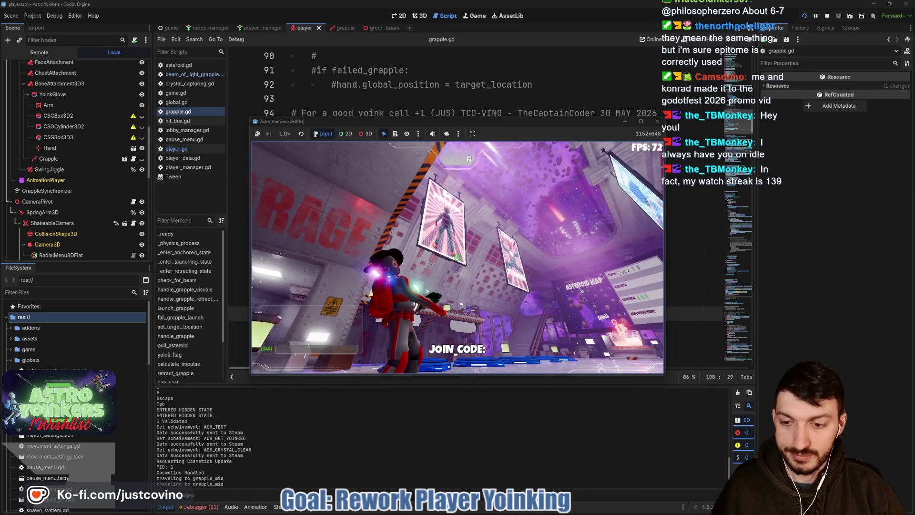
# Stop the running game and scroll through grapple.gd's state-swap and retract-visuals functions
pyautogui.press('F8')
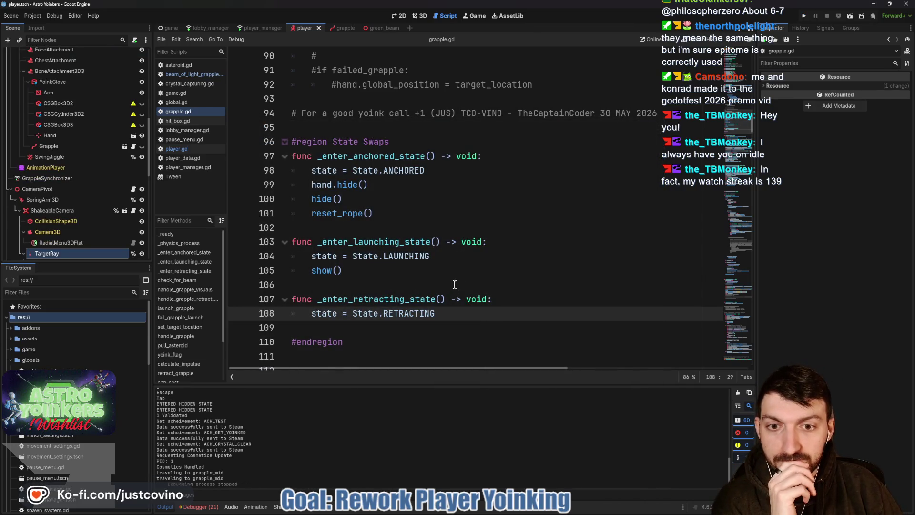
pyautogui.scroll(-12, 444, 296)
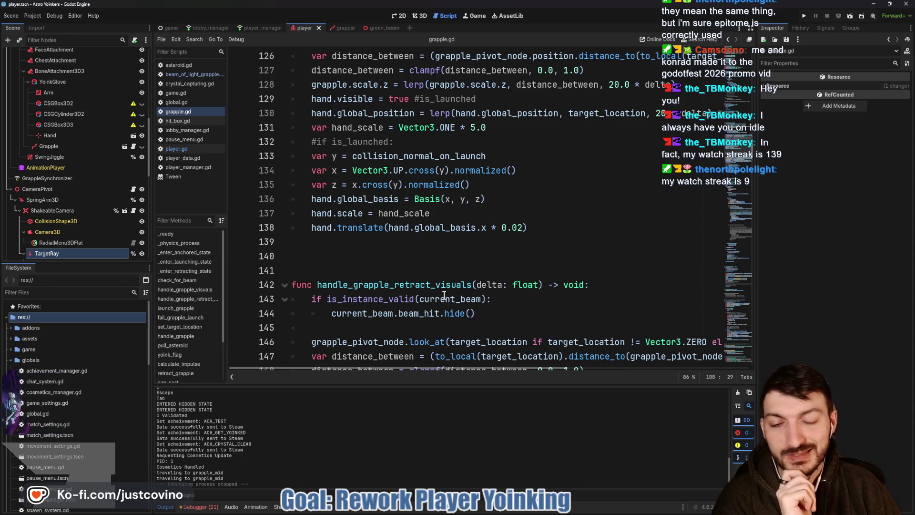
pyautogui.scroll(-3, 444, 295)
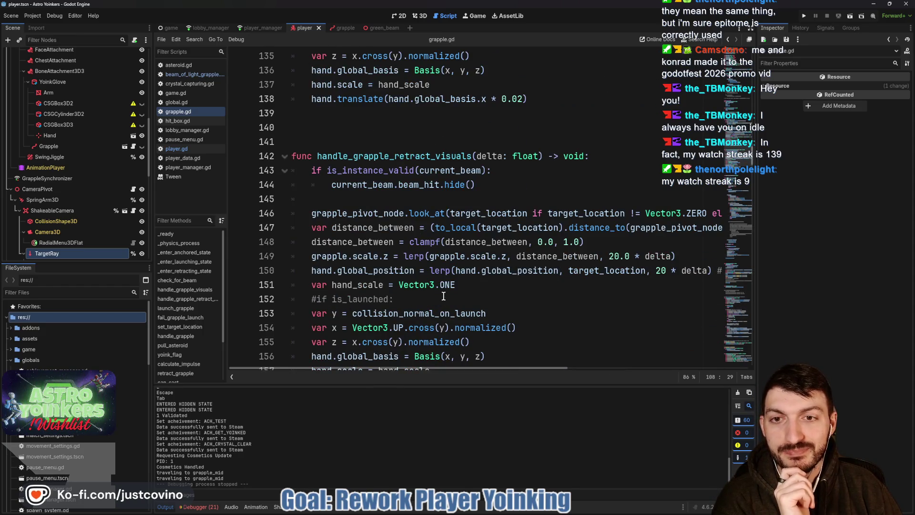
pyautogui.scroll(-2, 443, 296)
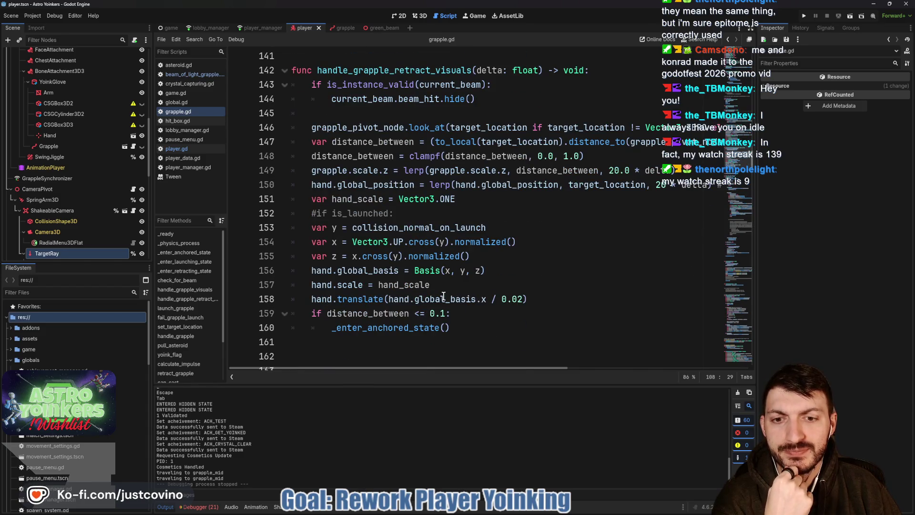
pyautogui.scroll(-1, 443, 297)
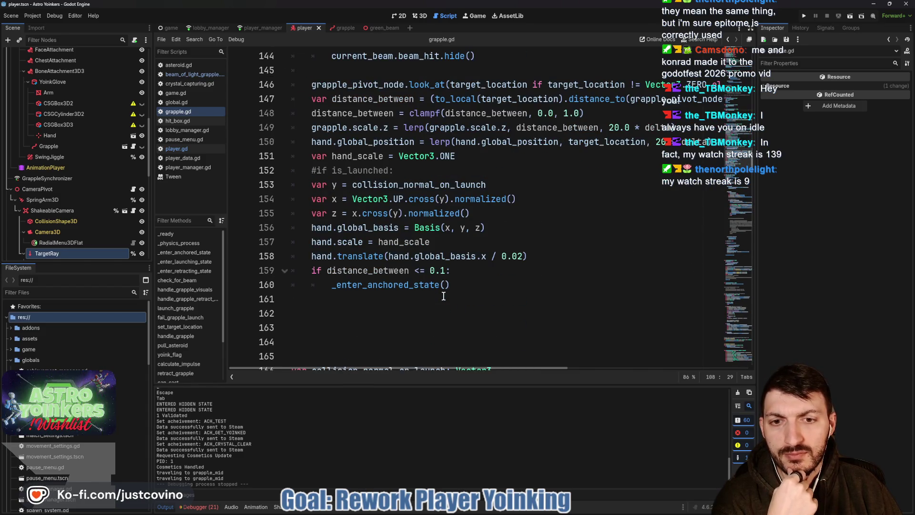
pyautogui.scroll(-4, 444, 296)
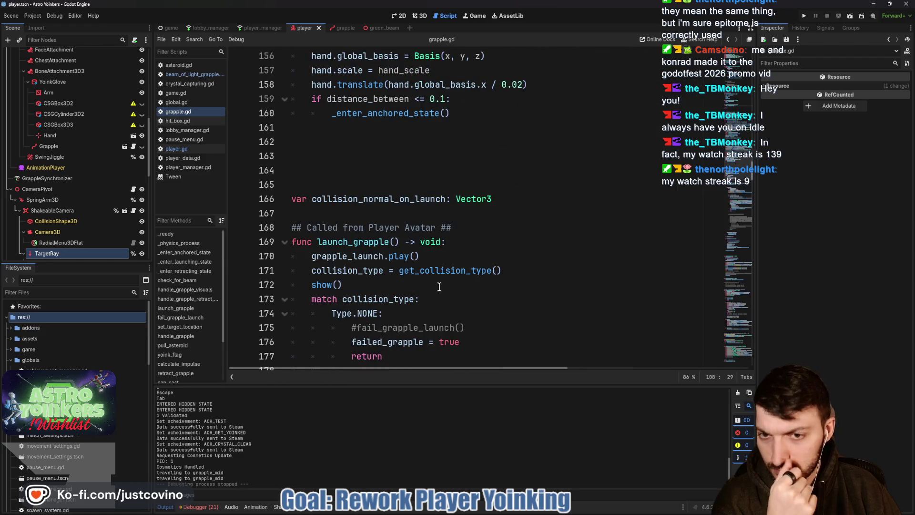
pyautogui.scroll(4, 436, 286)
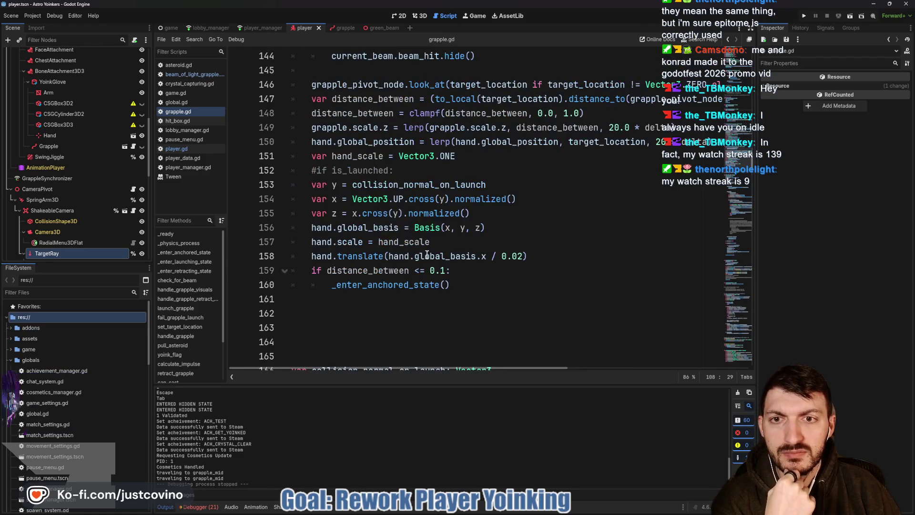
pyautogui.scroll(11, 357, 191)
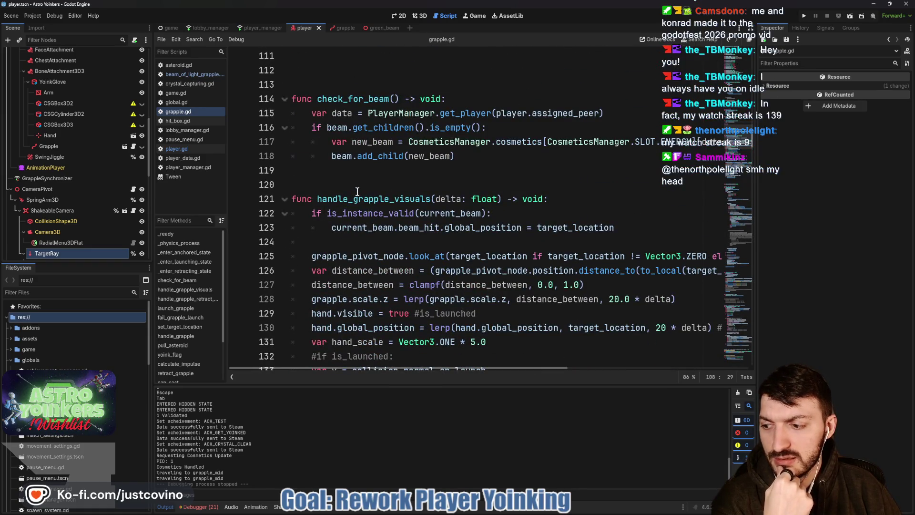
pyautogui.scroll(4, 357, 192)
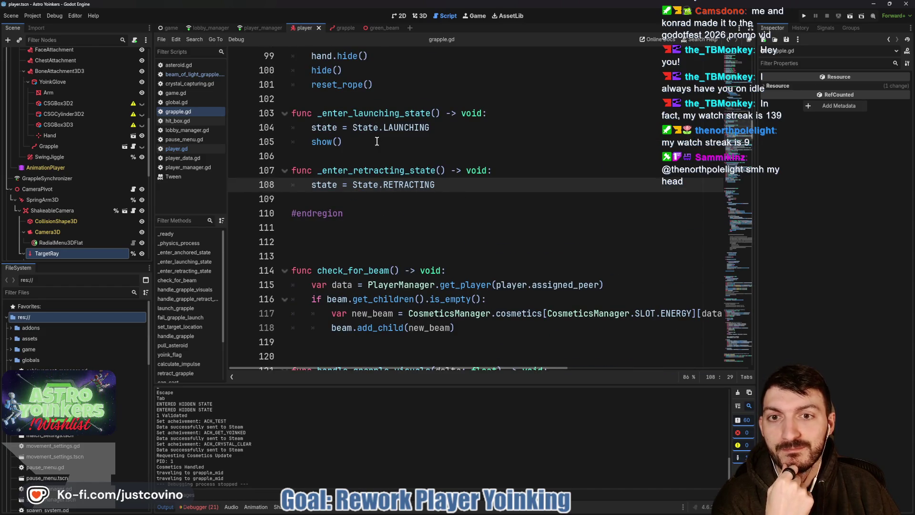
pyautogui.scroll(-10, 428, 199)
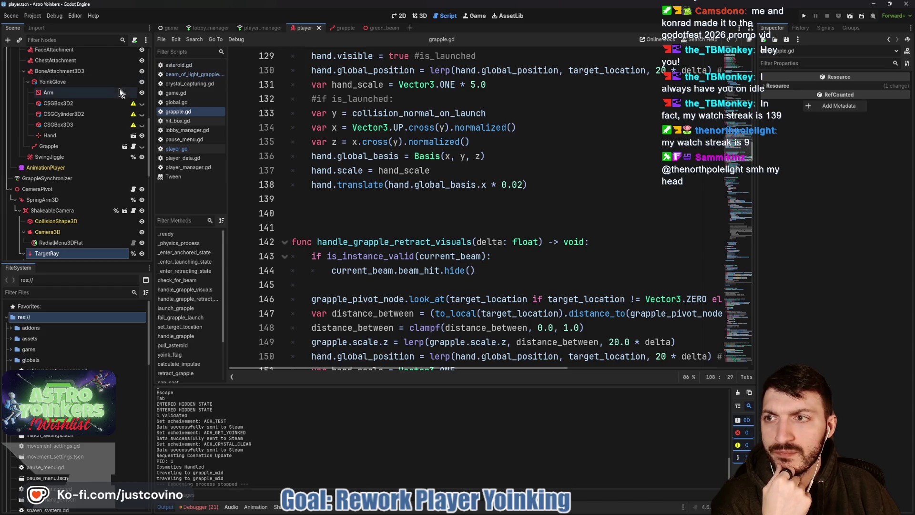
# Open player.gd and inspect the grapple.retract_grapple() line in retract_grapple
pyautogui.click(189, 150)
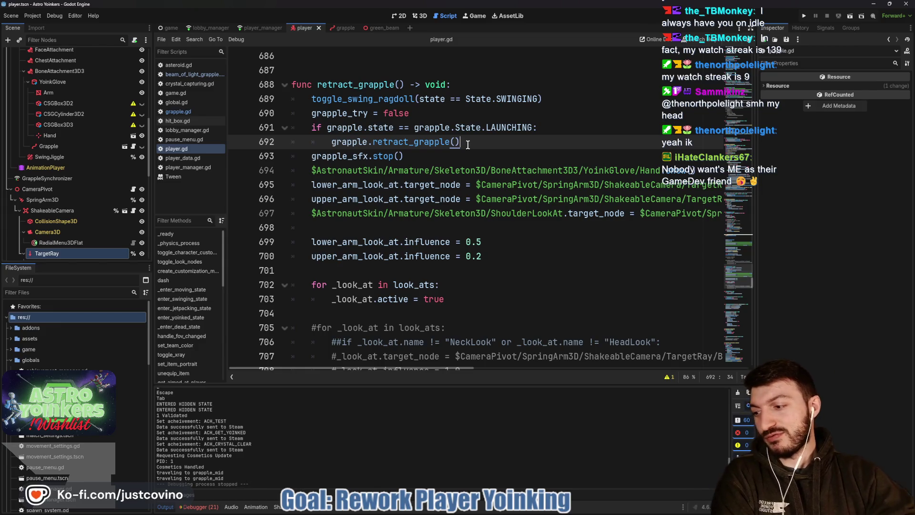
pyautogui.click(463, 213)
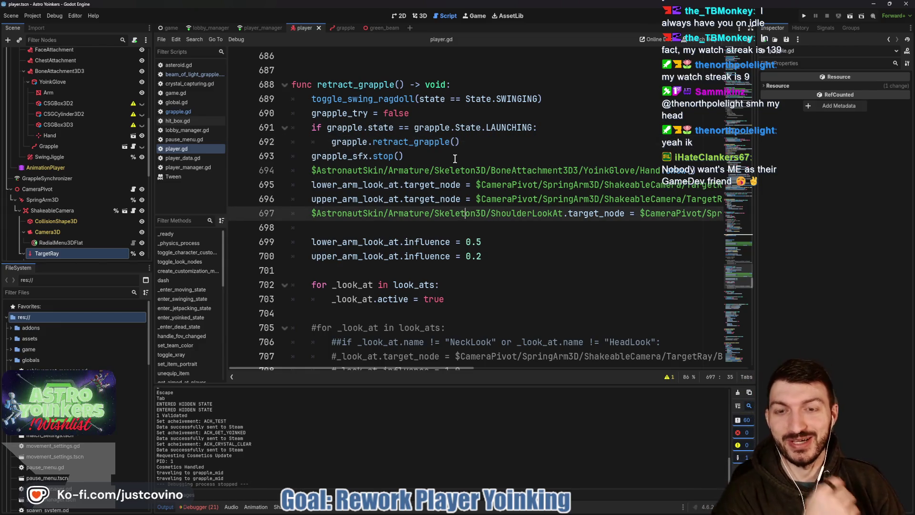
pyautogui.click(456, 158)
pyautogui.moveTo(460, 141); pyautogui.dragTo(280, 142)
pyautogui.click(460, 141)
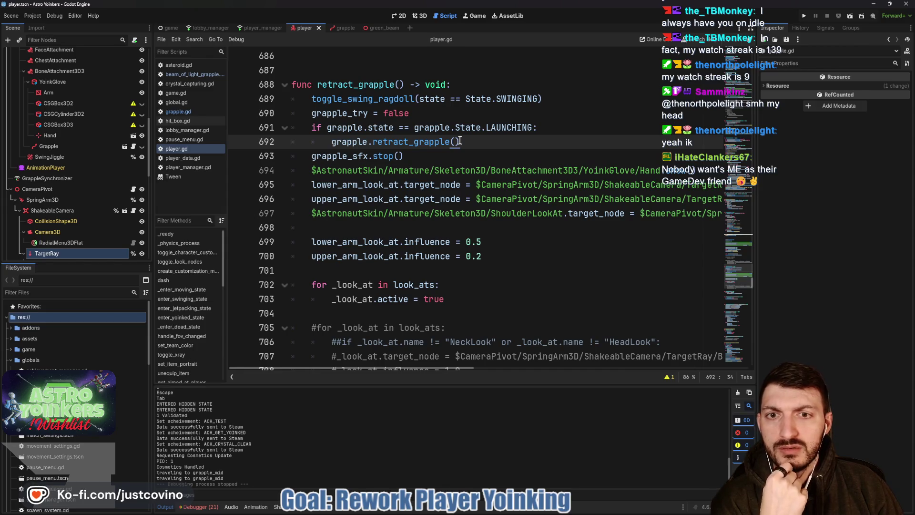
pyautogui.moveTo(422, 148)
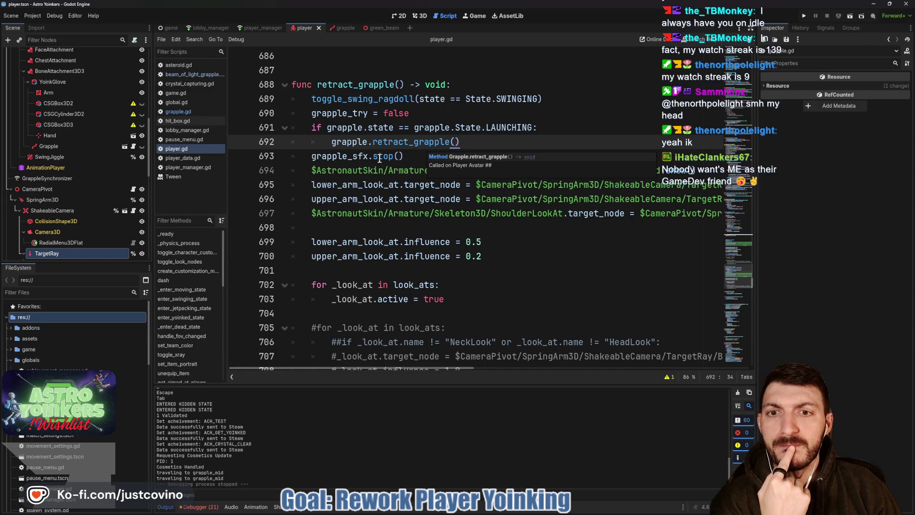
# In shoot_grapple, follow the launch_grapple call to its definition in grapple.gd
pyautogui.scroll(-3, 380, 159)
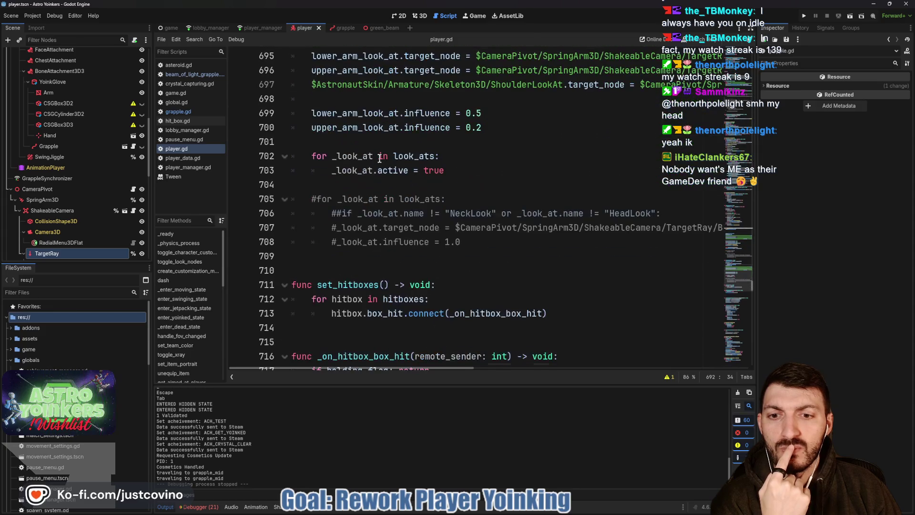
pyautogui.scroll(3, 380, 159)
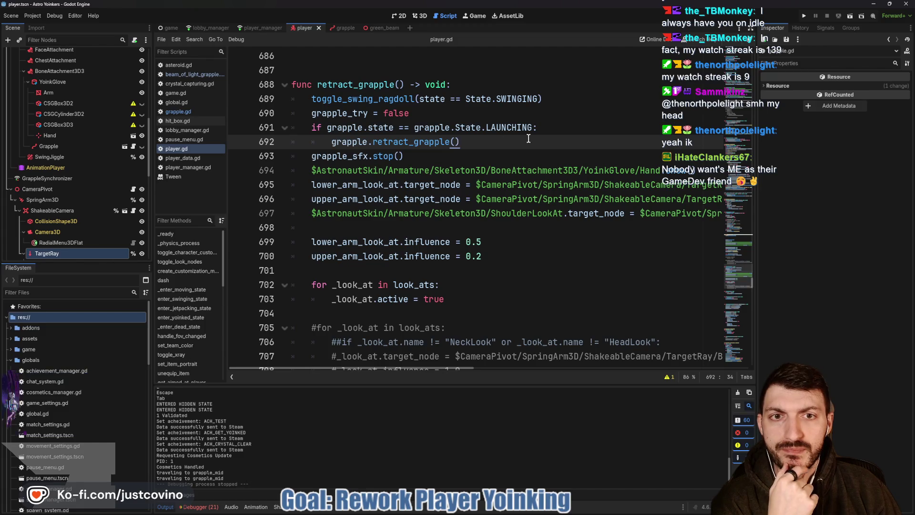
pyautogui.scroll(12, 396, 154)
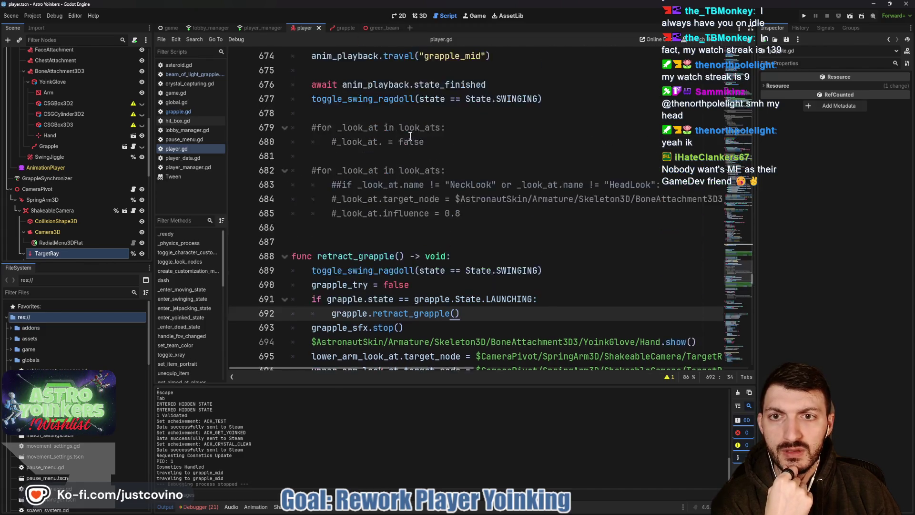
pyautogui.scroll(-1, 372, 192)
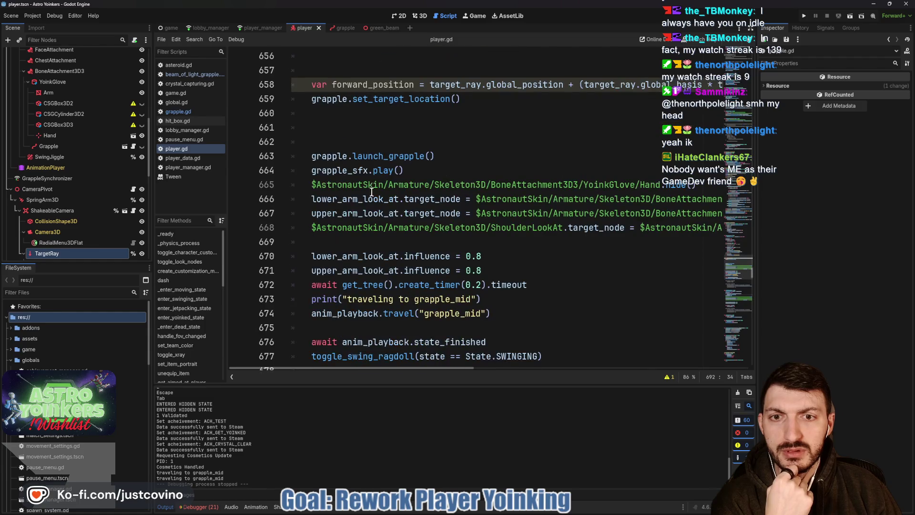
pyautogui.scroll(3, 366, 126)
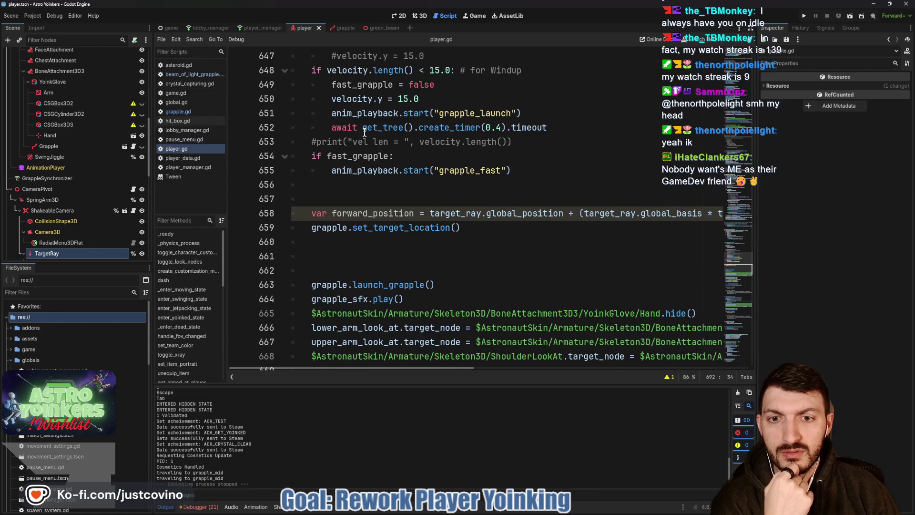
pyautogui.scroll(1, 365, 132)
pyautogui.scroll(2, 409, 225)
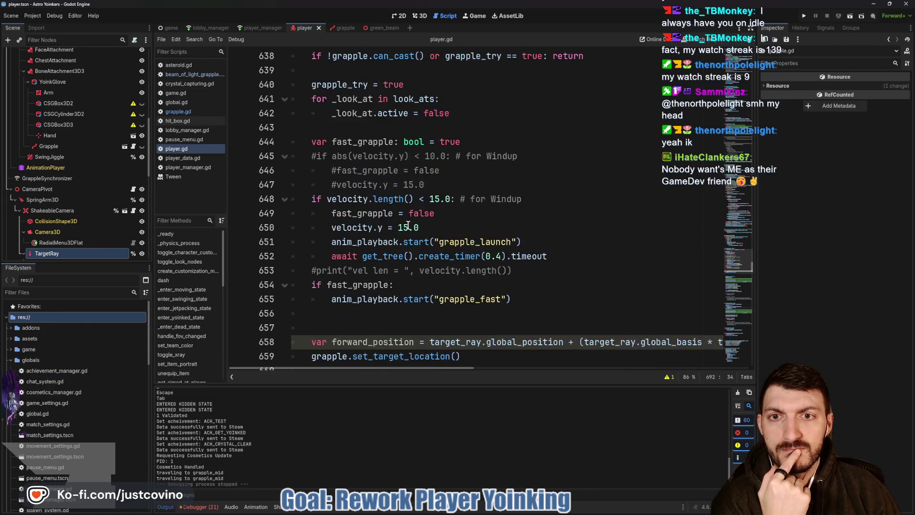
pyautogui.scroll(2, 409, 225)
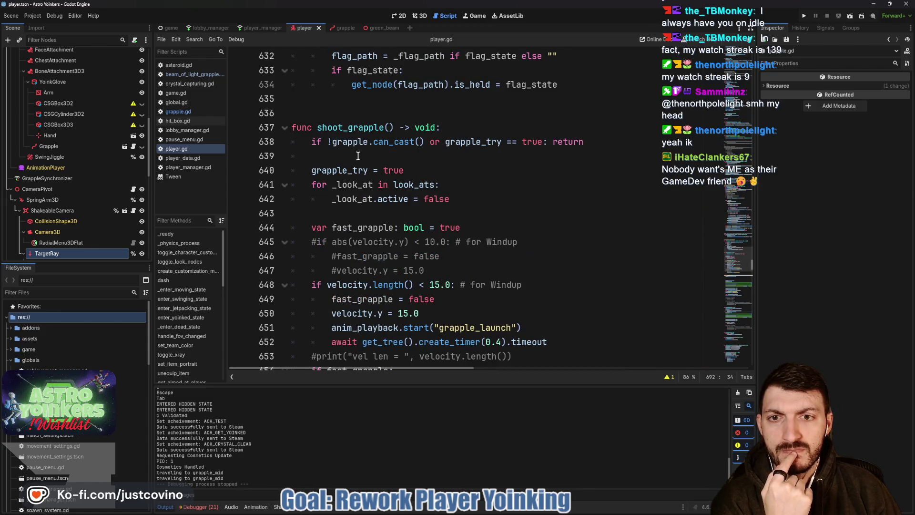
pyautogui.scroll(-1, 357, 157)
pyautogui.scroll(-4, 357, 160)
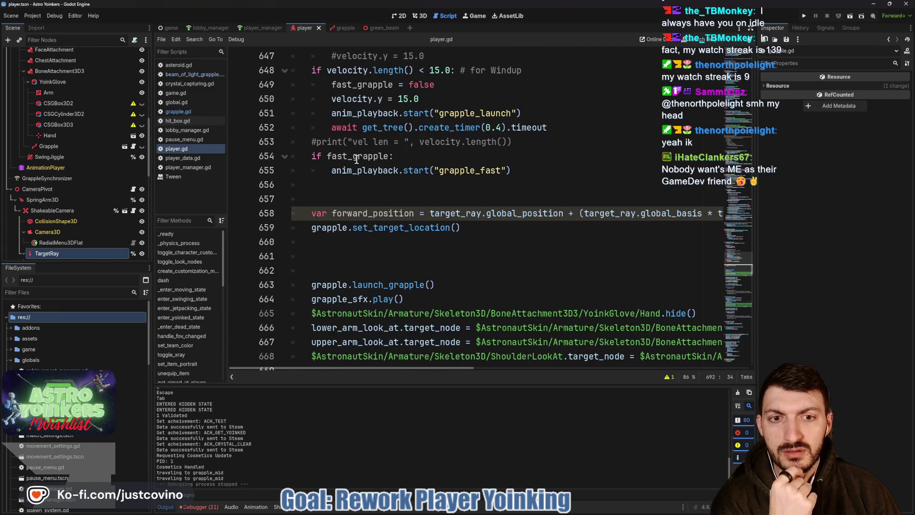
pyautogui.scroll(-2, 355, 158)
pyautogui.doubleClick(394, 147)
pyautogui.doubleClick(397, 198)
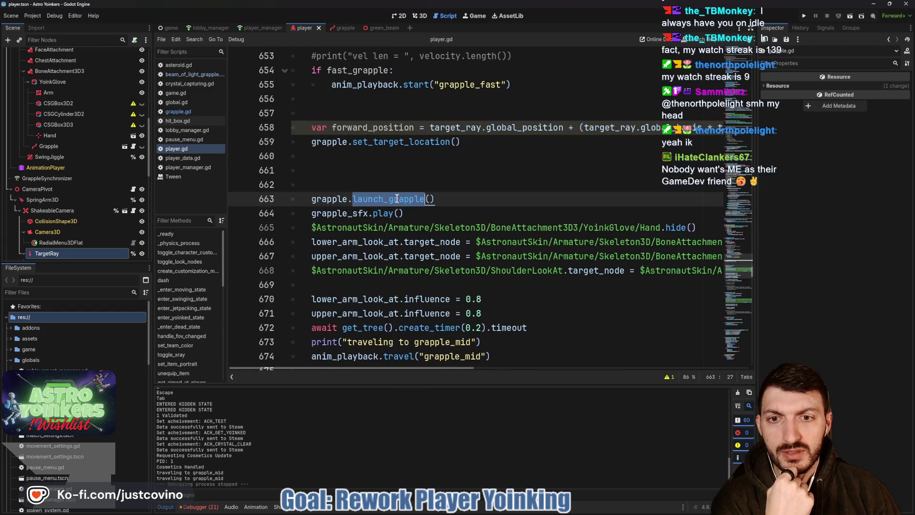
pyautogui.keyDown('ctrl'); pyautogui.click(397, 198); pyautogui.keyUp('ctrl')
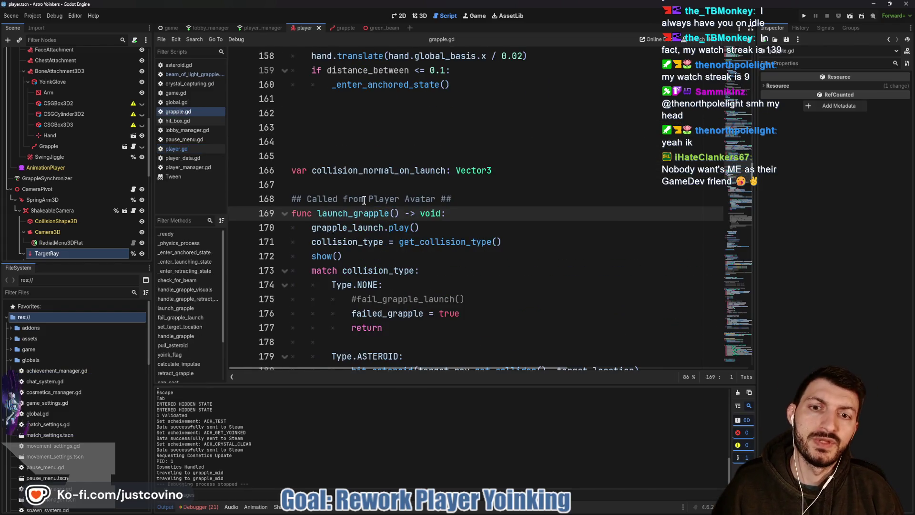
pyautogui.scroll(-1, 458, 205)
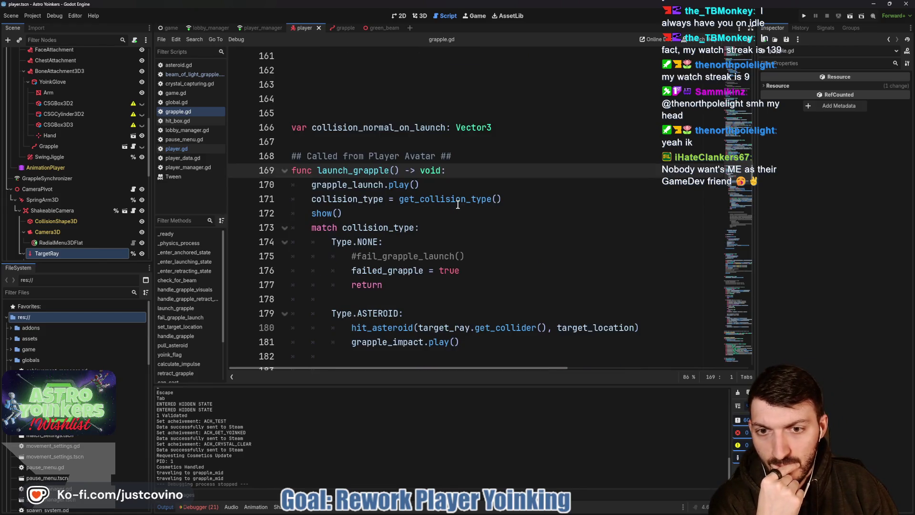
pyautogui.scroll(-5, 458, 205)
pyautogui.scroll(-5, 458, 204)
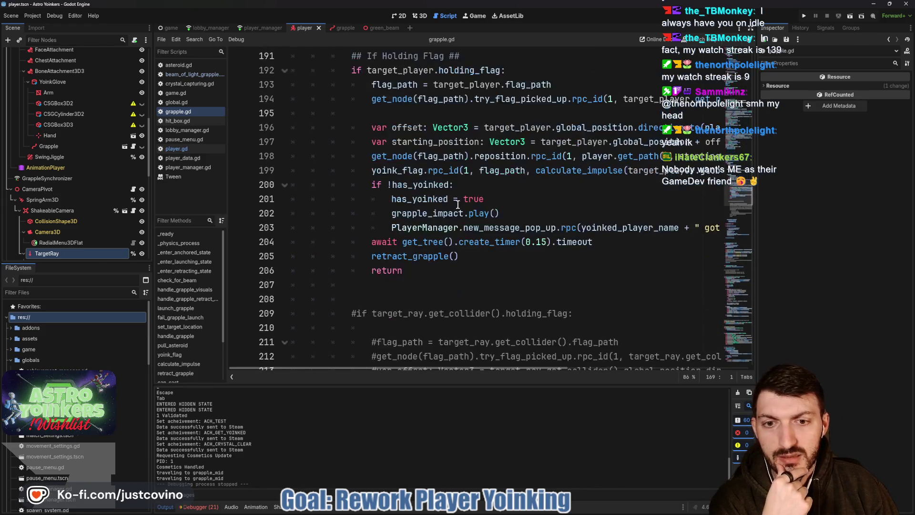
pyautogui.scroll(6, 431, 258)
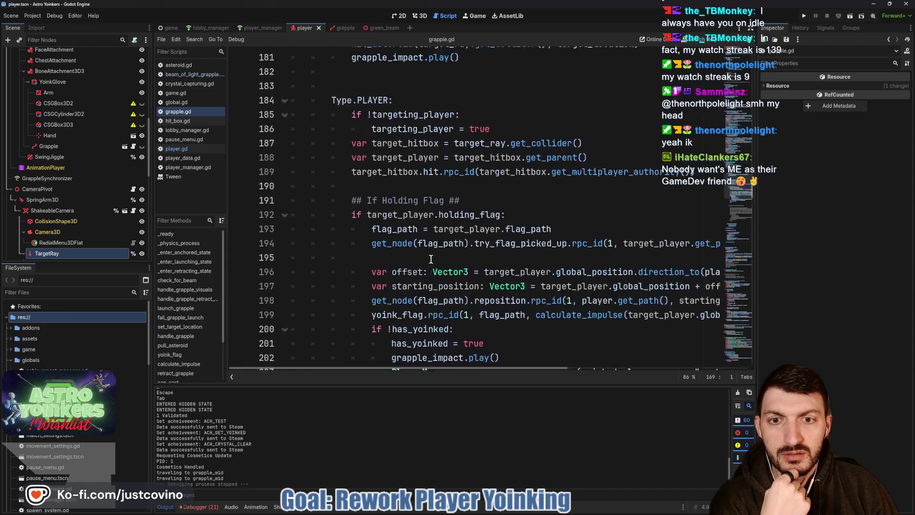
pyautogui.scroll(-4, 430, 257)
pyautogui.scroll(-2, 430, 257)
pyautogui.scroll(2, 429, 256)
pyautogui.scroll(-13, 429, 256)
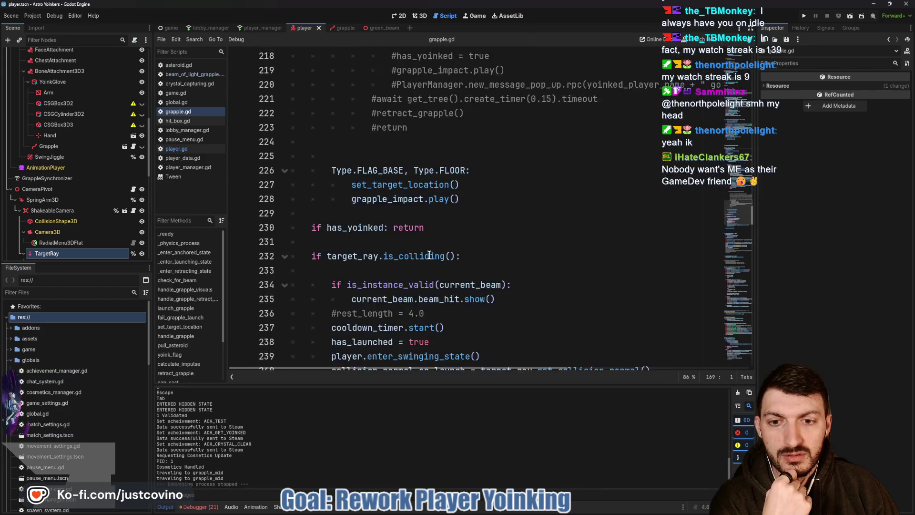
pyautogui.scroll(-1, 430, 258)
pyautogui.click(438, 286)
pyautogui.hotkey('shift', 'Home')
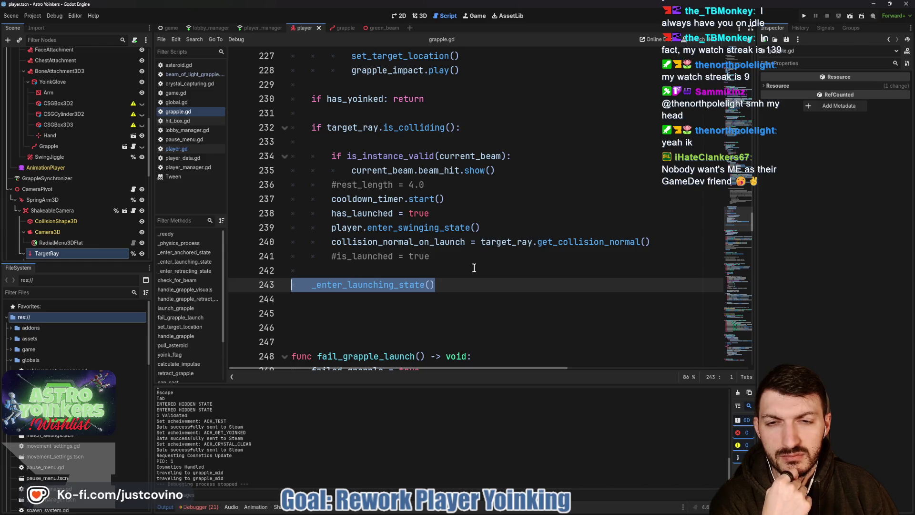
pyautogui.scroll(6, 474, 267)
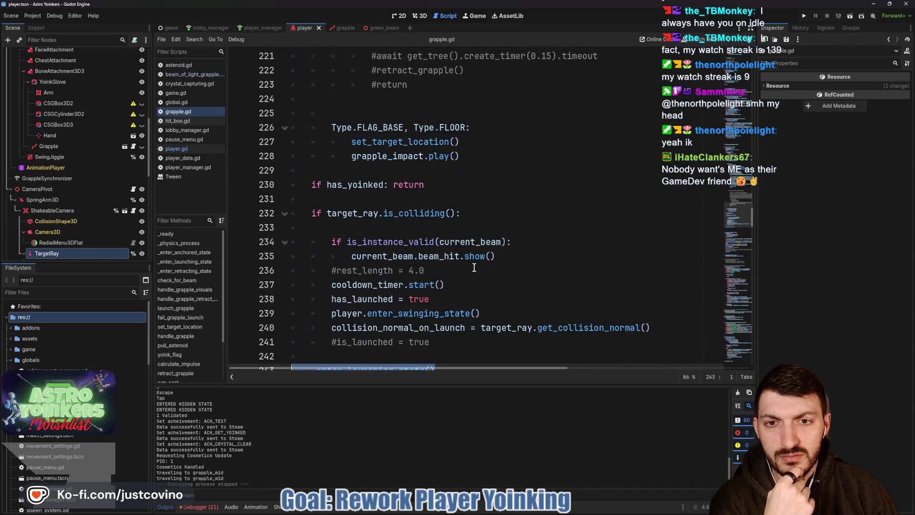
pyautogui.scroll(6, 474, 268)
pyautogui.scroll(-10, 472, 267)
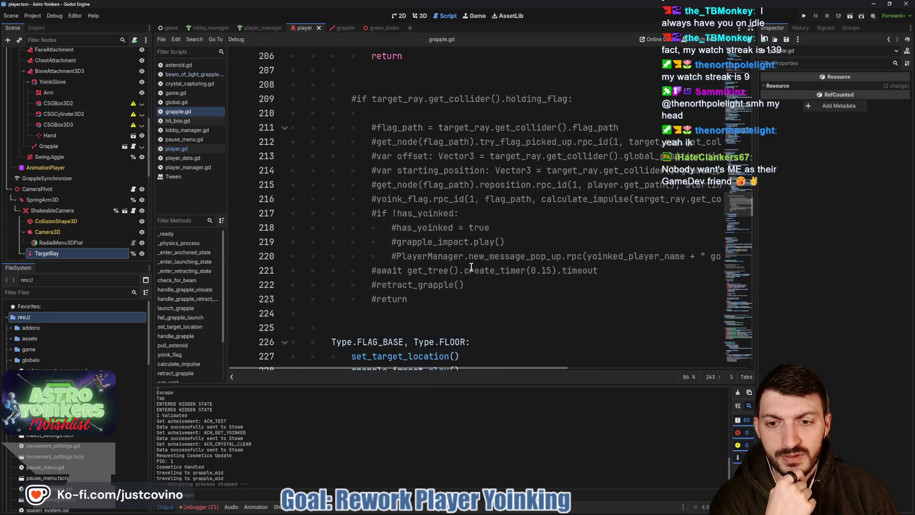
pyautogui.scroll(-1, 471, 267)
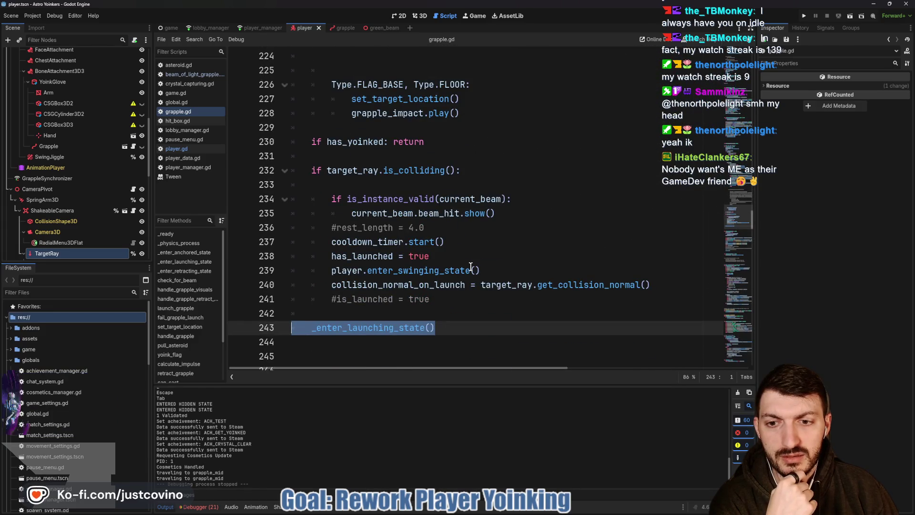
pyautogui.scroll(17, 471, 267)
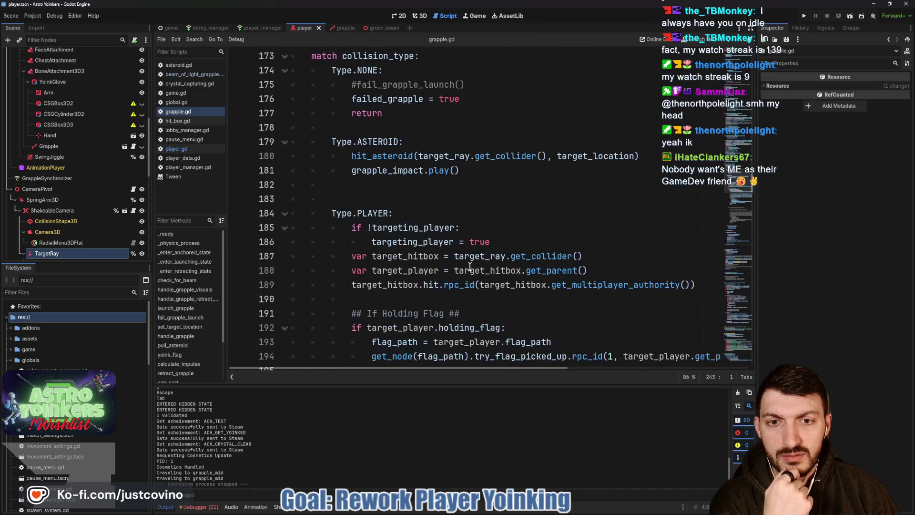
pyautogui.scroll(4, 470, 268)
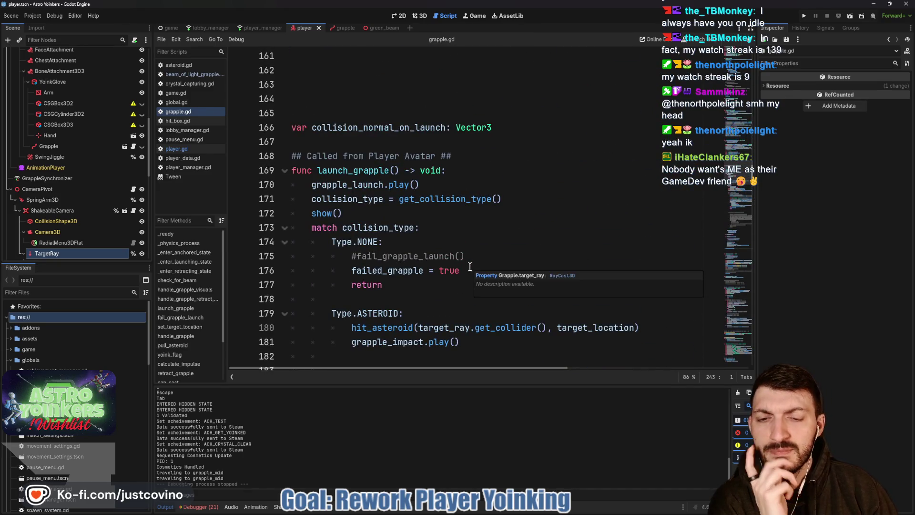
pyautogui.scroll(7, 469, 267)
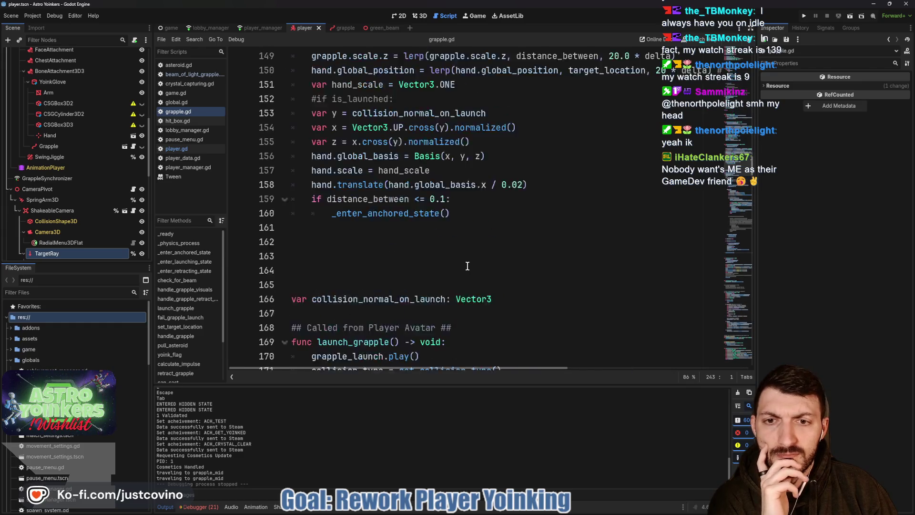
pyautogui.scroll(8, 467, 265)
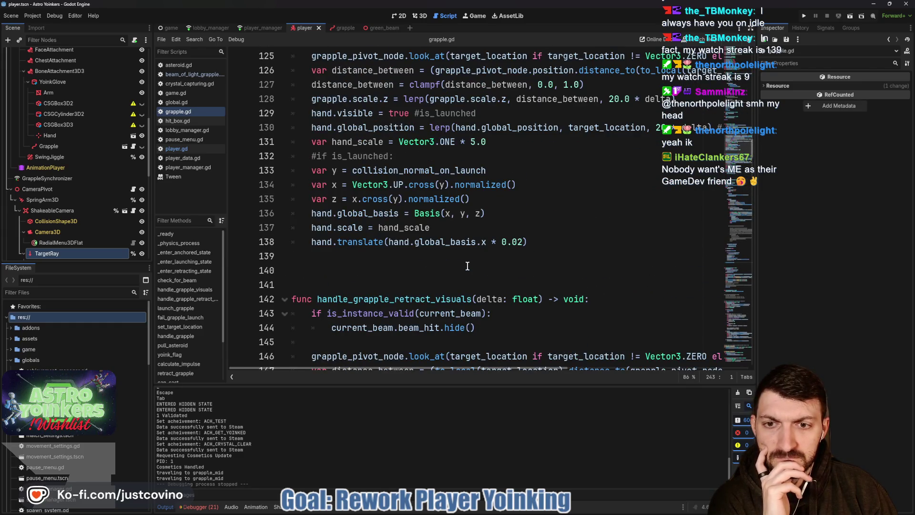
pyautogui.scroll(11, 465, 265)
pyautogui.scroll(-3, 435, 245)
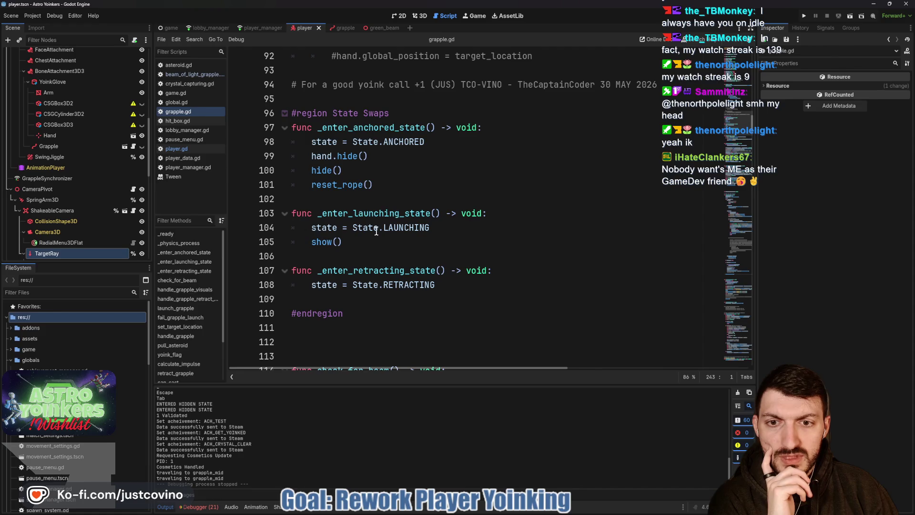
pyautogui.scroll(12, 376, 232)
pyautogui.scroll(-2, 376, 230)
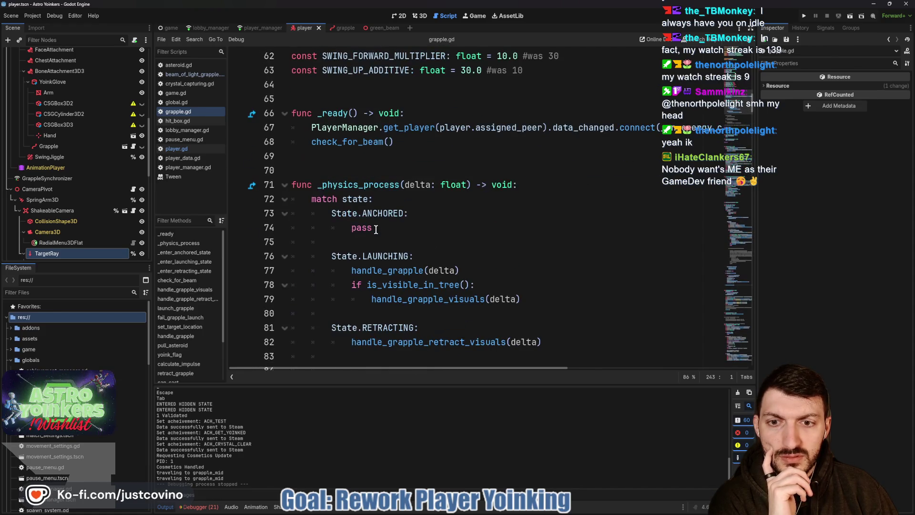
pyautogui.scroll(-2, 383, 224)
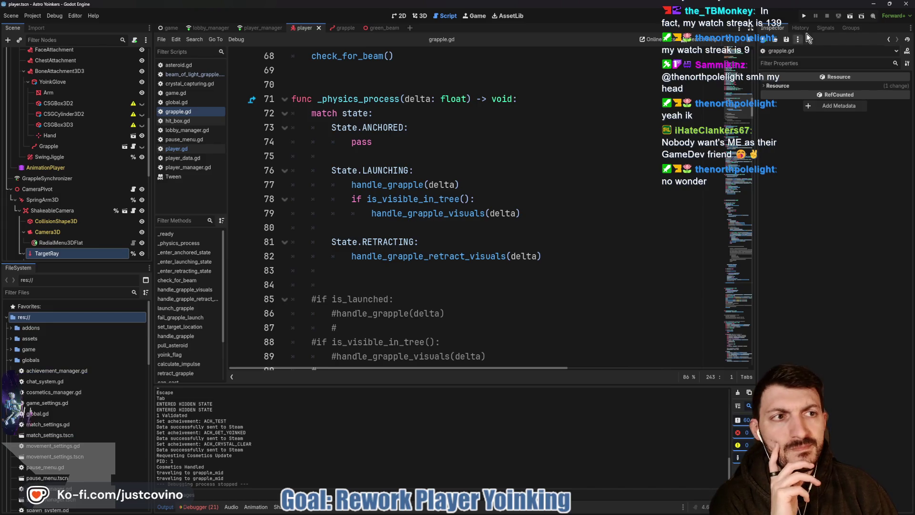
pyautogui.click(804, 16)
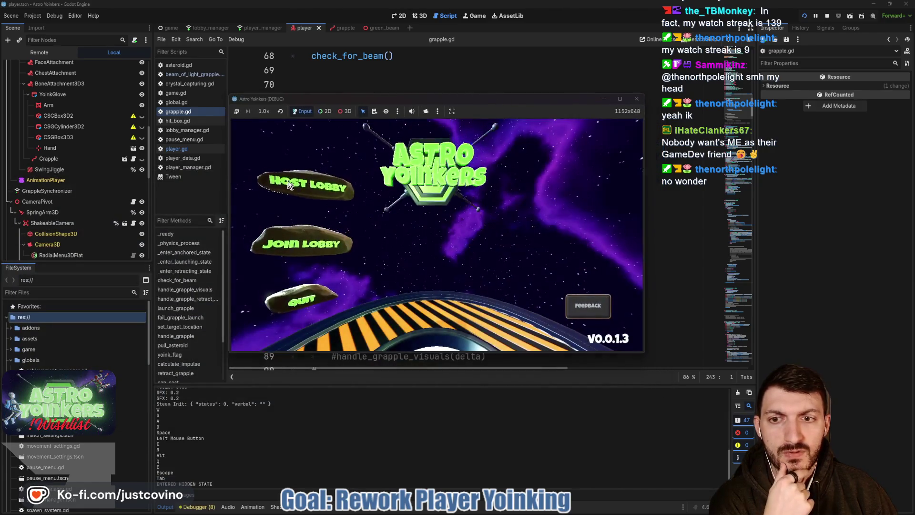
# Host a lobby, fire the grapple at a wall poster, walk forward, then stop the game
pyautogui.click(422, 206)
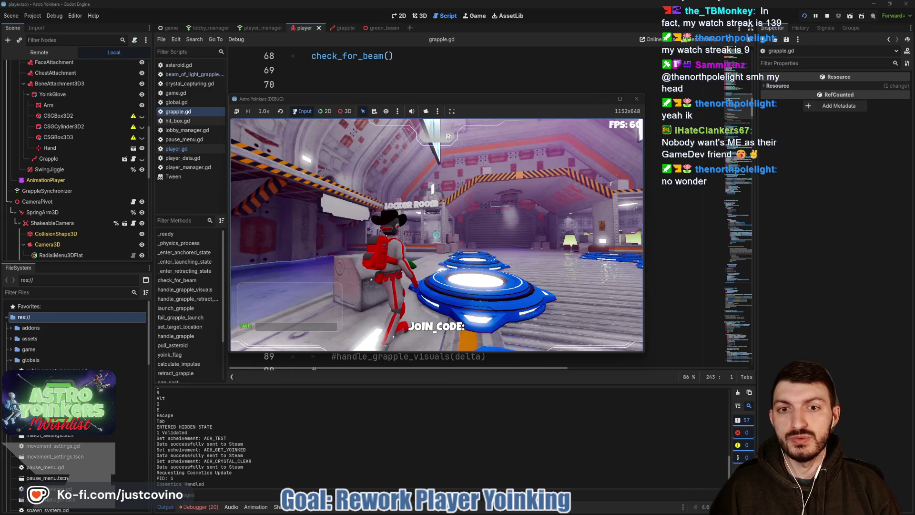
pyautogui.click(437, 235)
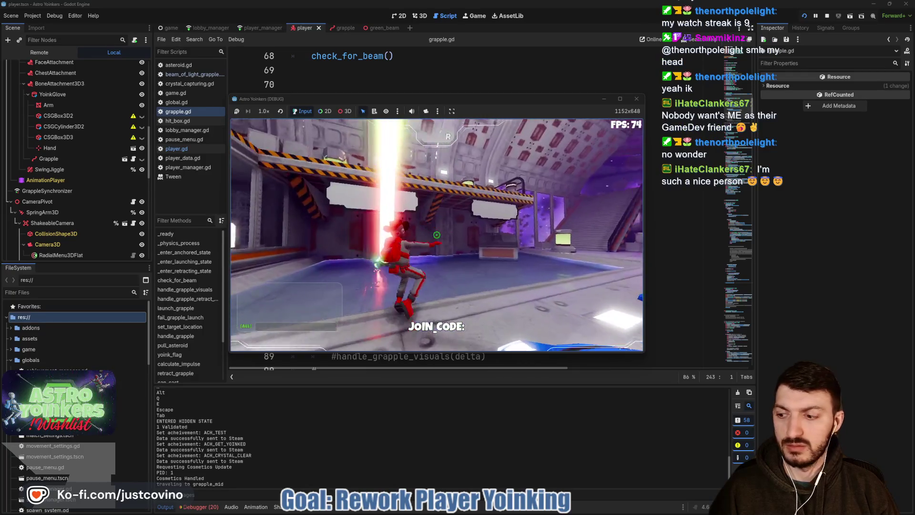
pyautogui.press('w')
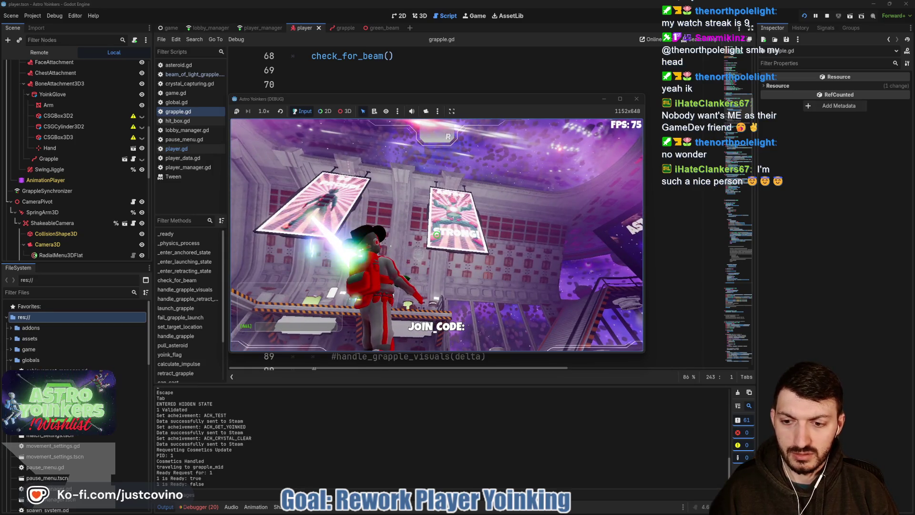
pyautogui.press('F8')
# Review the Debugger errors for Session 1 and Session 2, then collapse the Debugger
pyautogui.click(204, 506)
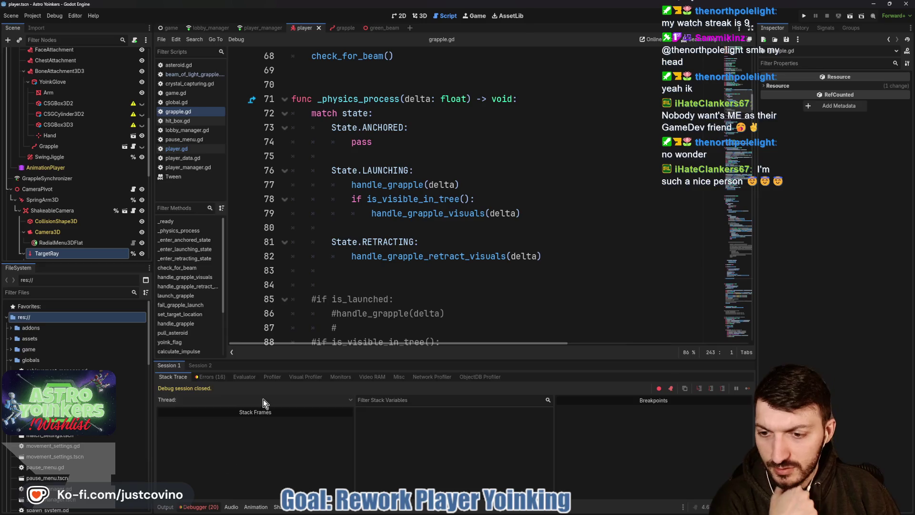
pyautogui.click(202, 378)
pyautogui.scroll(-3, 307, 421)
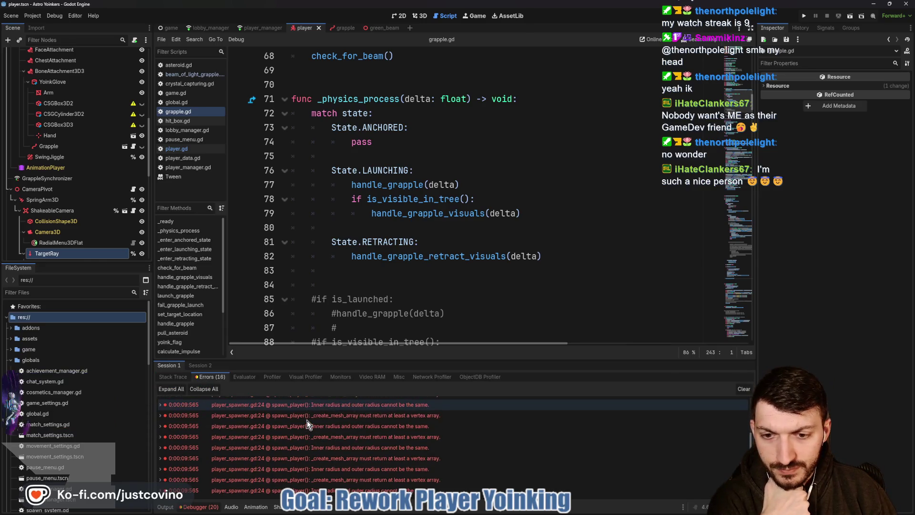
pyautogui.scroll(-2, 307, 420)
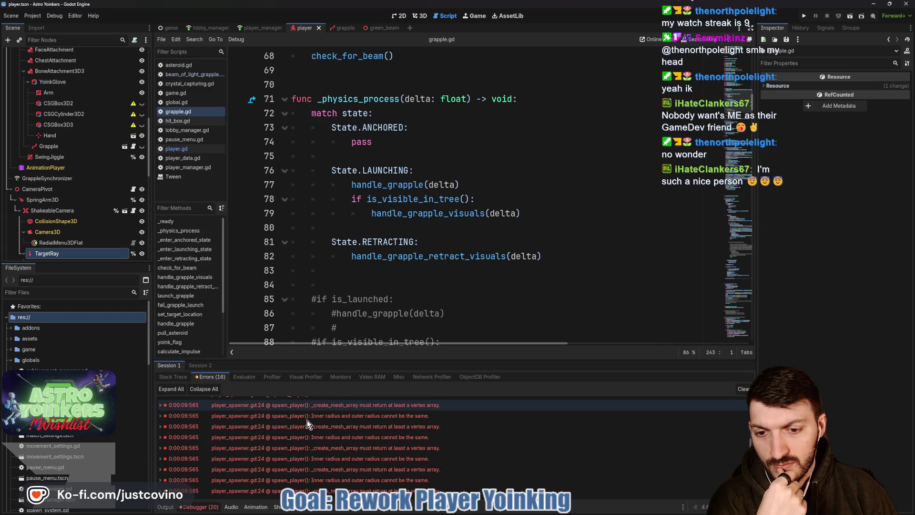
pyautogui.click(201, 366)
pyautogui.click(204, 376)
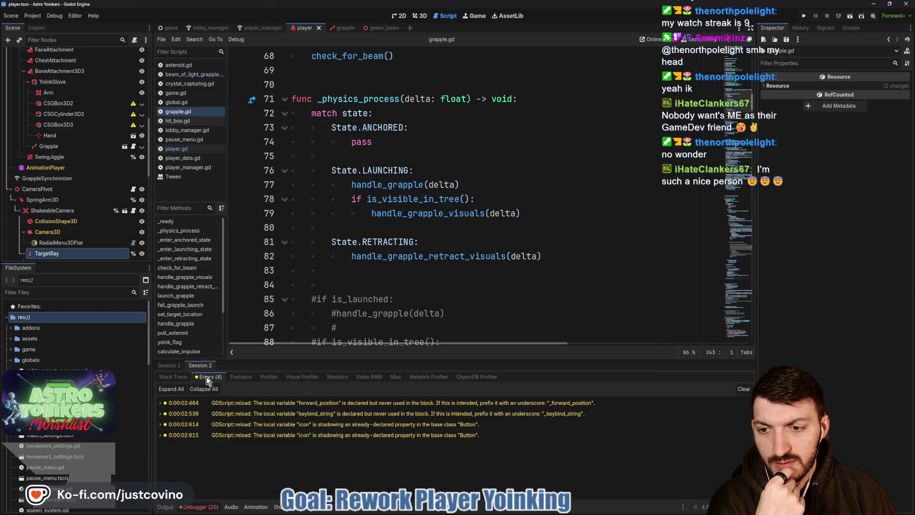
pyautogui.click(186, 366)
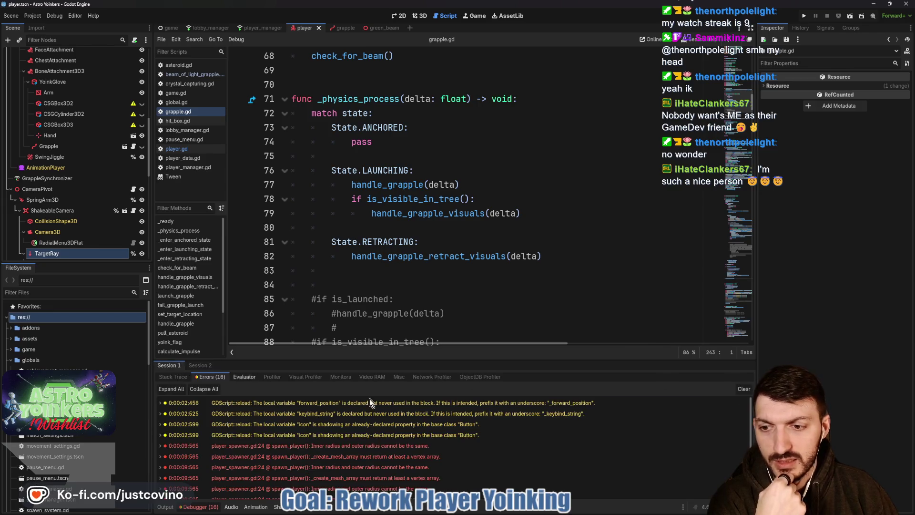
pyautogui.click(190, 506)
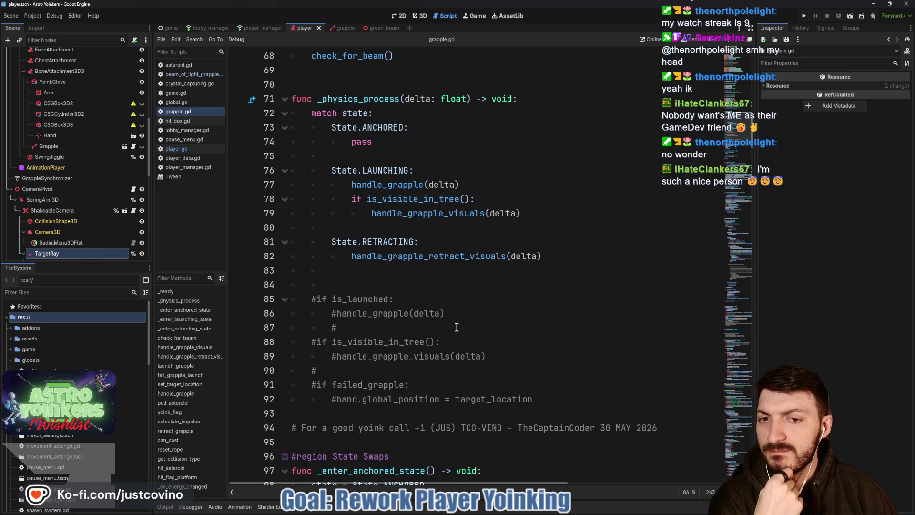
# Insert a new empty line at the top of grapple.gd's _physics_process
pyautogui.doubleClick(418, 252)
pyautogui.scroll(-5, 434, 286)
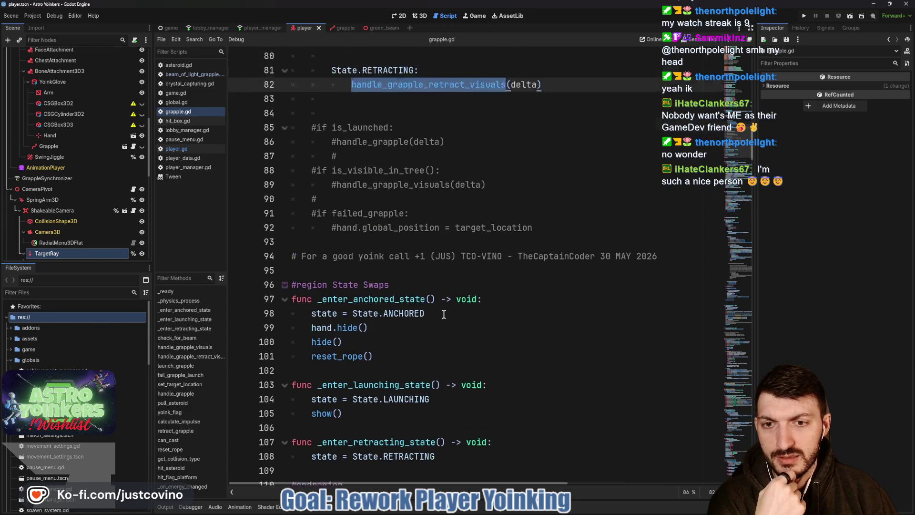
pyautogui.scroll(5, 444, 314)
pyautogui.click(554, 142)
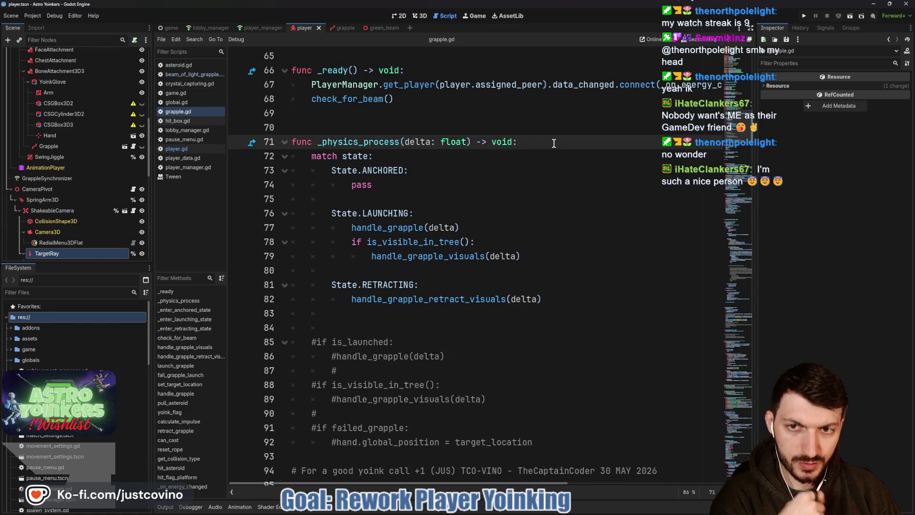
pyautogui.press('Return')
# Add print(State.keys()[state]) as _physics_process's first line, then save and relaunch the game
pyautogui.write('print(')
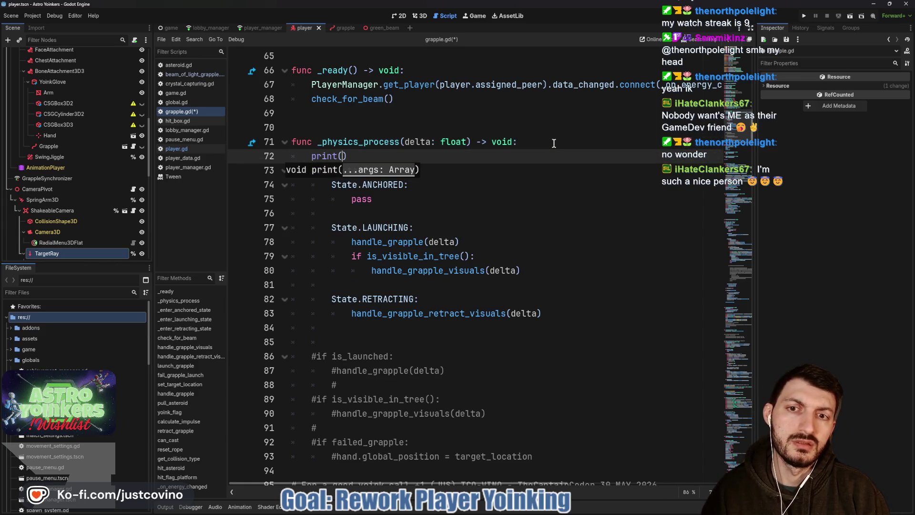
pyautogui.write('State.')
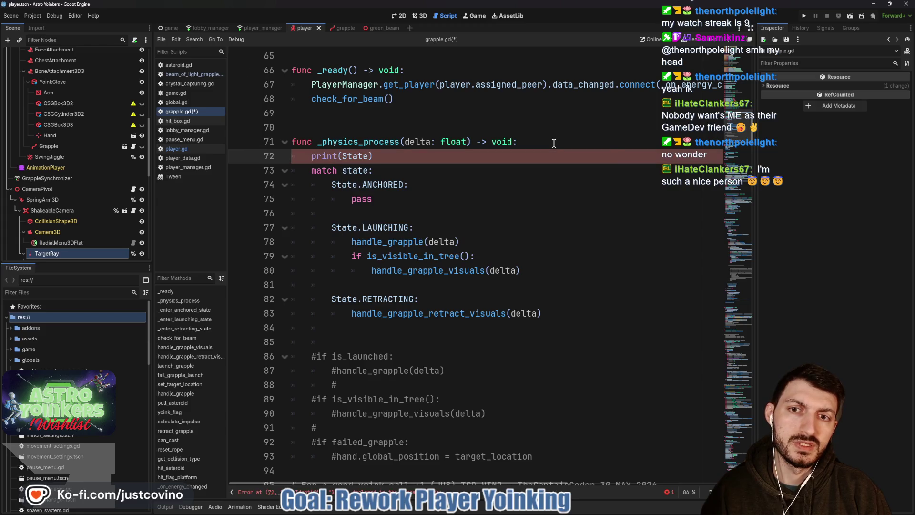
pyautogui.write('keys')
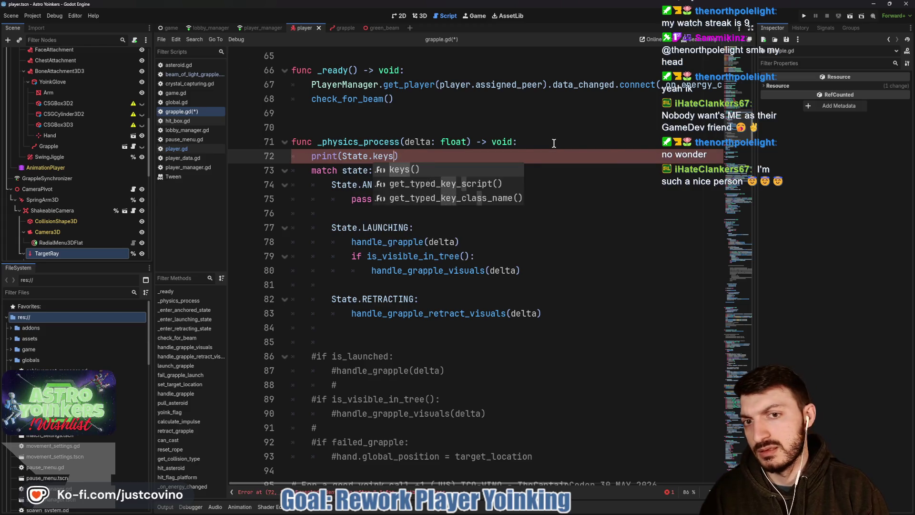
pyautogui.press('Return')
pyautogui.write('tate')
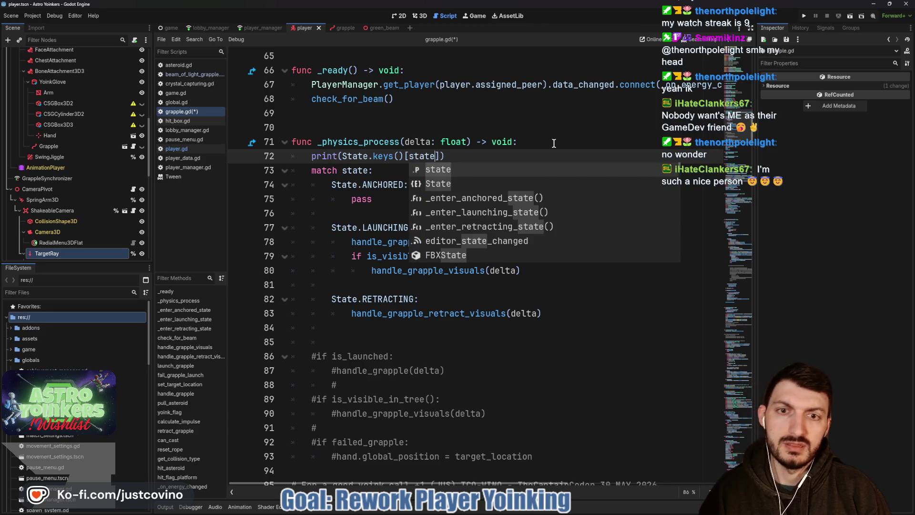
pyautogui.click(470, 156)
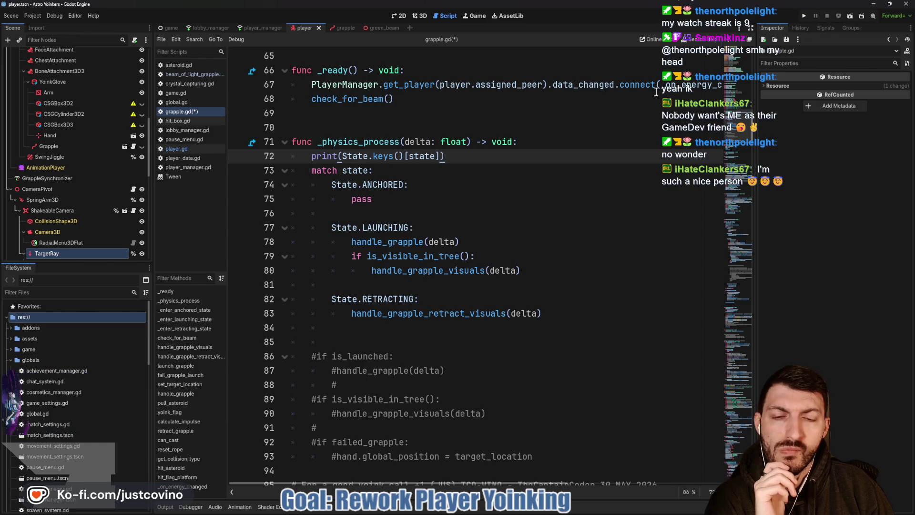
pyautogui.scroll(-5, 478, 152)
pyautogui.press('F5')
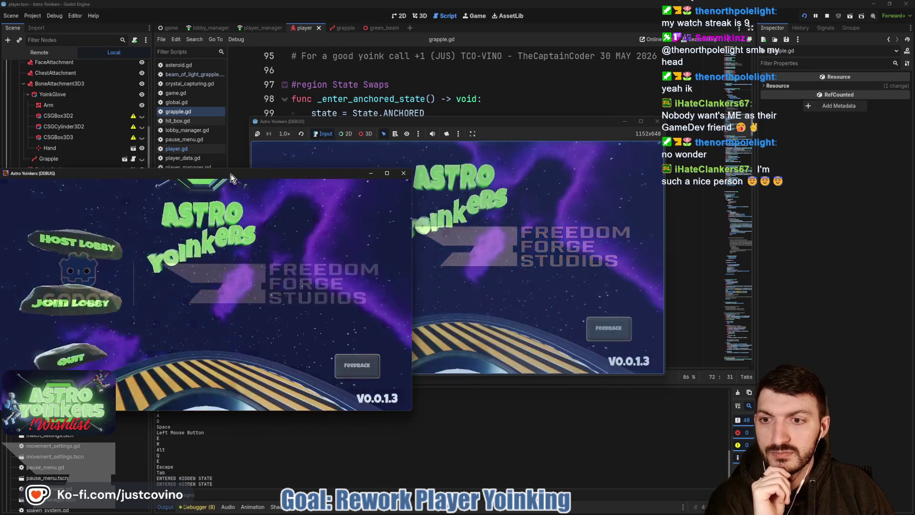
# Host a lobby in the relaunched game window and bring up the pause menu
pyautogui.click(473, 173)
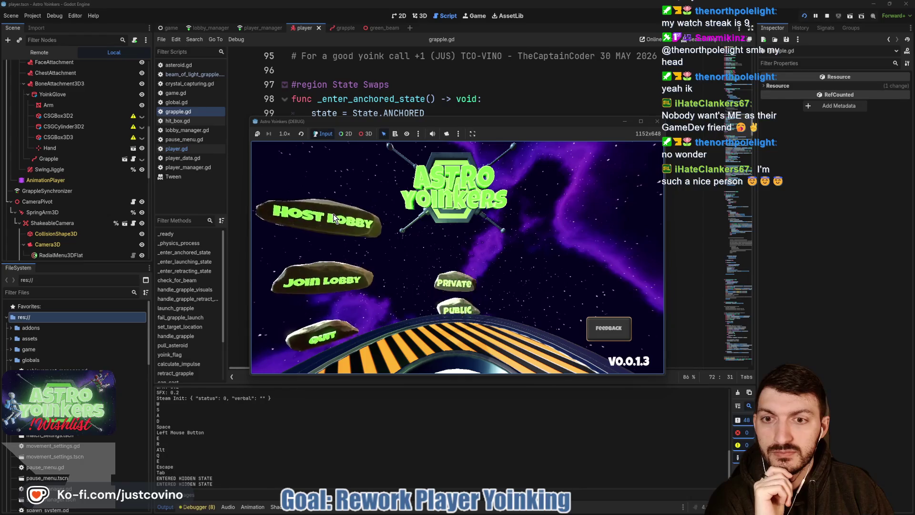
pyautogui.click(334, 213)
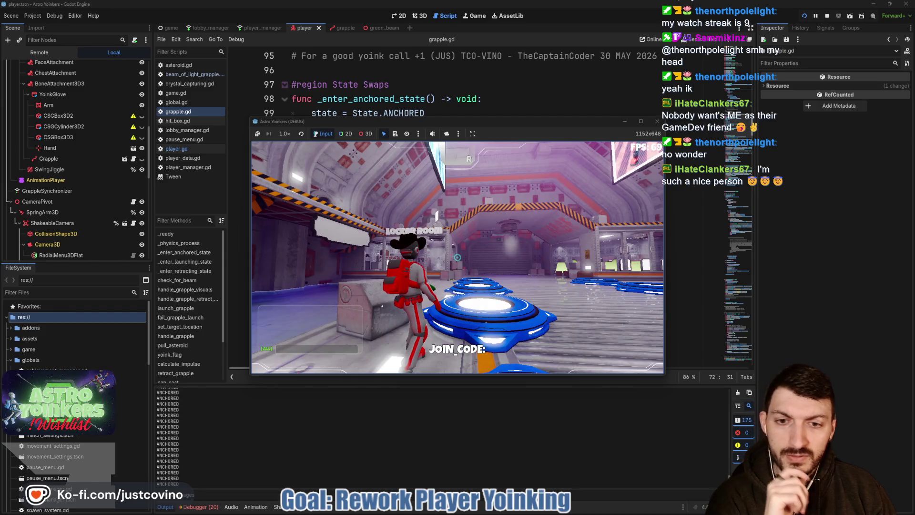
pyautogui.press('Escape')
pyautogui.press('F8')
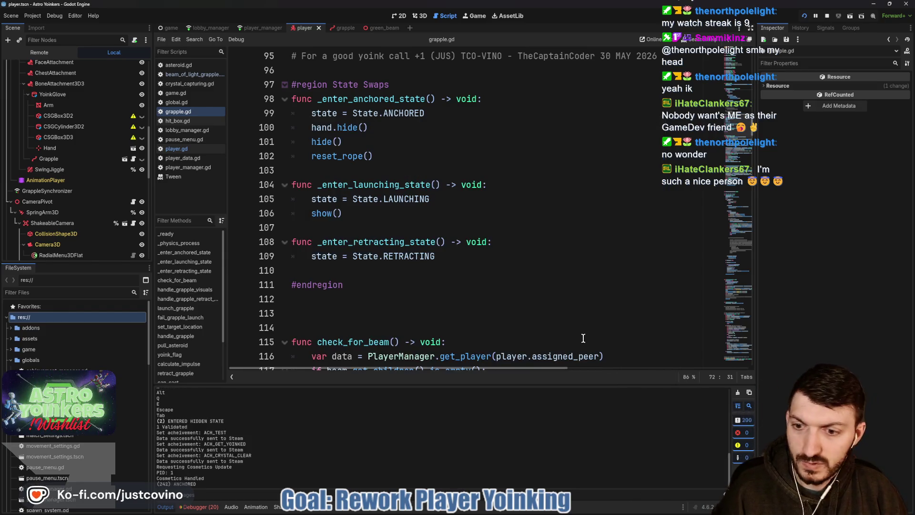
# Resume play, fire the grapple to log its states, then stop the game
pyautogui.moveTo(532, 511)
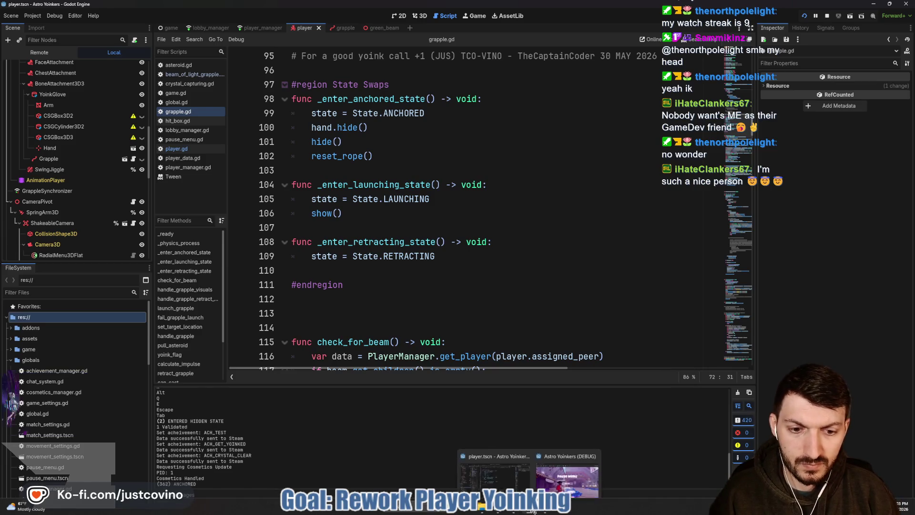
pyautogui.click(566, 483)
pyautogui.click(458, 244)
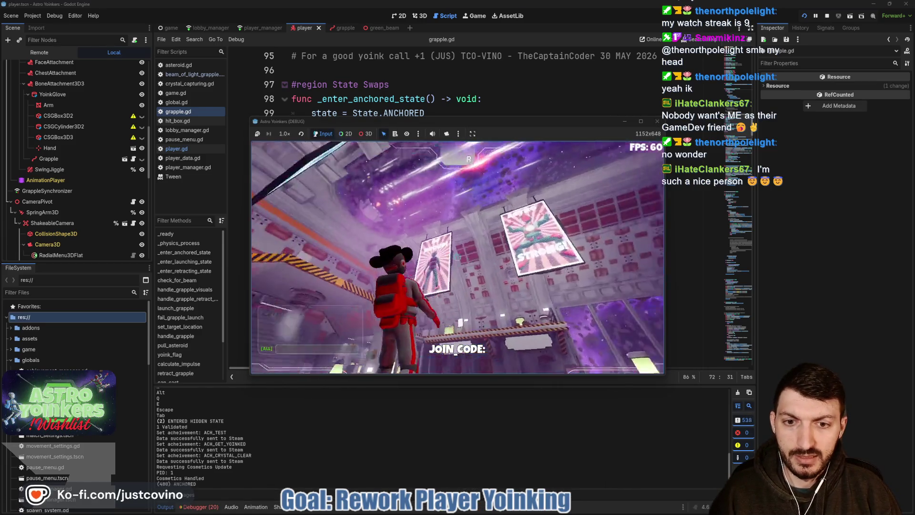
pyautogui.click(457, 257)
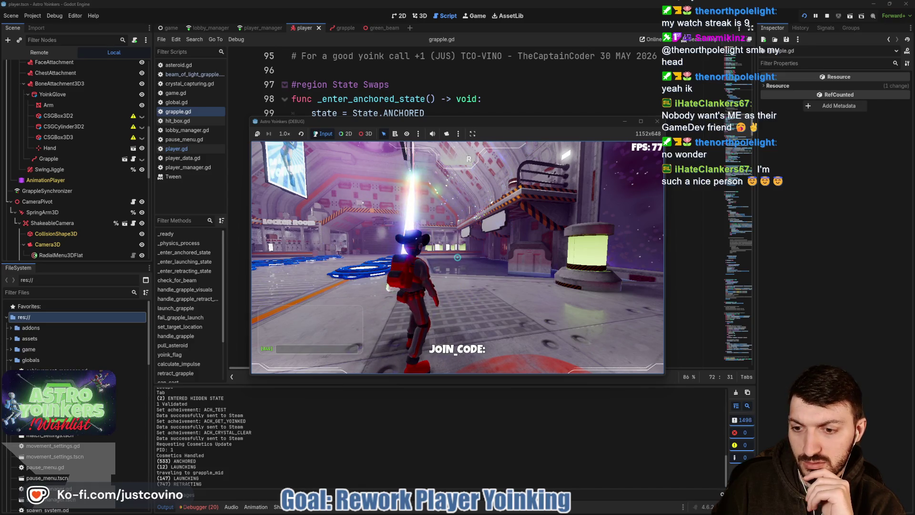
pyautogui.press('F8')
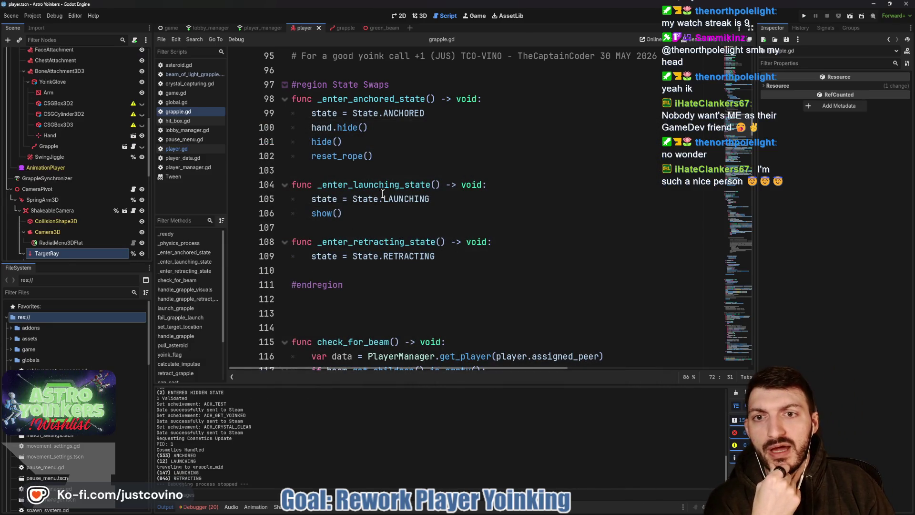
# Jump from the line 83 call to the handle_grapple_retract_visuals definition
pyautogui.scroll(-6, 383, 195)
pyautogui.scroll(6, 428, 199)
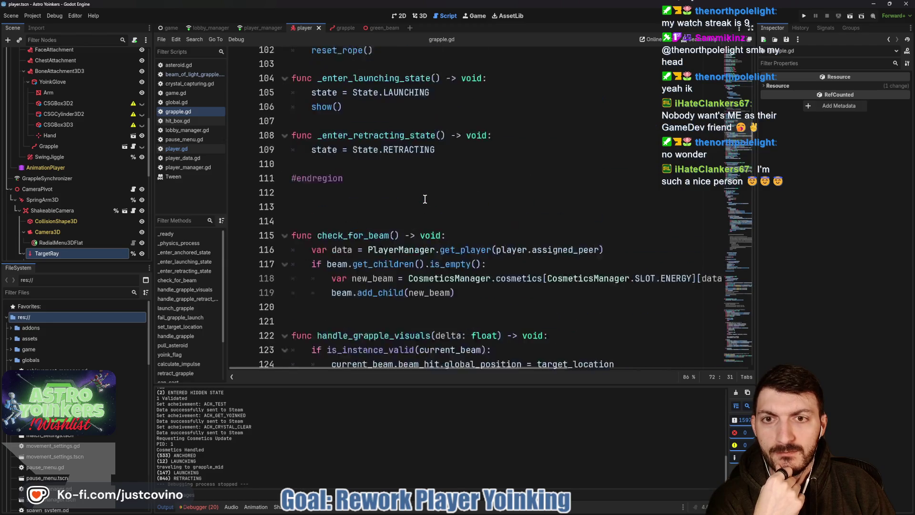
pyautogui.scroll(10, 423, 198)
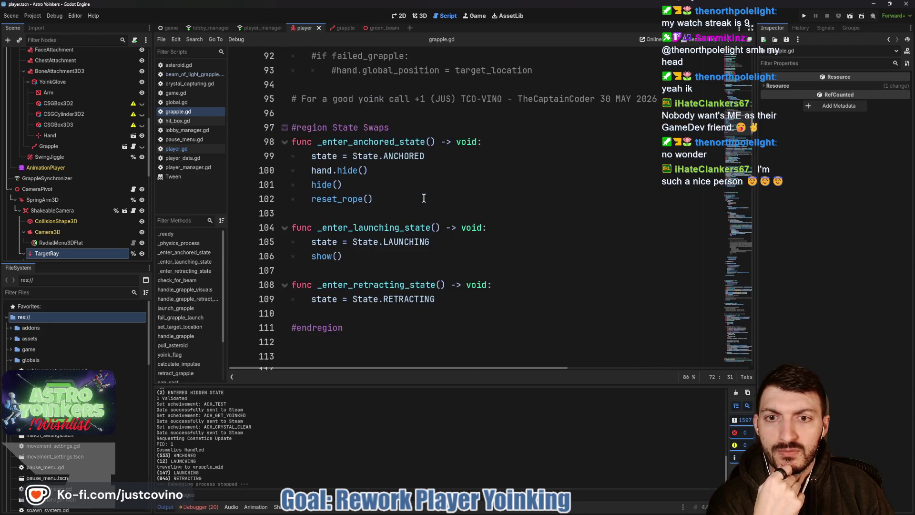
pyautogui.moveTo(388, 313)
pyautogui.mouseDown()
pyautogui.moveTo(358, 336)
pyautogui.moveTo(332, 328)
pyautogui.mouseUp()
pyautogui.click(436, 310)
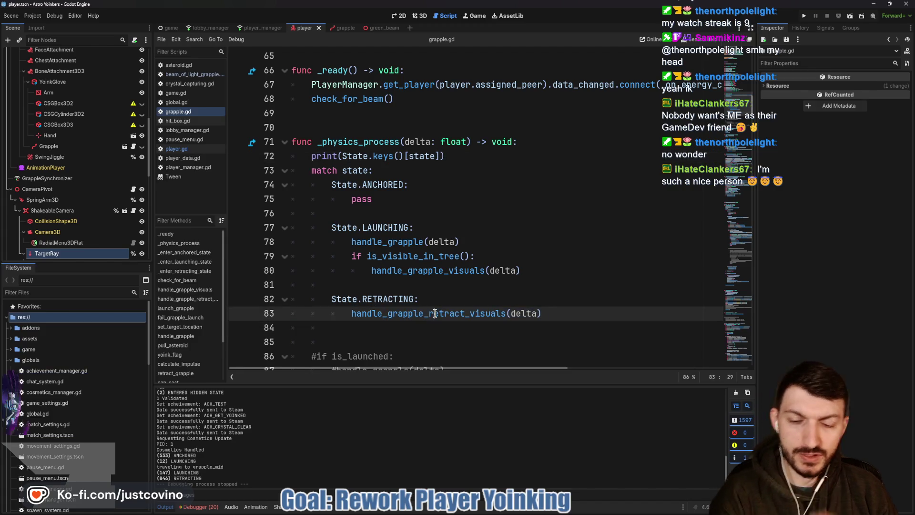
pyautogui.keyDown('ctrl'); pyautogui.click(431, 312); pyautogui.keyUp('ctrl')
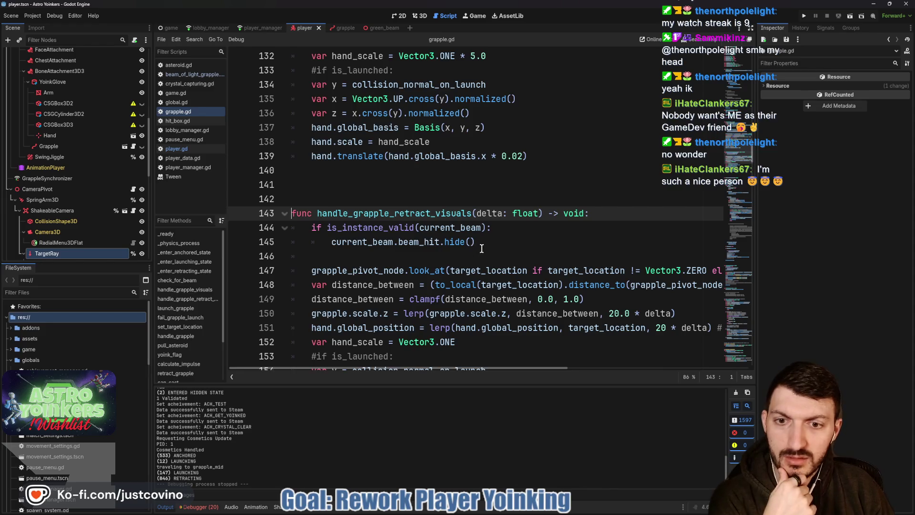
# Inspect the distance_between usages and place the caret at the start of line 152
pyautogui.scroll(-4, 482, 248)
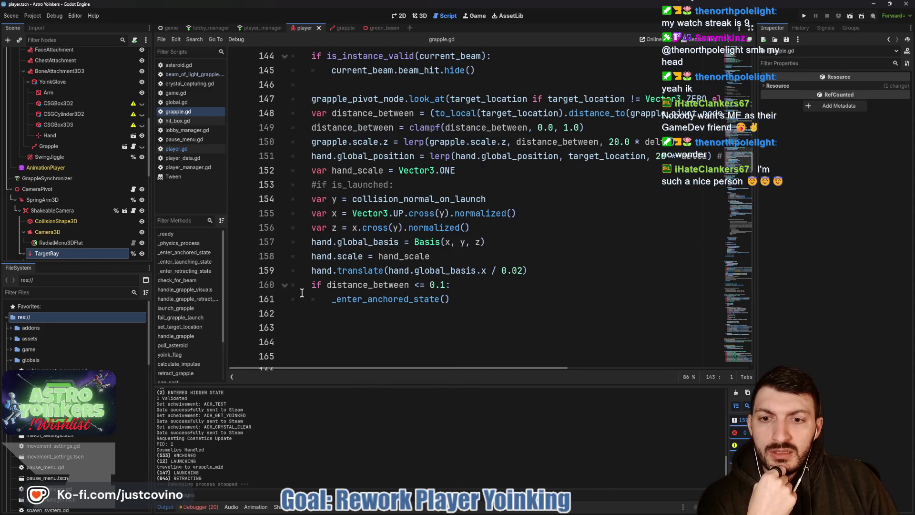
pyautogui.doubleClick(368, 284)
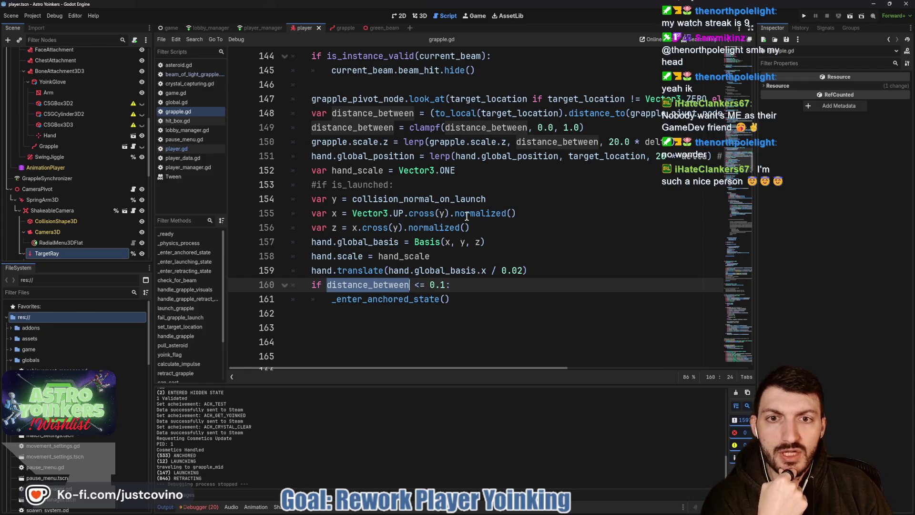
pyautogui.moveTo(438, 228)
pyautogui.scroll(1, 438, 228)
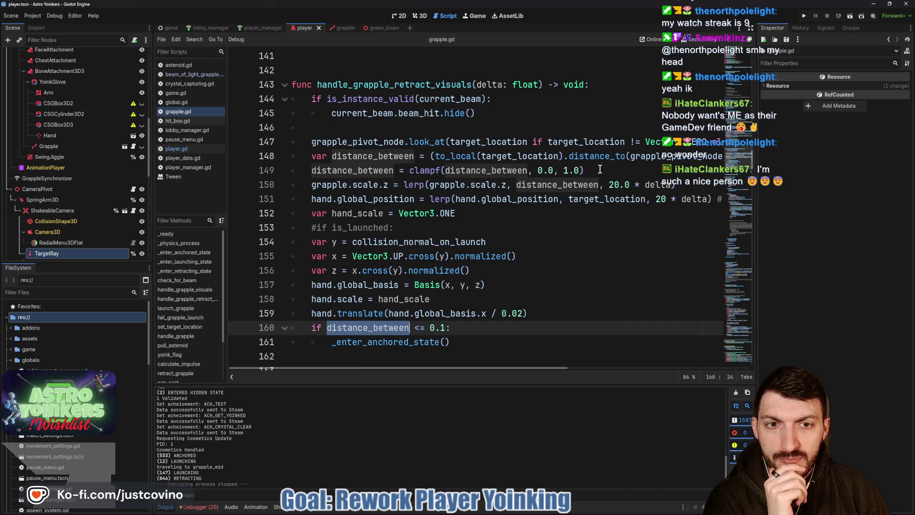
pyautogui.hscroll(3, 600, 170)
pyautogui.hscroll(-4, 600, 170)
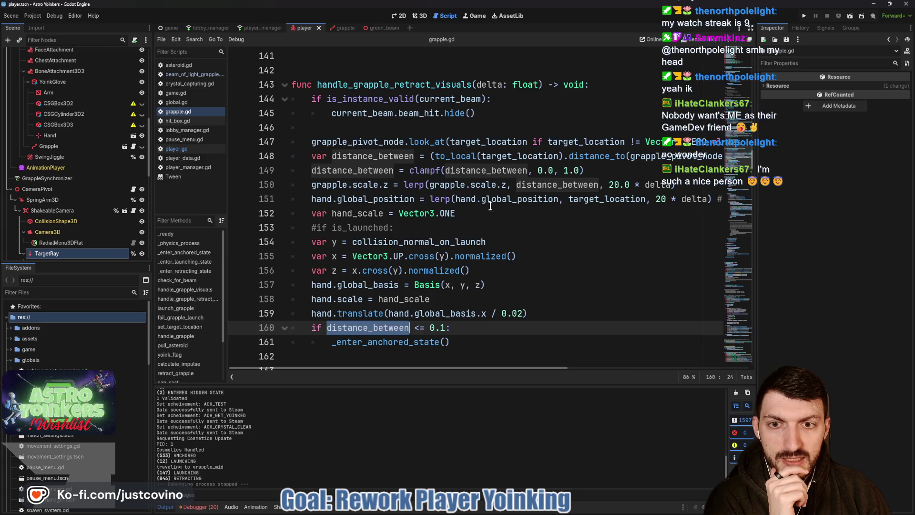
pyautogui.click(307, 211)
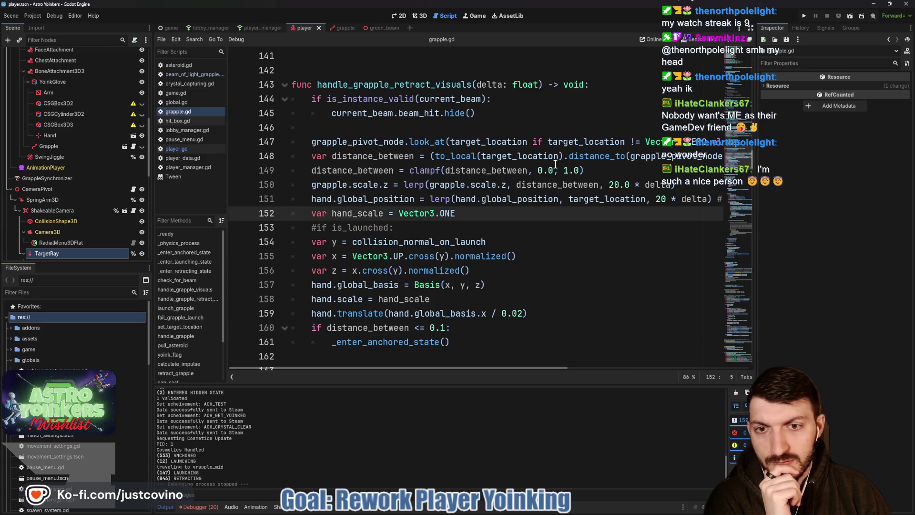
# Add a line lerping target_location toward grapple_pivot_node.global_position, weighted by delta
pyautogui.press('Return')
pyautogui.press('Up')
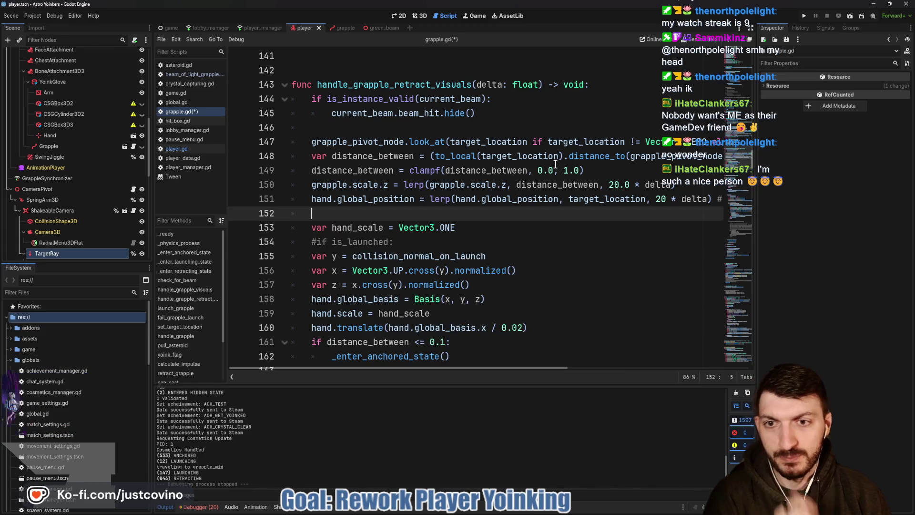
pyautogui.write('target')
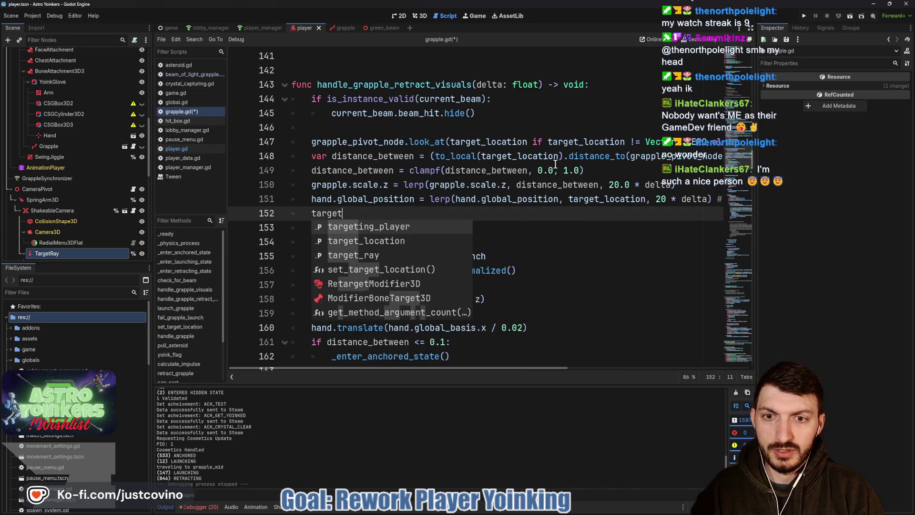
pyautogui.press('Return')
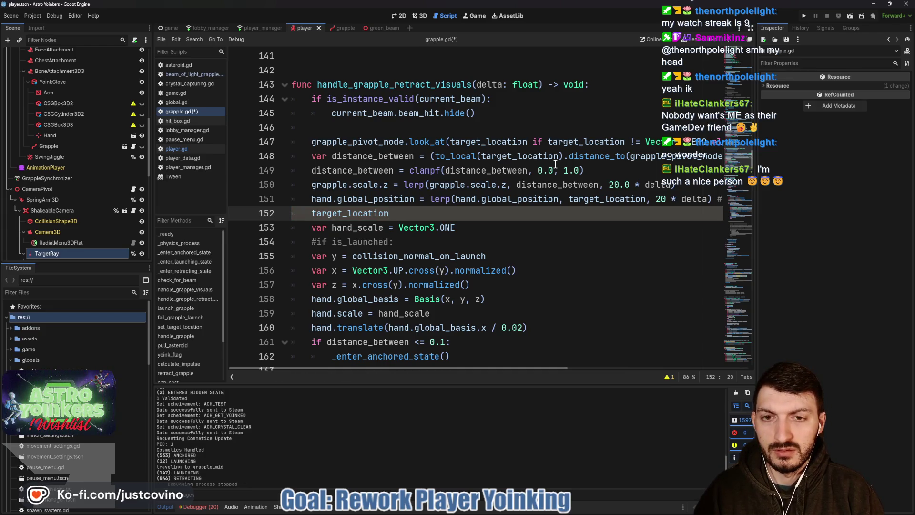
pyautogui.write(' = ')
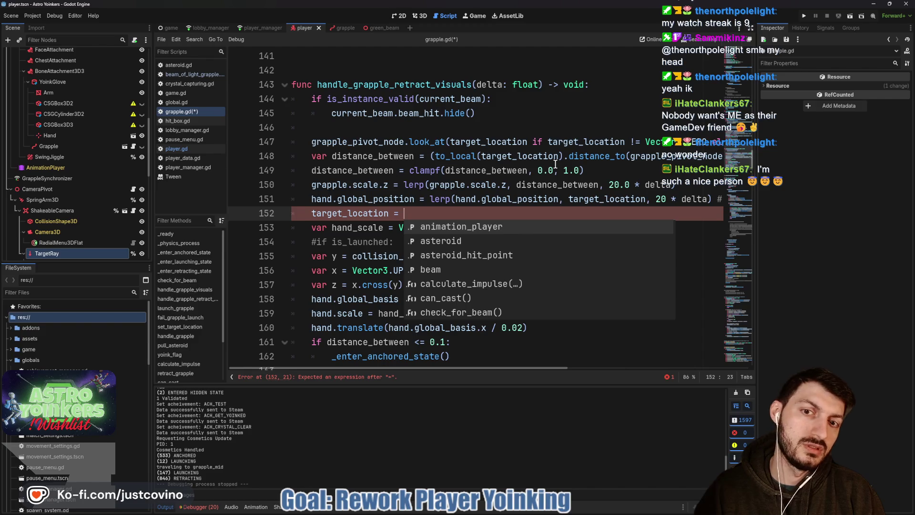
pyautogui.write('lerp(target_location')
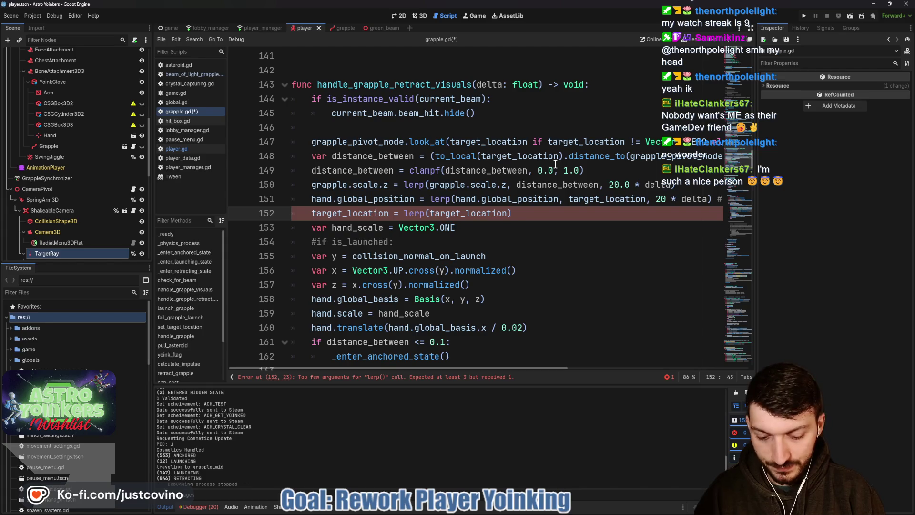
pyautogui.write(', ')
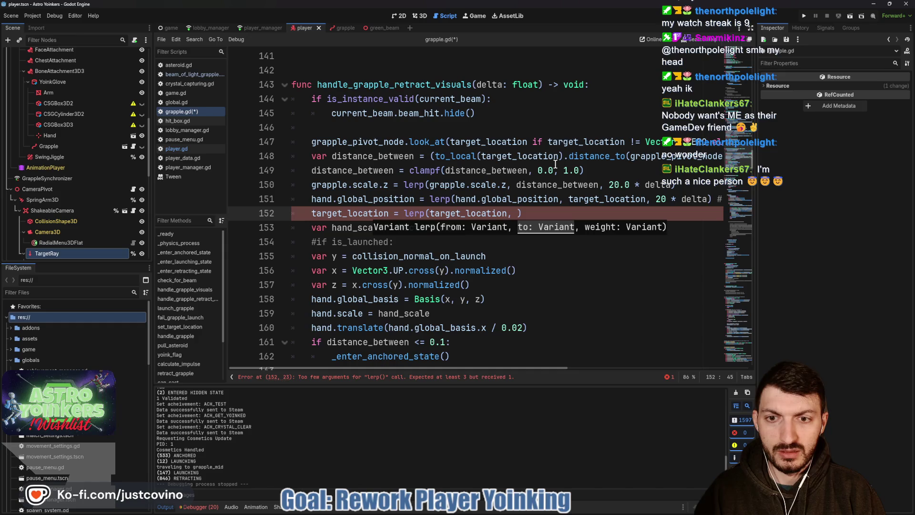
pyautogui.write('grappl')
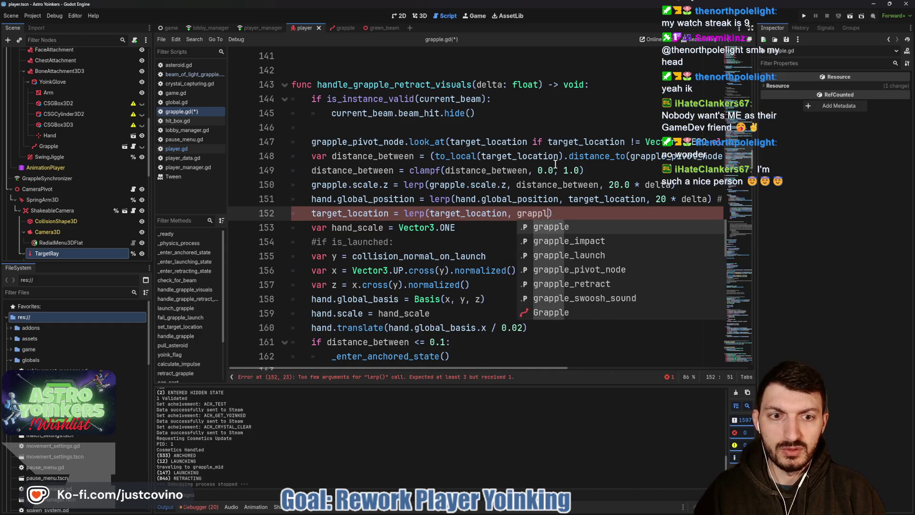
pyautogui.press('Down')
pyautogui.press('Down')
pyautogui.press('Down')
pyautogui.press('Return')
pyautogui.write('.glob')
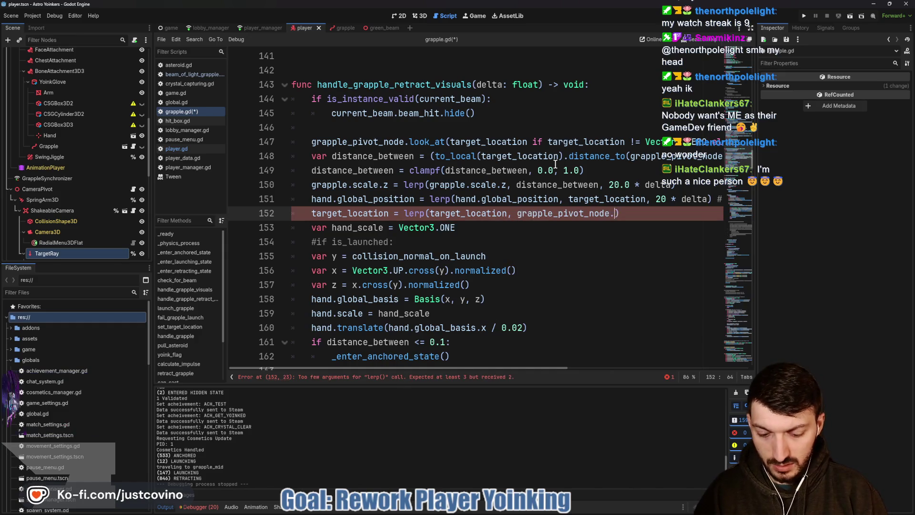
pyautogui.write('al')
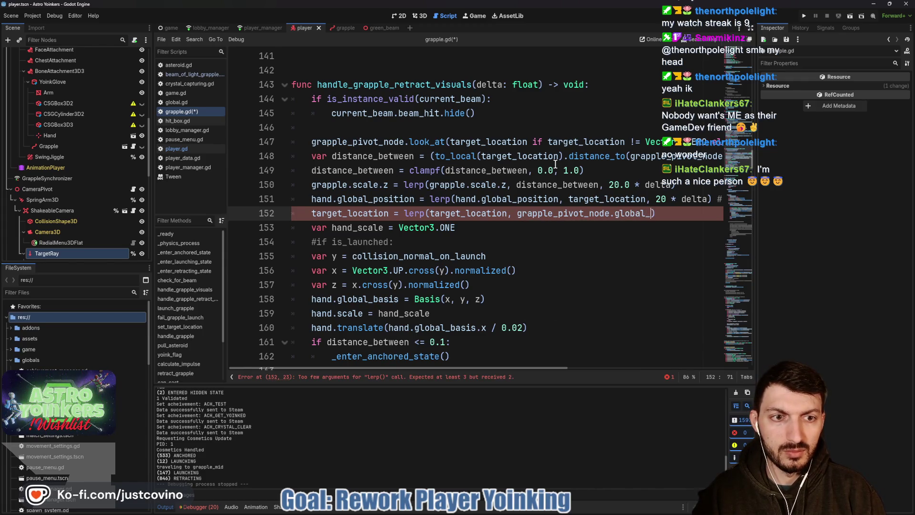
pyautogui.write('_po')
pyautogui.press('Return')
pyautogui.write(', 25')
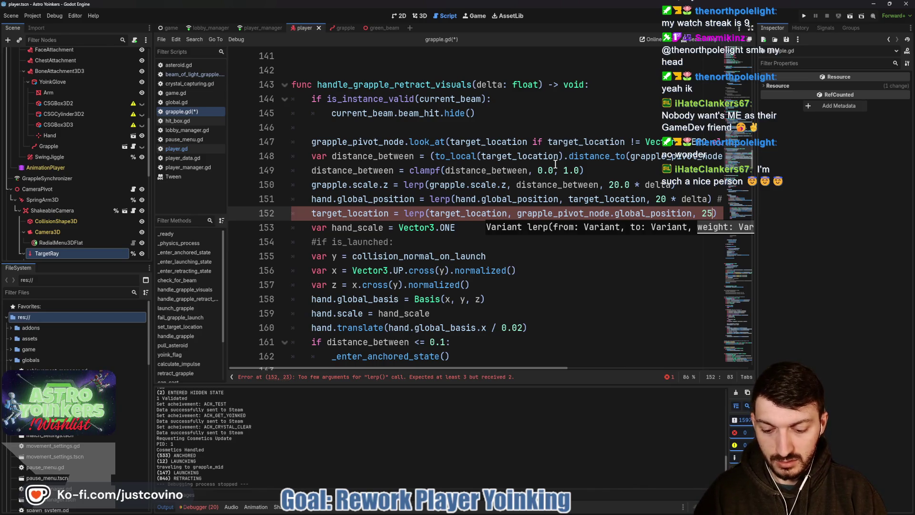
pyautogui.write(' * delta')
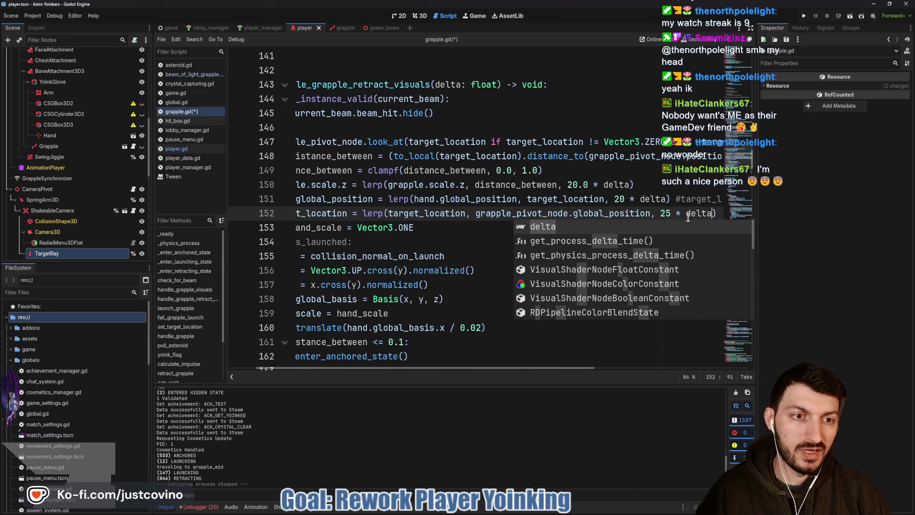
pyautogui.click(672, 214)
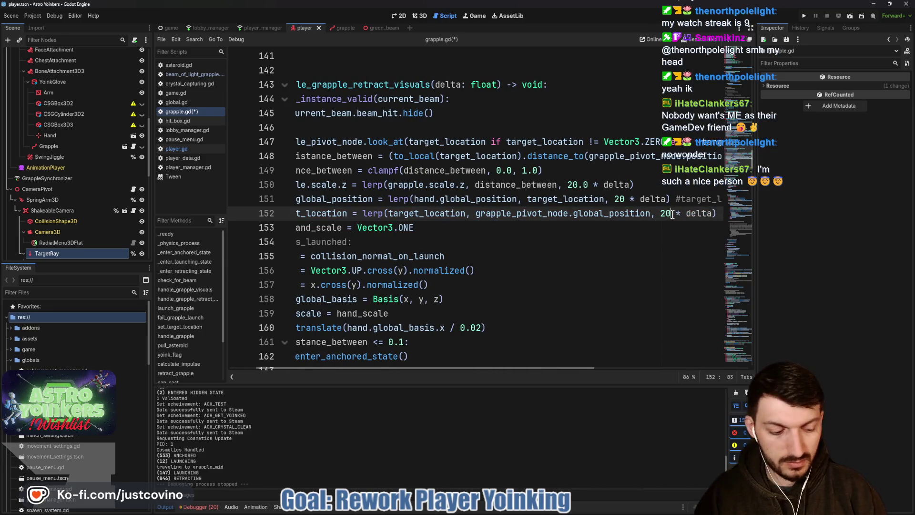
# Change line 151's lerp weight from 20 to 20.0, save grapple.gd and relaunch the game
pyautogui.click(625, 200)
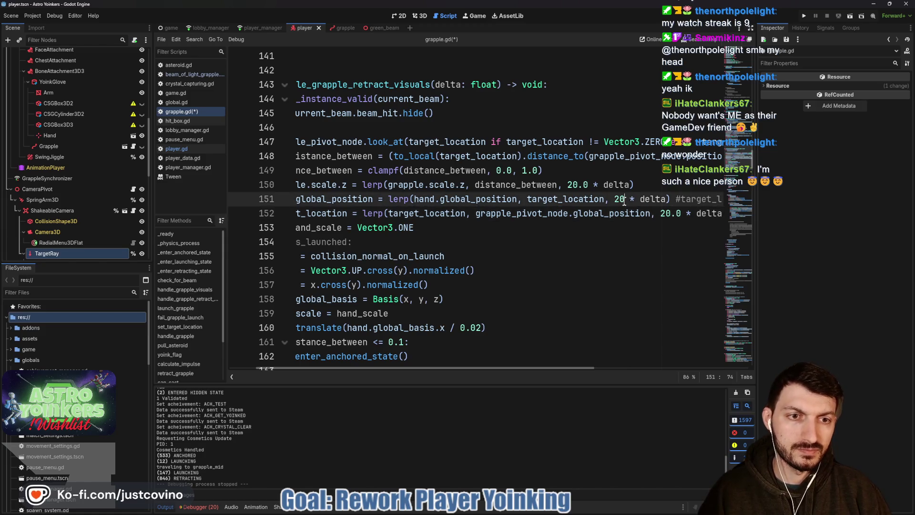
pyautogui.write('.0')
pyautogui.press('Down')
pyautogui.press('Down')
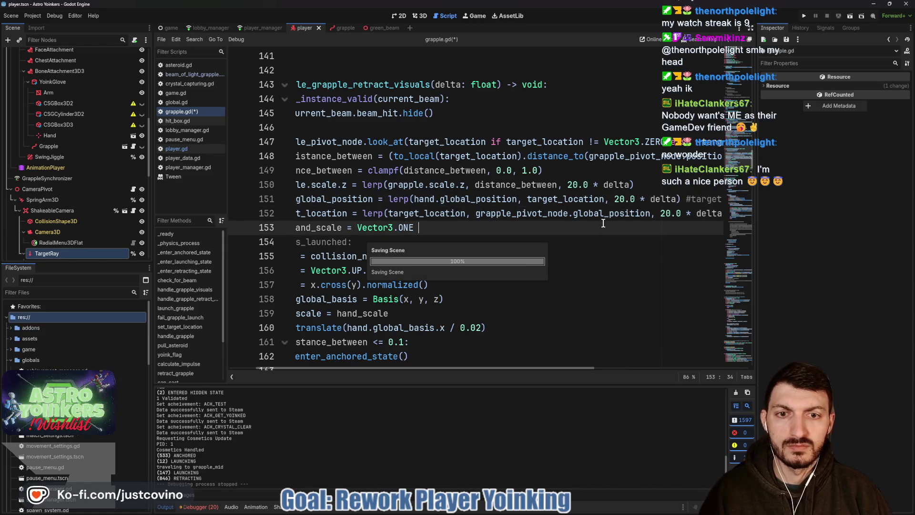
pyautogui.hotkey('ctrl', 's')
pyautogui.click(802, 16)
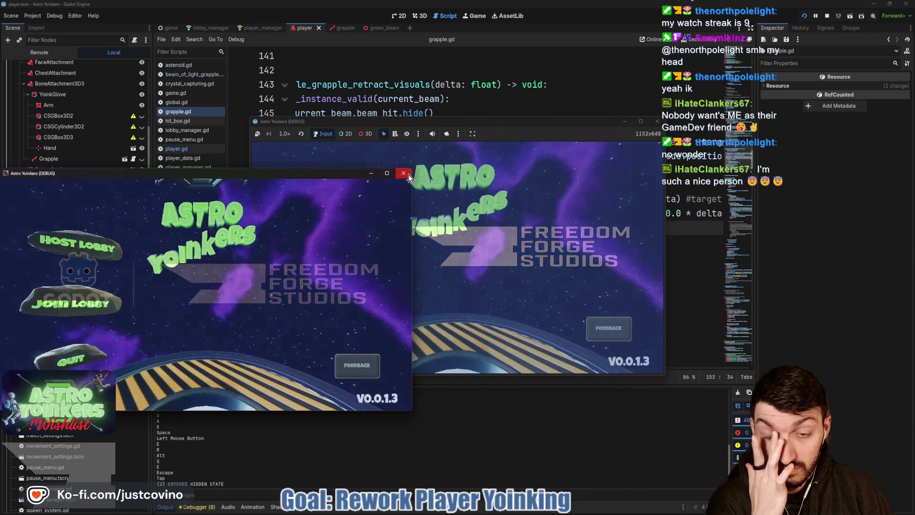
# Close the extra debug window, fire the grapple repeatedly at walls and the billboard, then stop
pyautogui.click(403, 173)
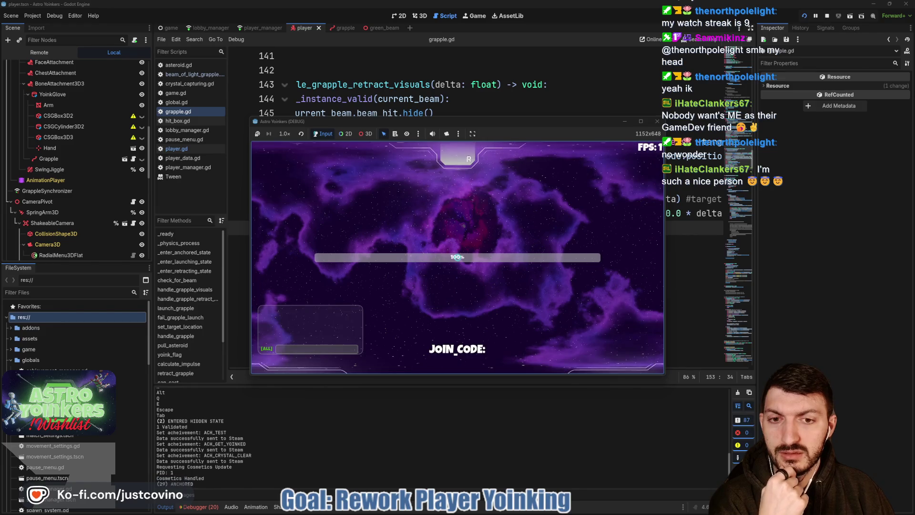
pyautogui.press('w')
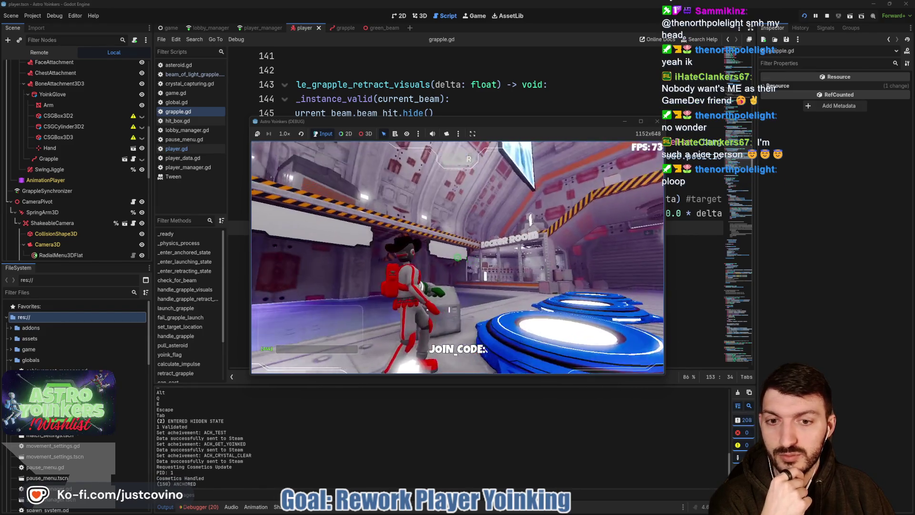
pyautogui.click(457, 257)
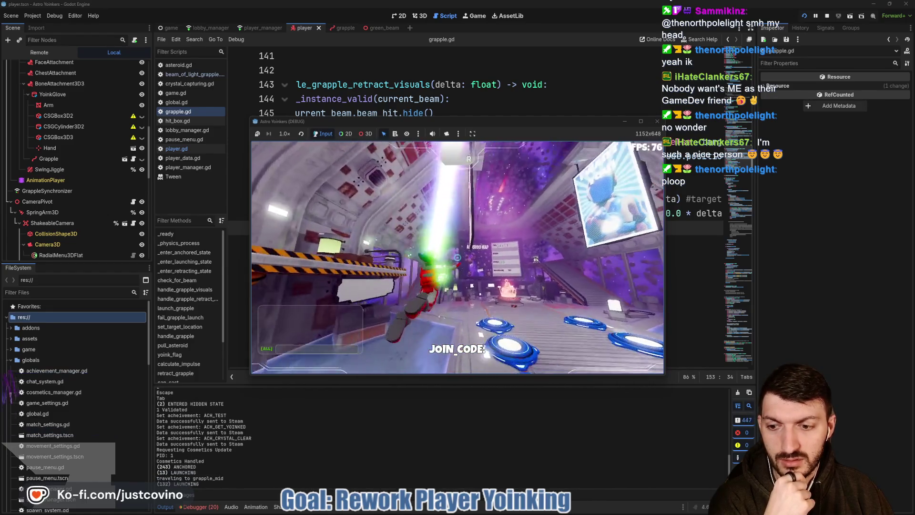
pyautogui.click(457, 258)
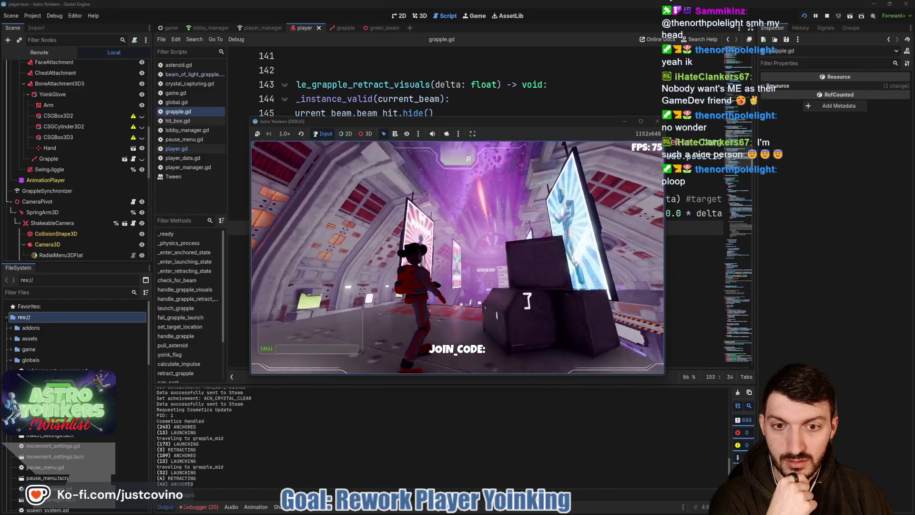
pyautogui.click(457, 257)
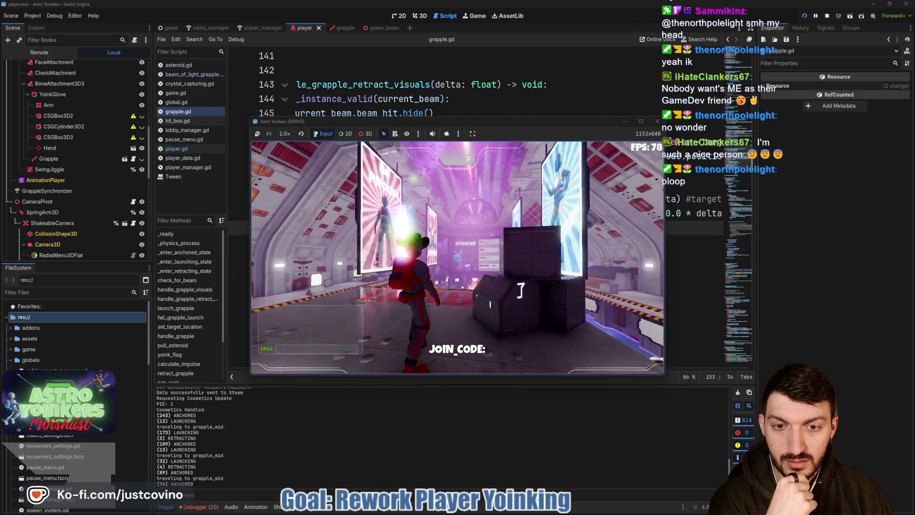
pyautogui.click(457, 258)
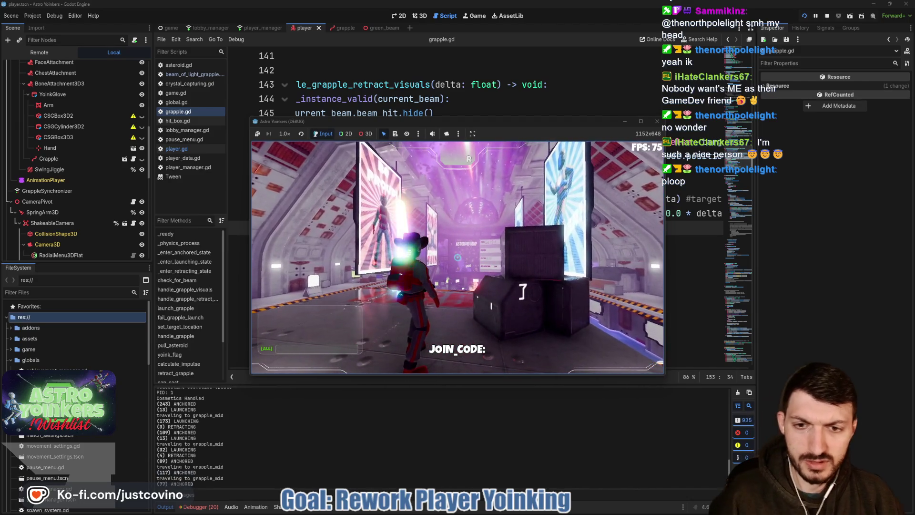
pyautogui.click(458, 257)
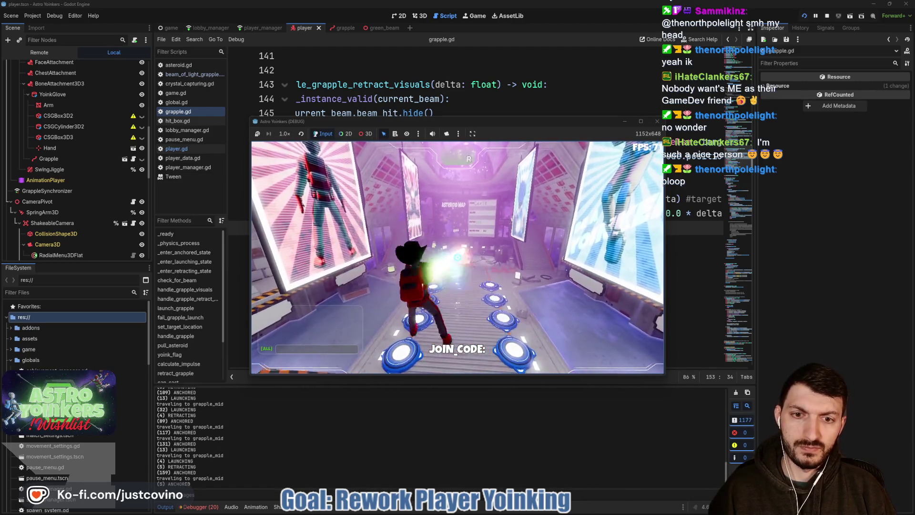
pyautogui.click(457, 258)
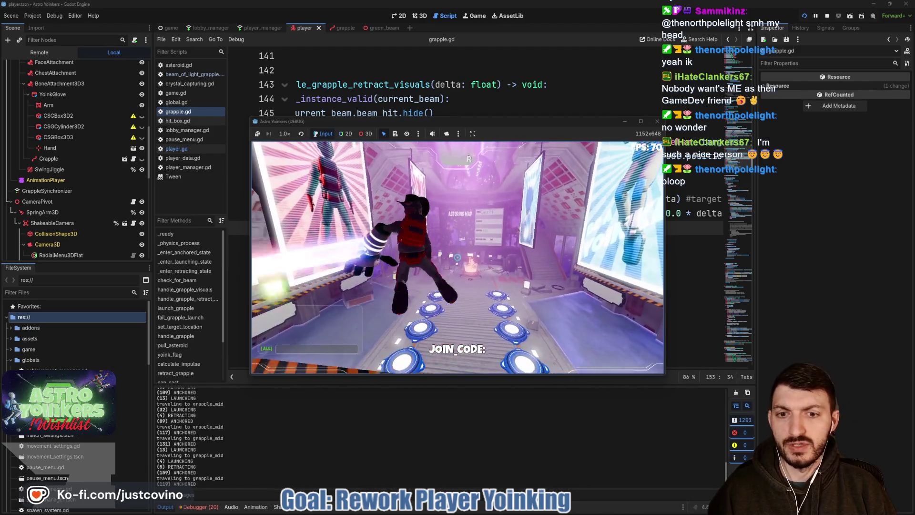
pyautogui.click(457, 257)
pyautogui.click(457, 258)
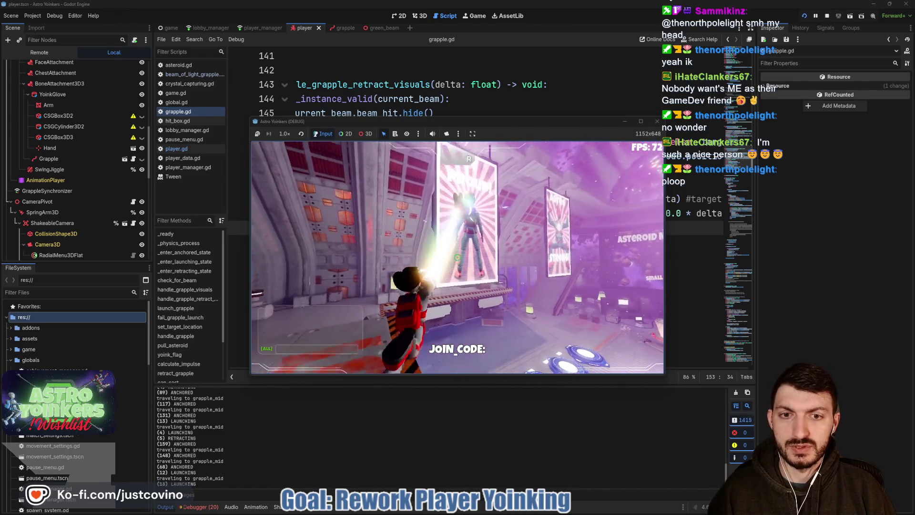
pyautogui.click(457, 258)
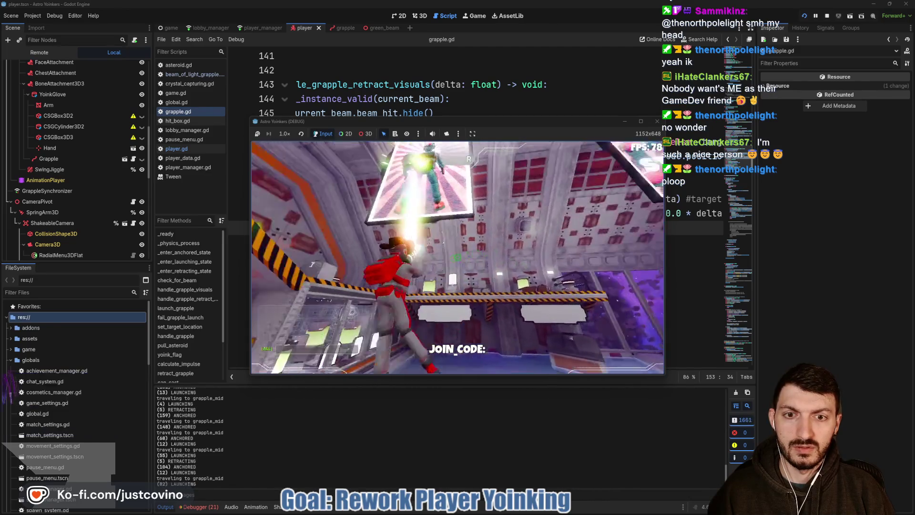
pyautogui.click(457, 257)
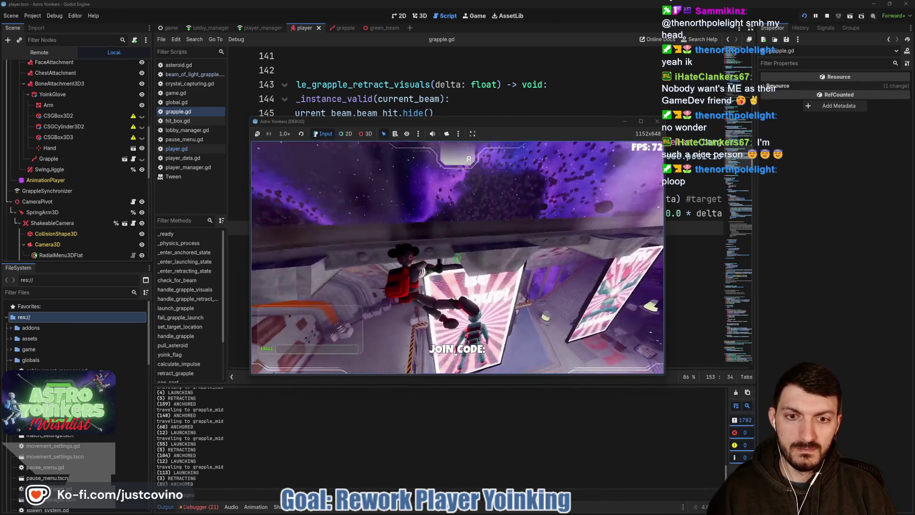
pyautogui.click(457, 257)
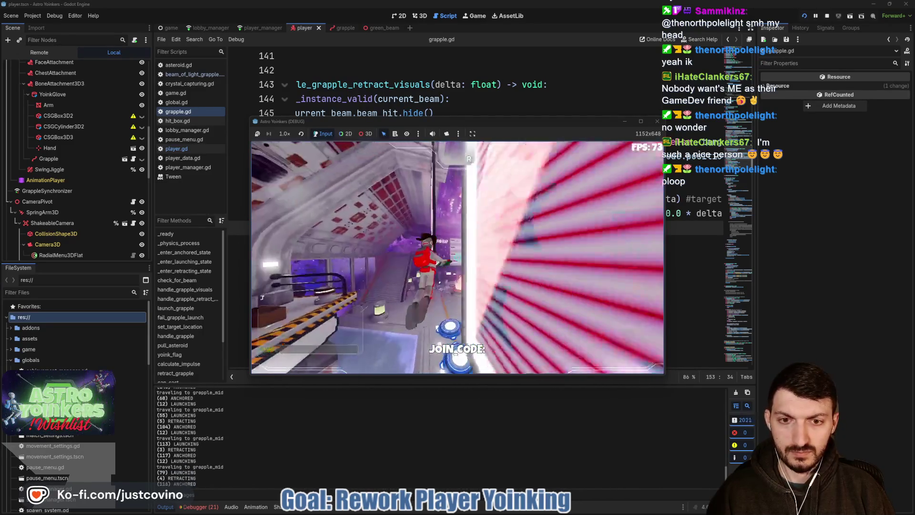
pyautogui.click(457, 257)
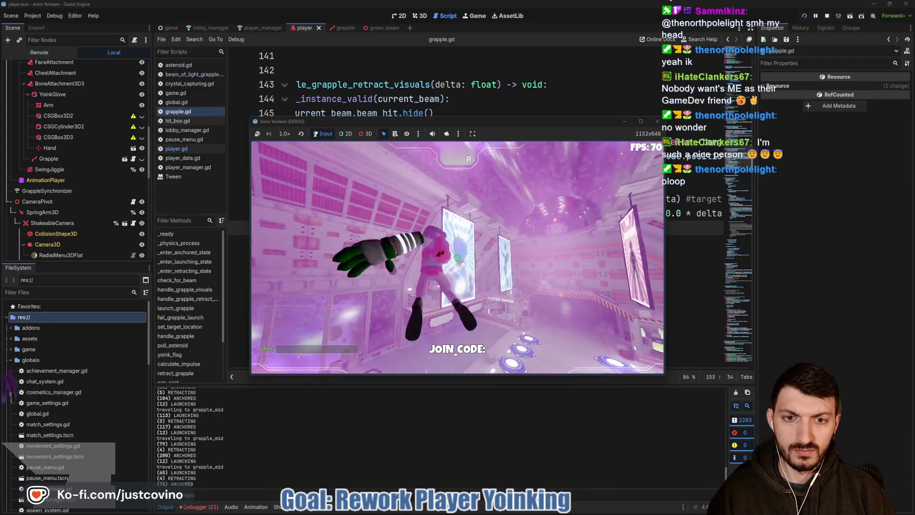
pyautogui.click(457, 257)
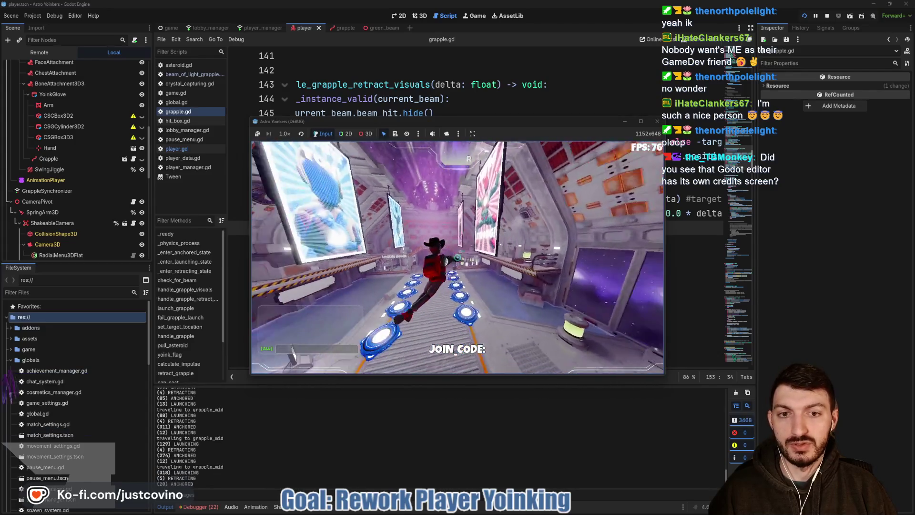
pyautogui.press('F8')
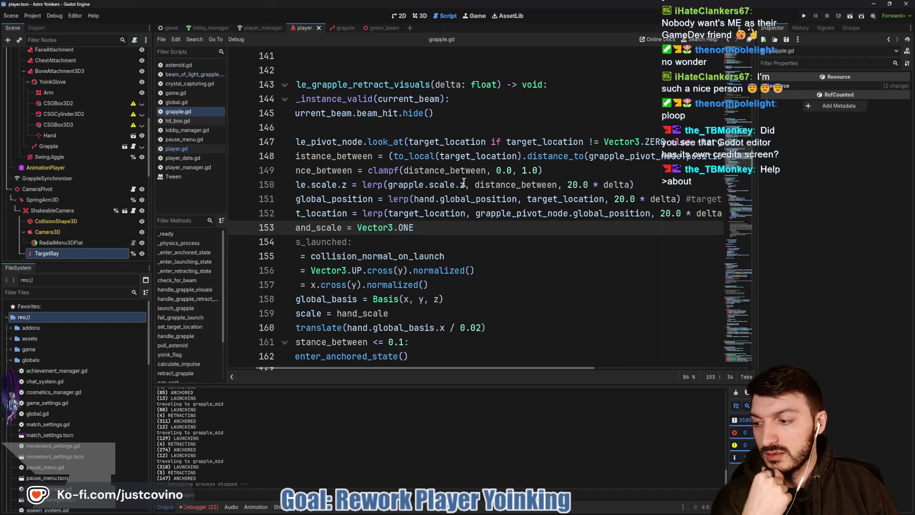
# Open Help > About Godot, scroll the v4.6.2 Authors credits, then close the dialog
pyautogui.click(94, 18)
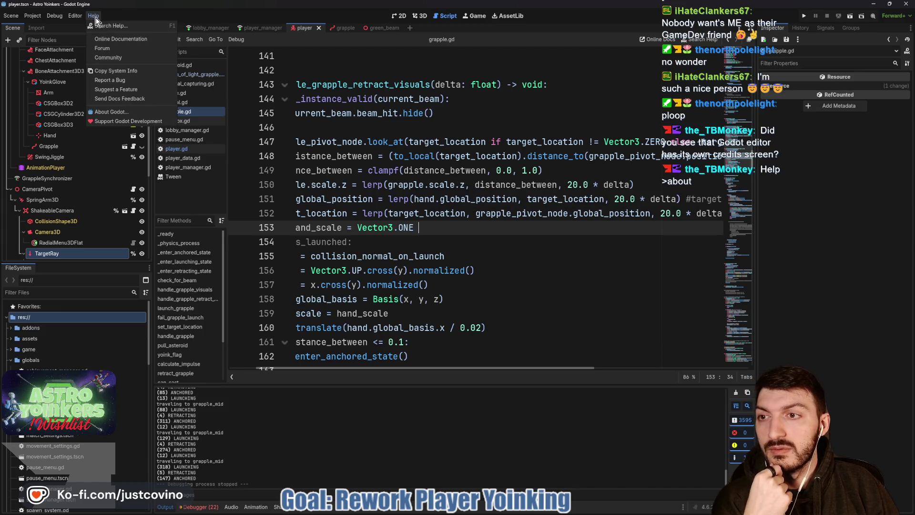
pyautogui.click(109, 115)
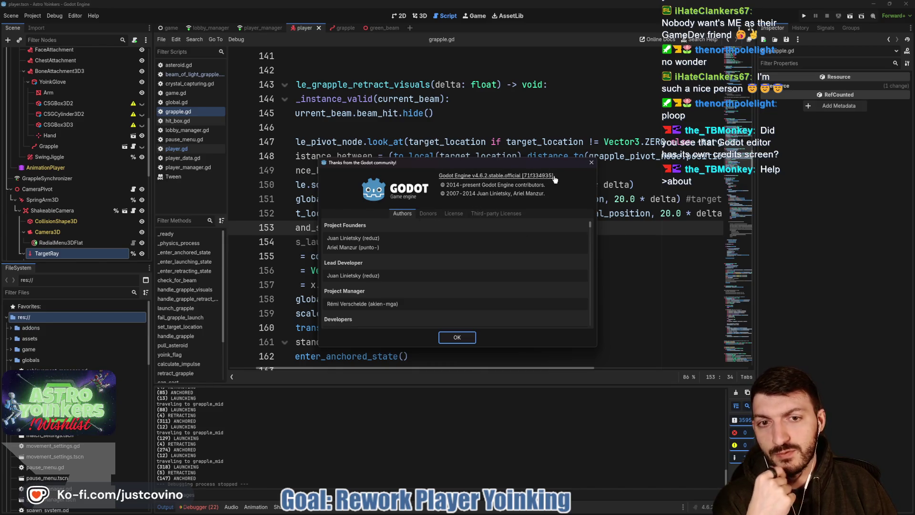
pyautogui.scroll(-2, 431, 273)
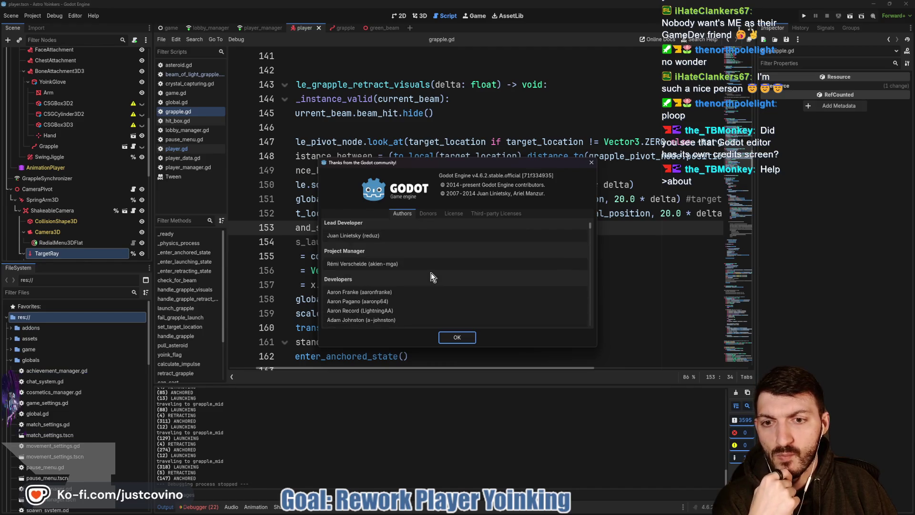
pyautogui.scroll(2, 431, 271)
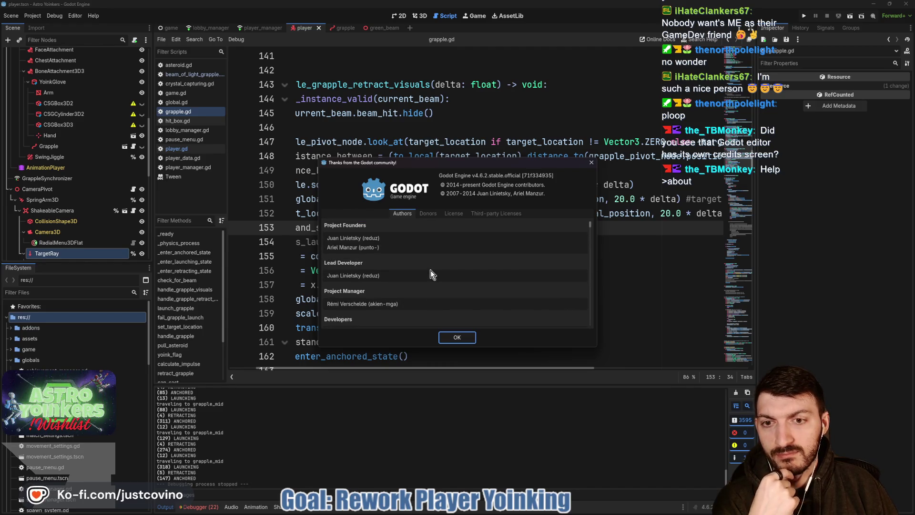
pyautogui.scroll(-2, 431, 274)
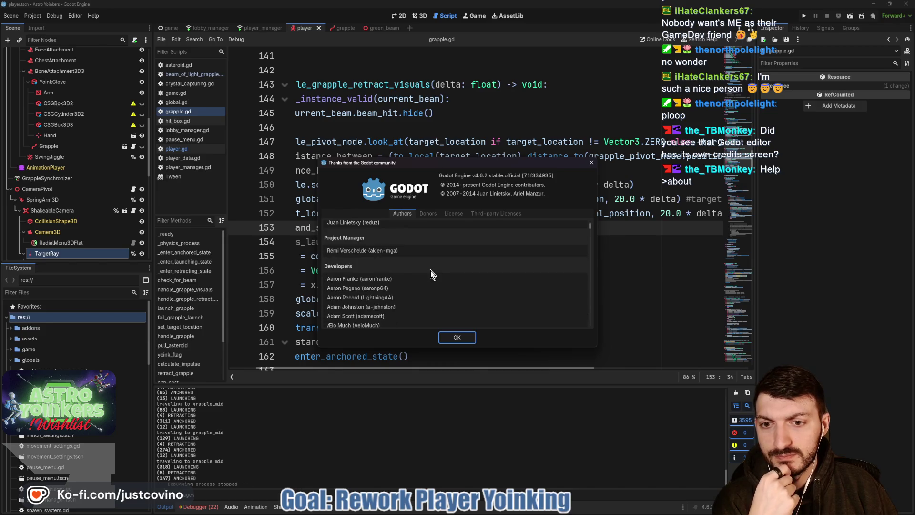
pyautogui.scroll(-4, 431, 273)
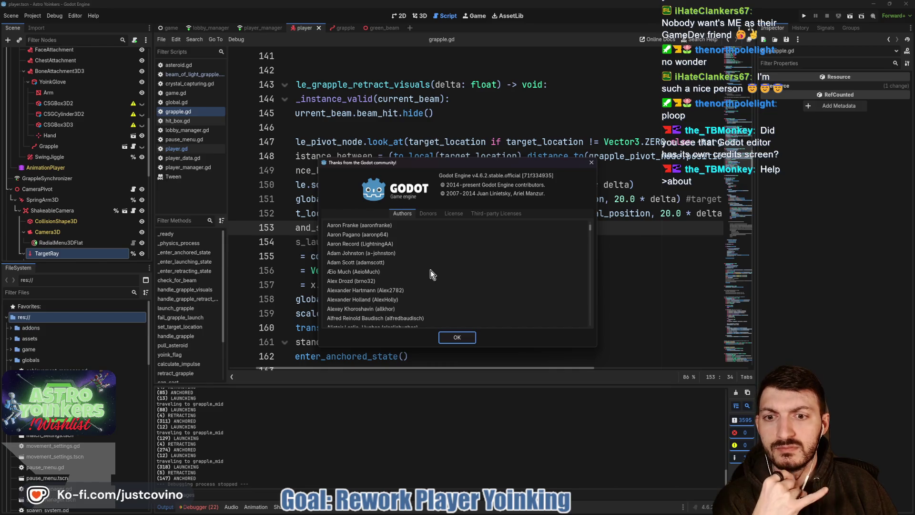
pyautogui.click(457, 337)
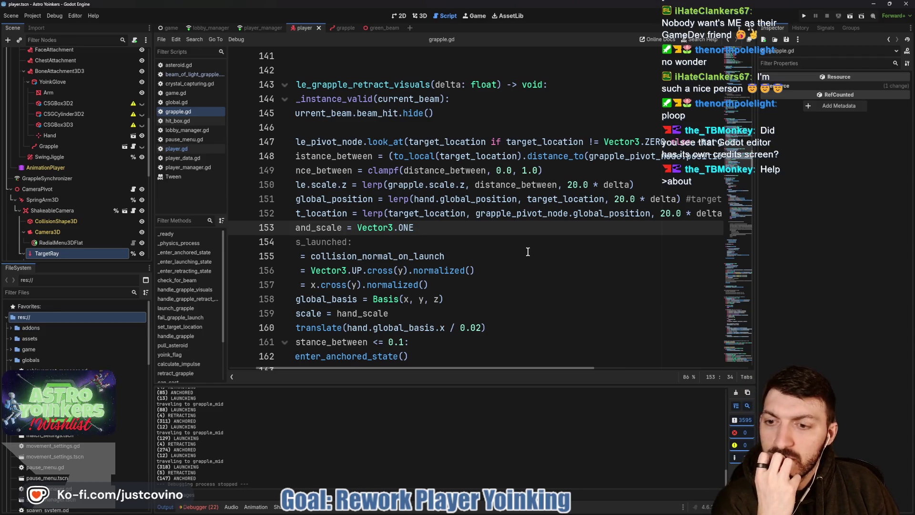
# Change the target_location lerp speed on line 152 from 20.0 to 10.0
pyautogui.hscroll(-2, 439, 241)
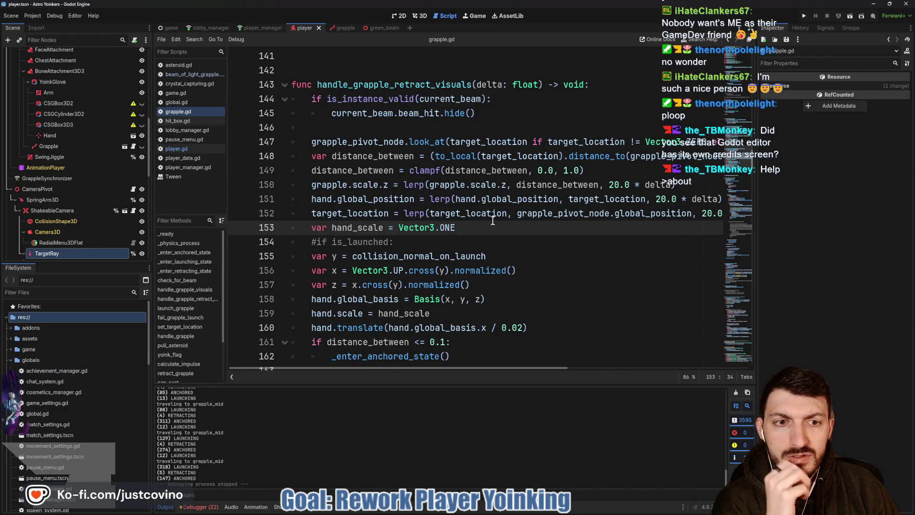
pyautogui.hscroll(5, 600, 214)
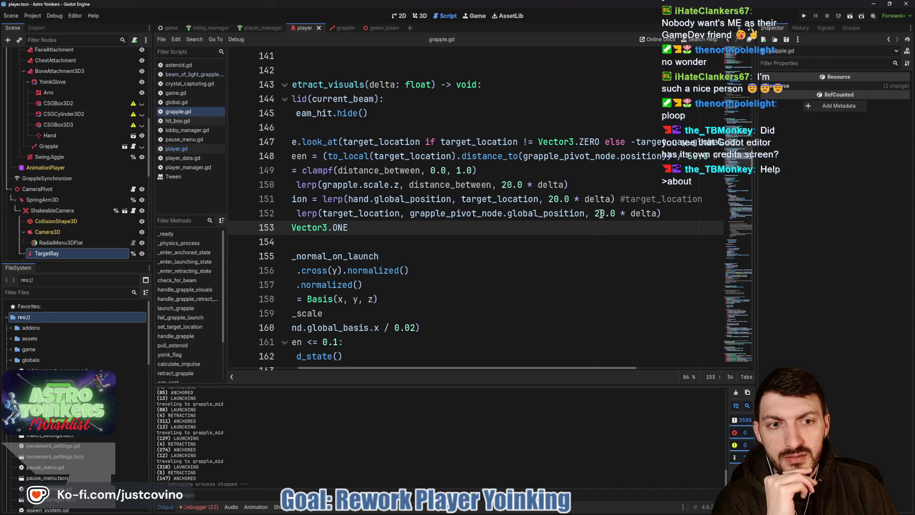
pyautogui.click(600, 214)
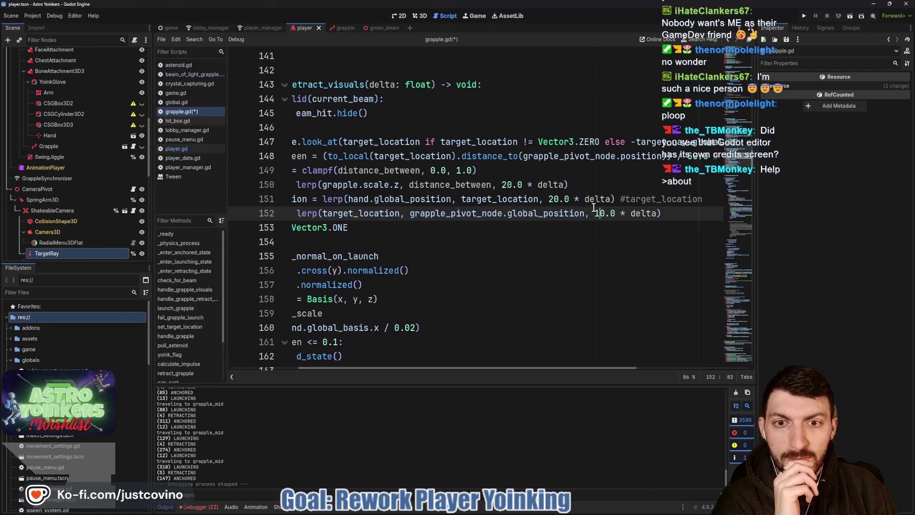
pyautogui.press('BackSpace')
pyautogui.write('1')
# Inspect the _enter_anchored_state definition, then relaunch the game
pyautogui.hscroll(-5, 582, 214)
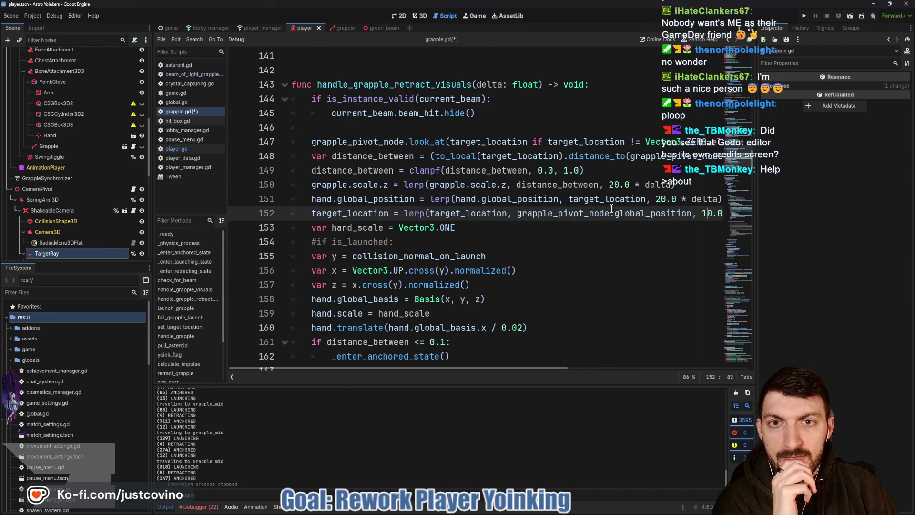
pyautogui.scroll(-2, 610, 209)
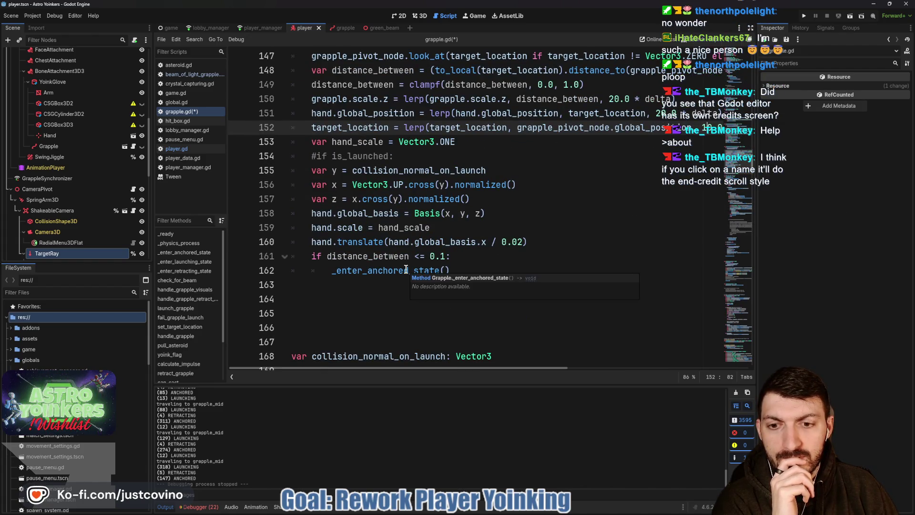
pyautogui.keyDown('ctrl'); pyautogui.click(387, 273); pyautogui.keyUp('ctrl')
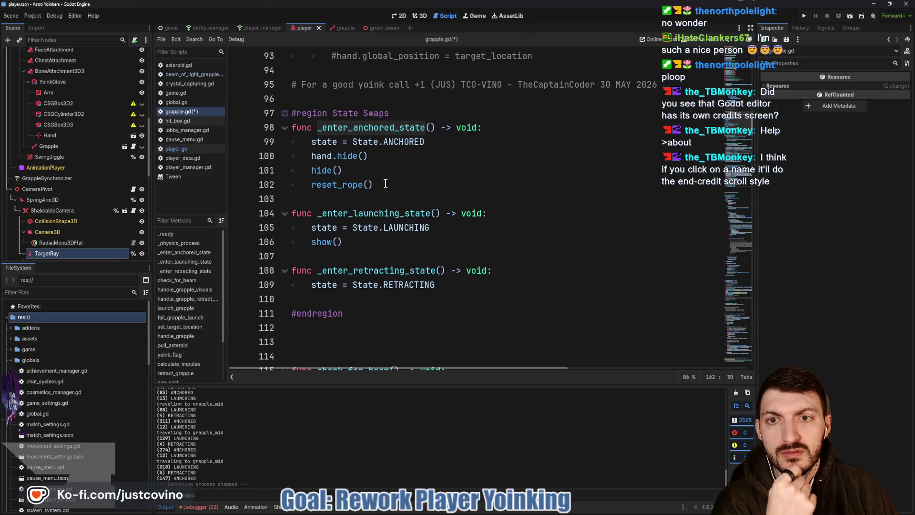
pyautogui.click(803, 18)
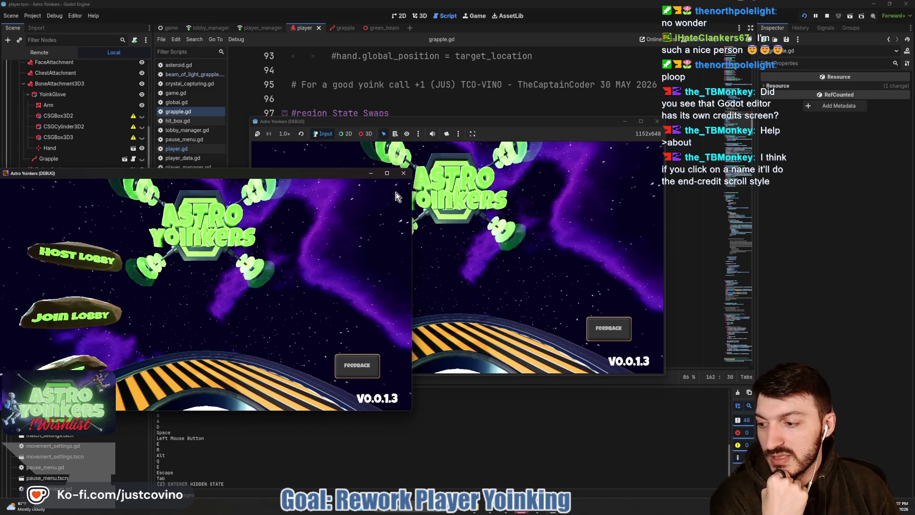
# Close the duplicate debug window, host a lobby and fire the grapple to test retracting
pyautogui.click(401, 177)
pyautogui.click(339, 221)
pyautogui.click(454, 223)
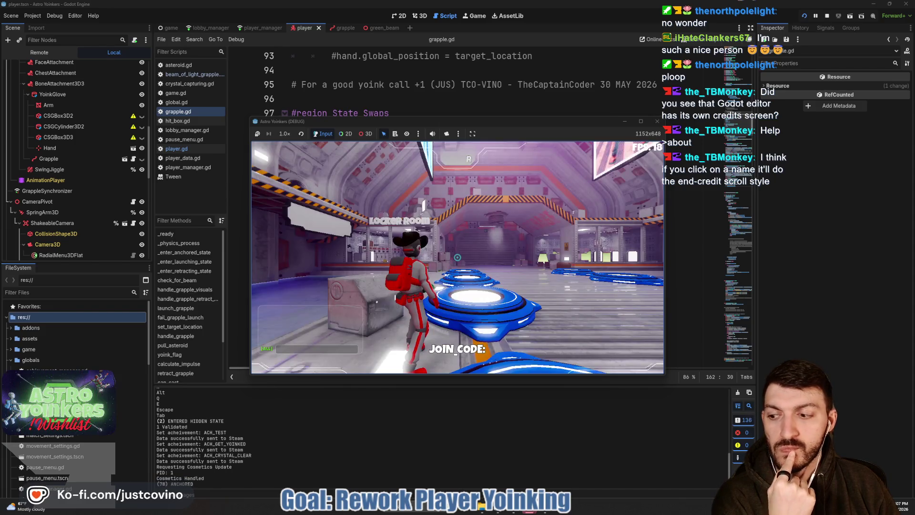
pyautogui.click(457, 258)
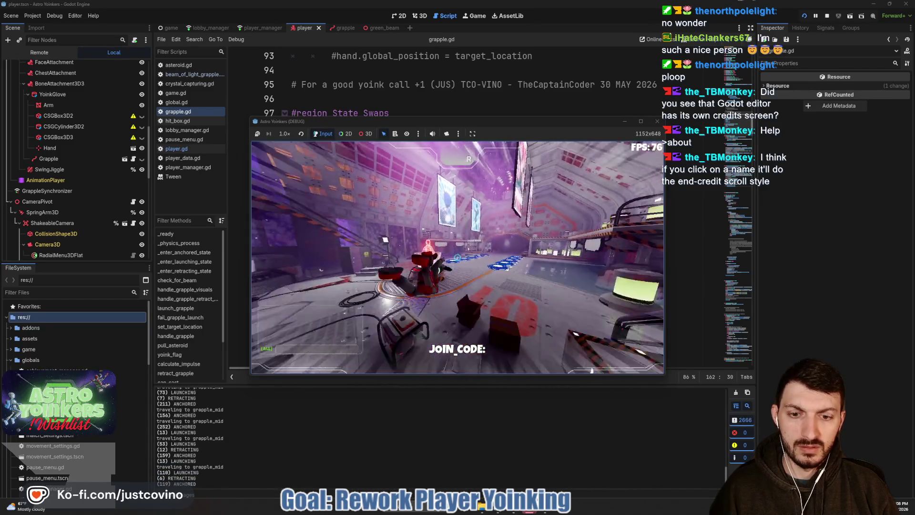
# Pause and stop the running game to return to grapple.gd
pyautogui.press('Escape')
pyautogui.press('F8')
pyautogui.click(528, 271)
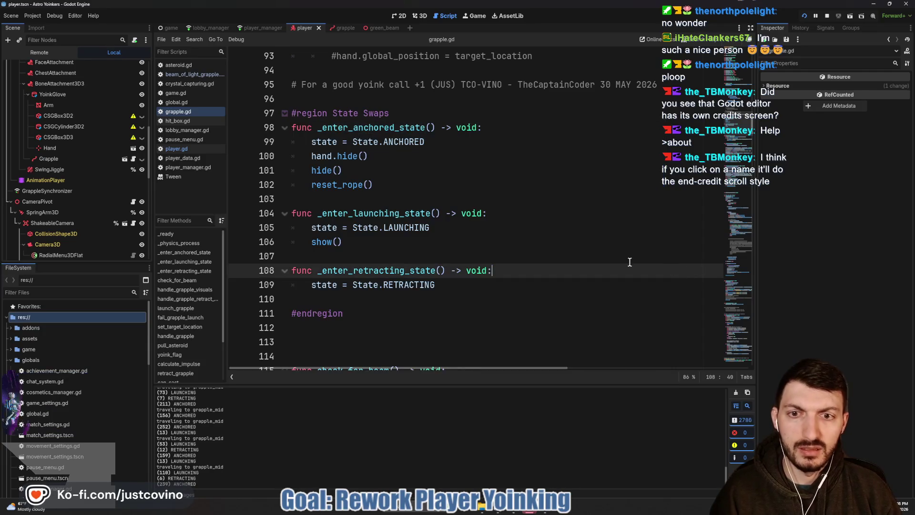
# Lower the hand position lerp weight in handle_grapple_retract_visuals from 20.0 to 10.0, then stop the test run
pyautogui.scroll(-8, 466, 250)
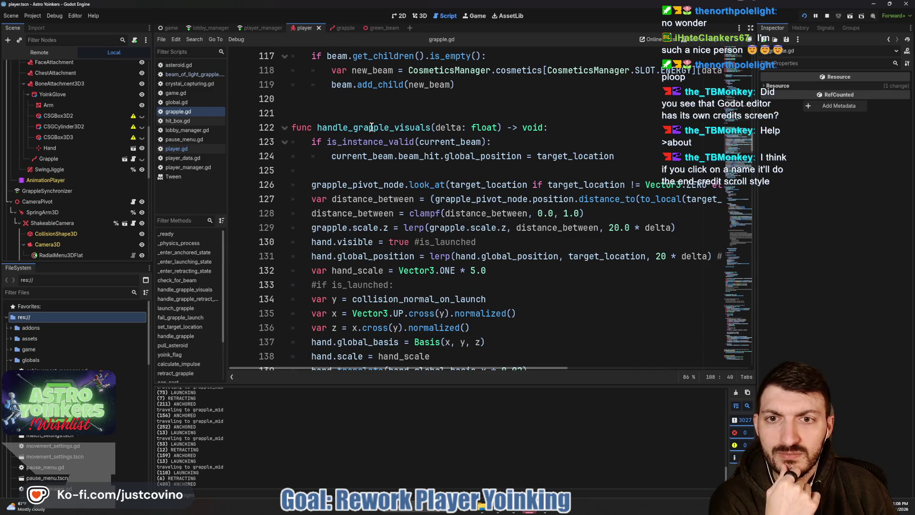
pyautogui.scroll(-8, 371, 127)
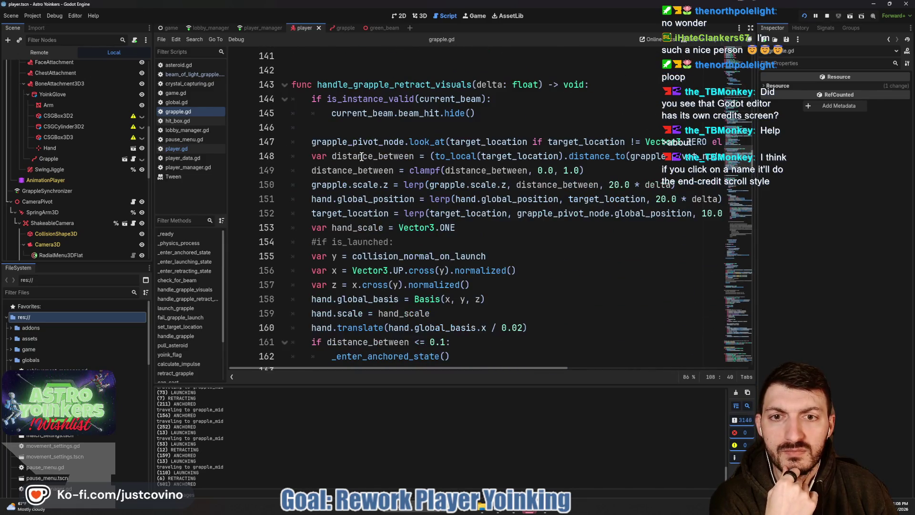
pyautogui.click(660, 201)
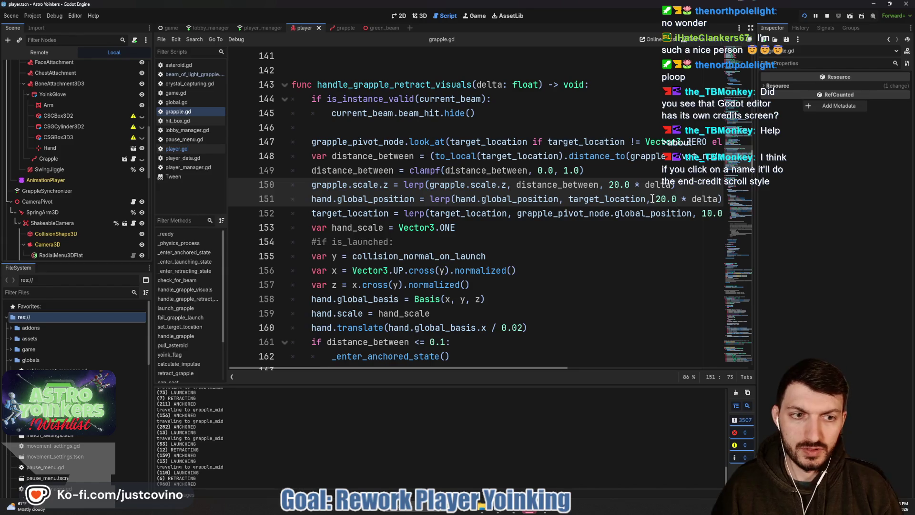
pyautogui.press('BackSpace')
pyautogui.write('1')
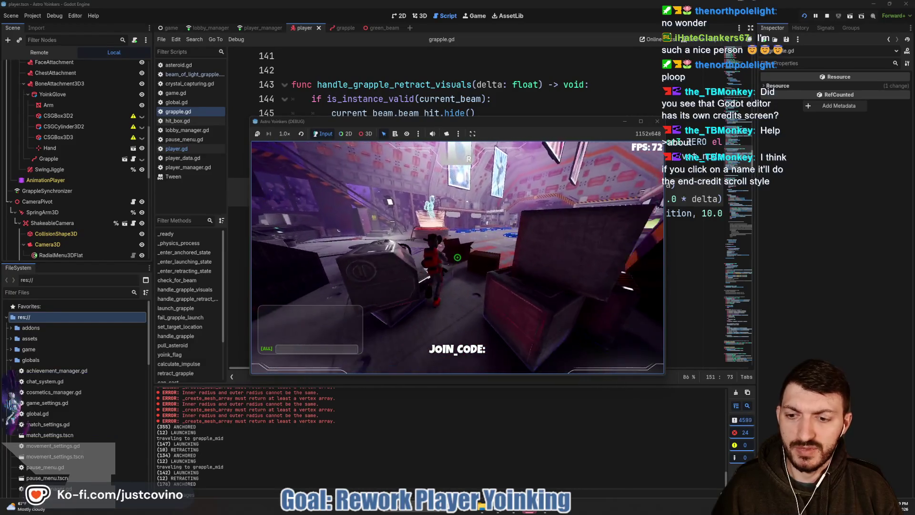
pyautogui.press('F8')
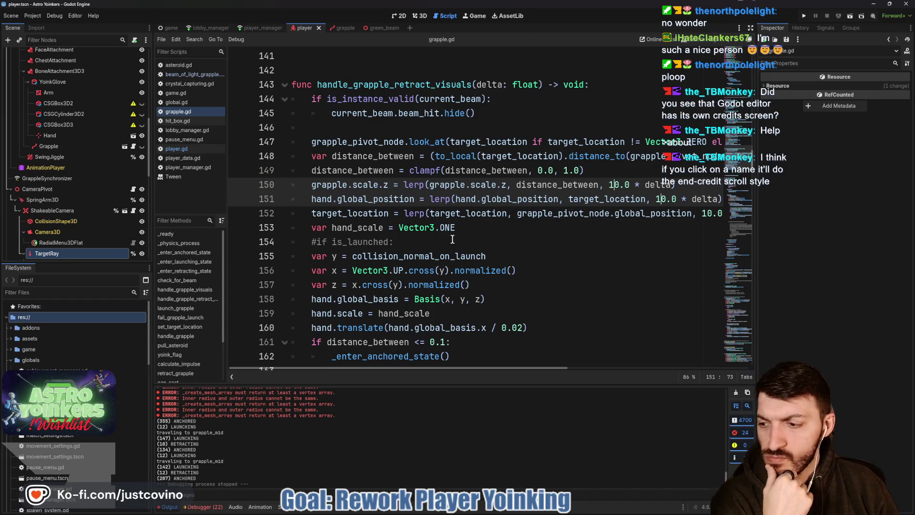
# Comment out the hand.translate line and delete the leftover '#if is_launched' comment
pyautogui.scroll(-1, 452, 239)
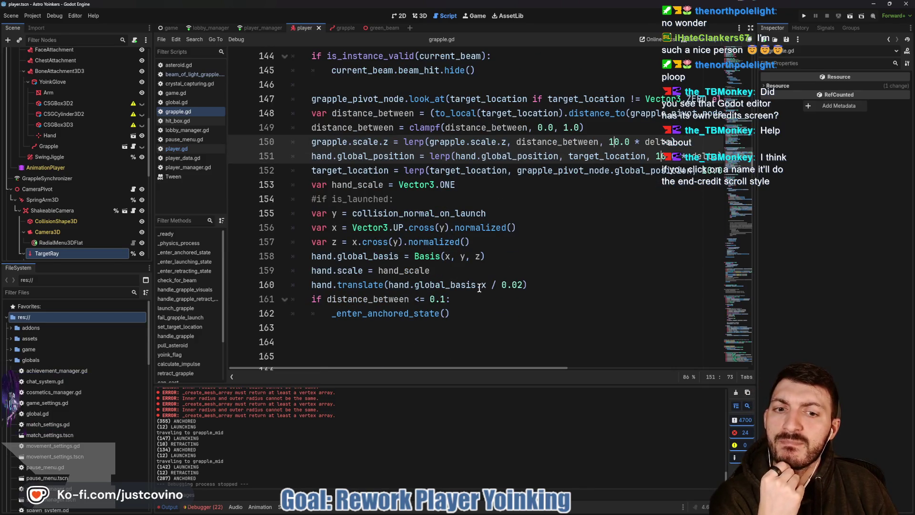
pyautogui.click(309, 284)
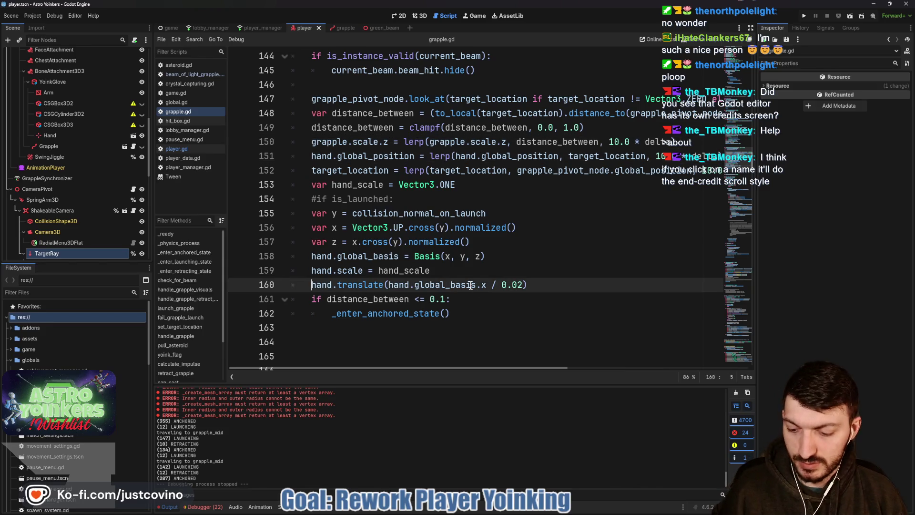
pyautogui.write('#')
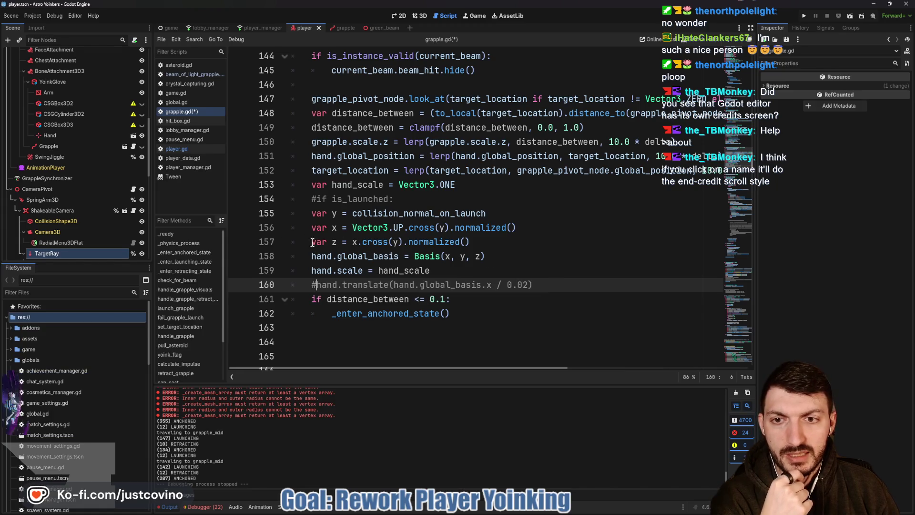
pyautogui.moveTo(310, 200); pyautogui.dragTo(389, 200)
pyautogui.press('BackSpace')
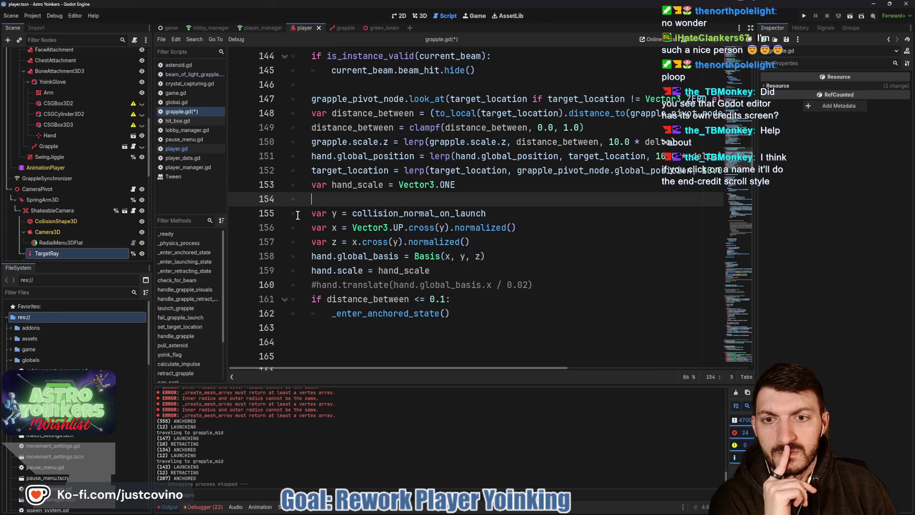
# Comment out the hand orientation and scale lines 155–159, keeping the hand_scale declaration active
pyautogui.moveTo(308, 212); pyautogui.dragTo(521, 275)
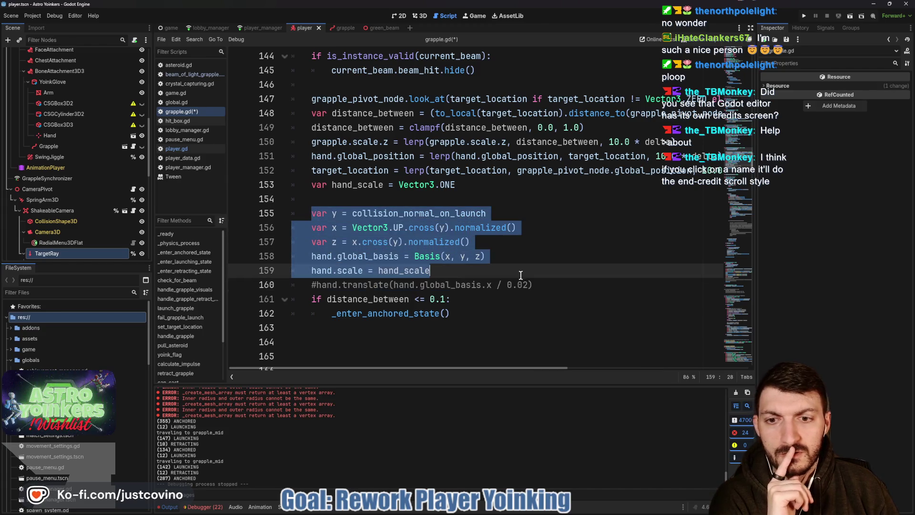
pyautogui.hotkey('ctrl', 'k')
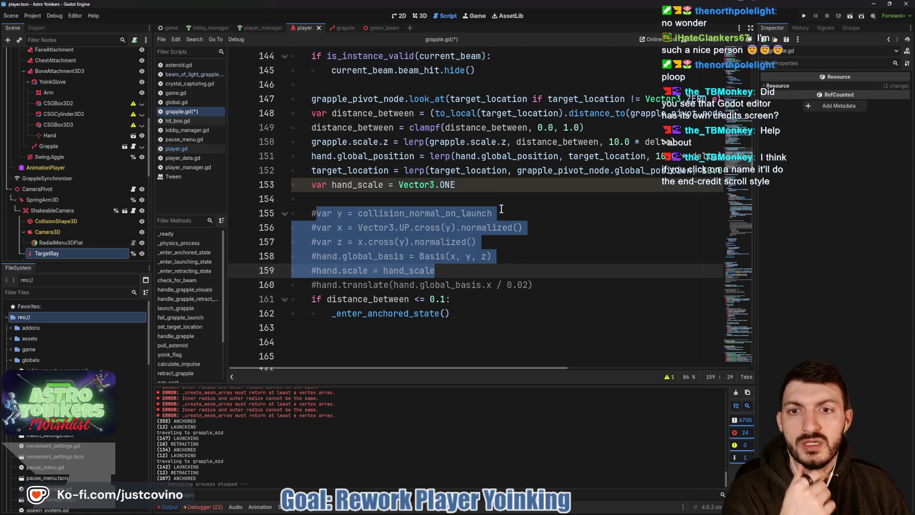
pyautogui.click(312, 183)
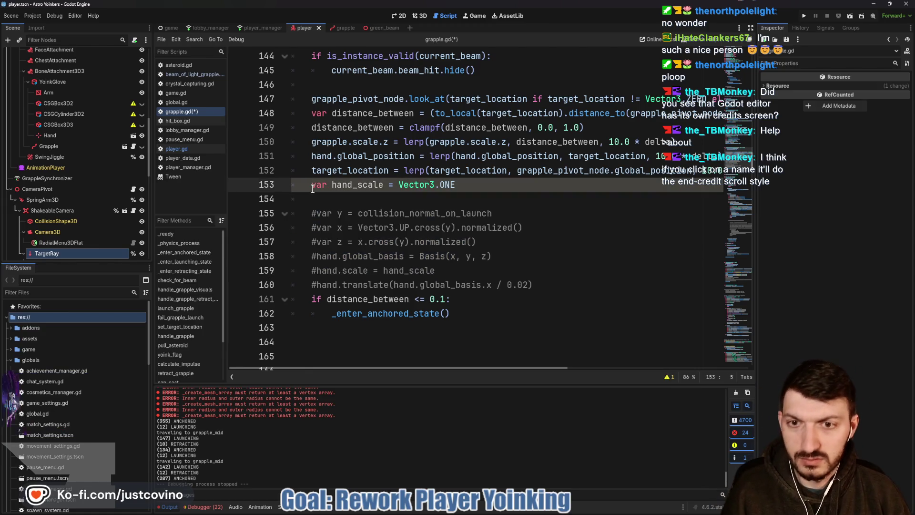
pyautogui.write('#')
pyautogui.hotkey('ctrl', 'k')
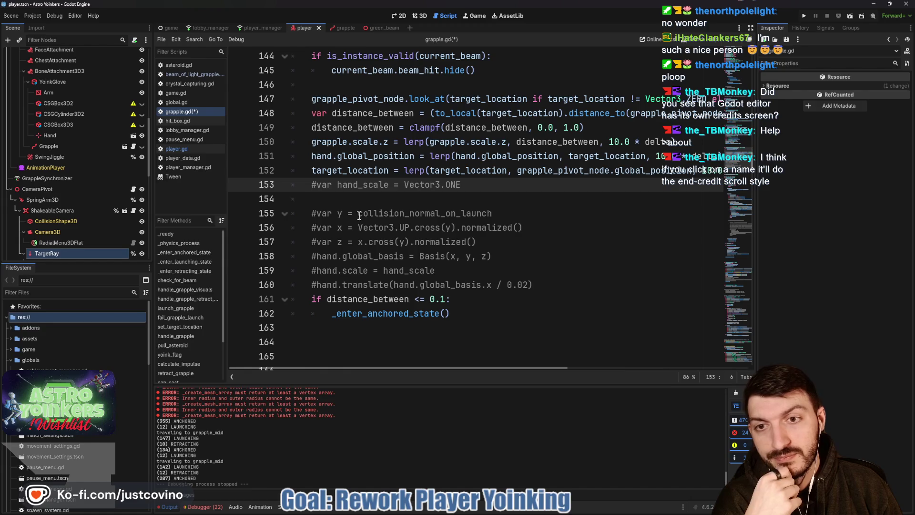
pyautogui.hotkey('ctrl', 'k')
# Rewrite line 159 as hand.scale = lerp(hand.scale, hand_scale, 10 * delta) and save
pyautogui.click(317, 270)
pyautogui.click(475, 270)
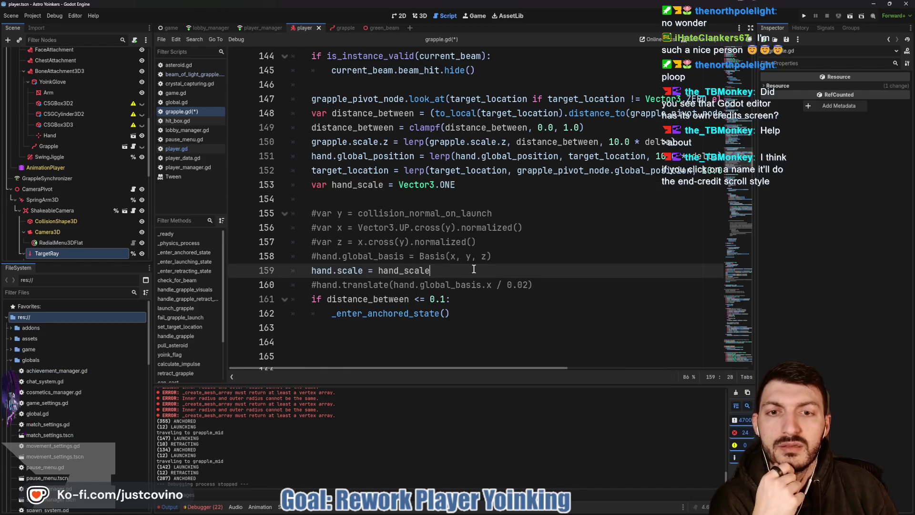
pyautogui.scroll(1, 541, 256)
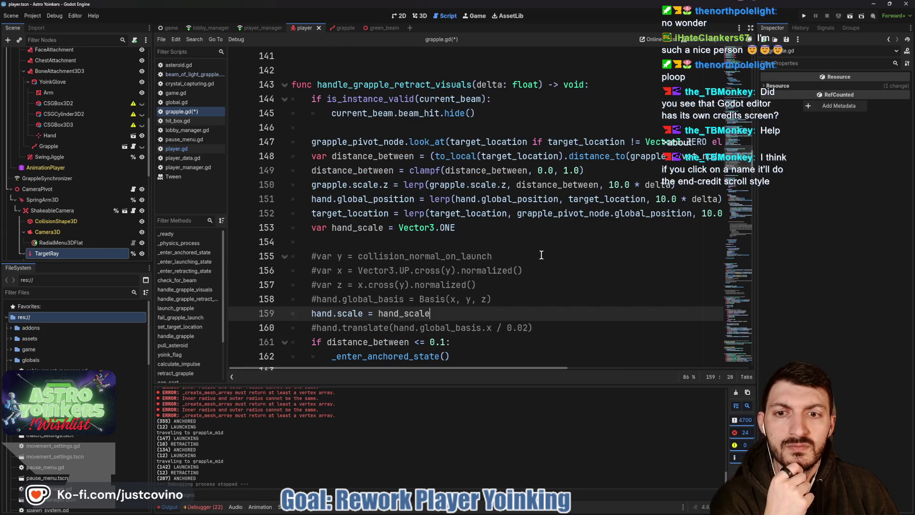
pyautogui.click(377, 314)
pyautogui.write('lerp(hand')
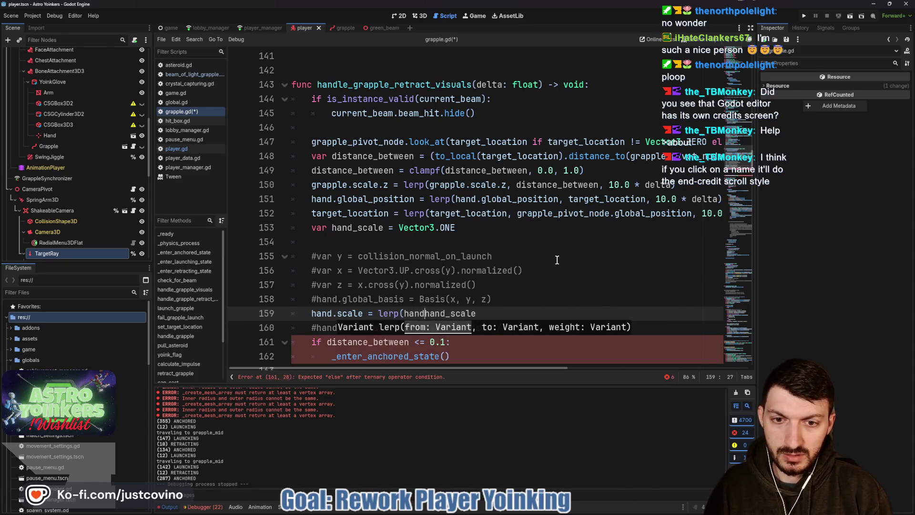
pyautogui.write('.scale,')
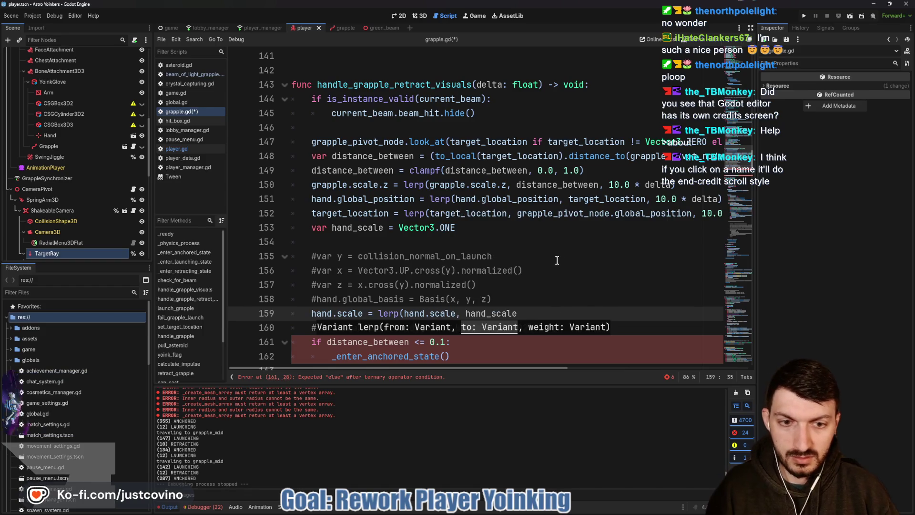
pyautogui.press('End')
pyautogui.write(', 10 * ')
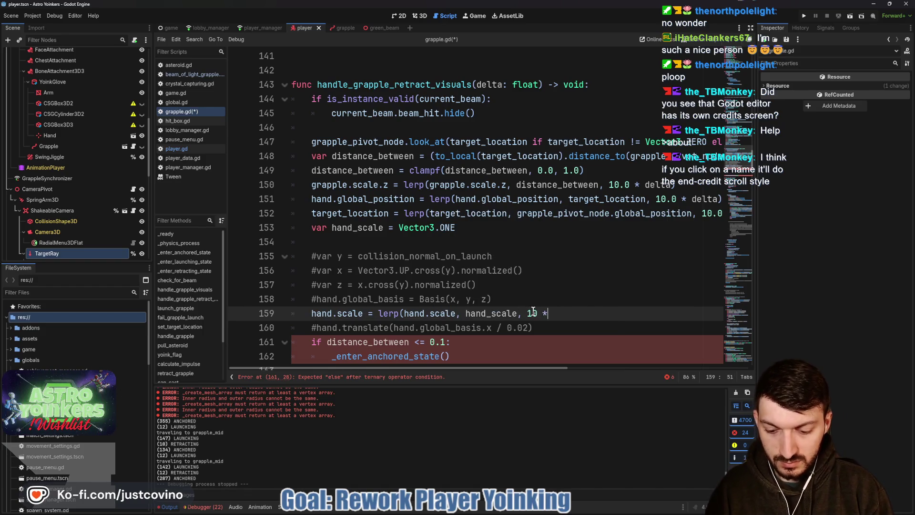
pyautogui.write('delta)')
pyautogui.hotkey('ctrl', 's')
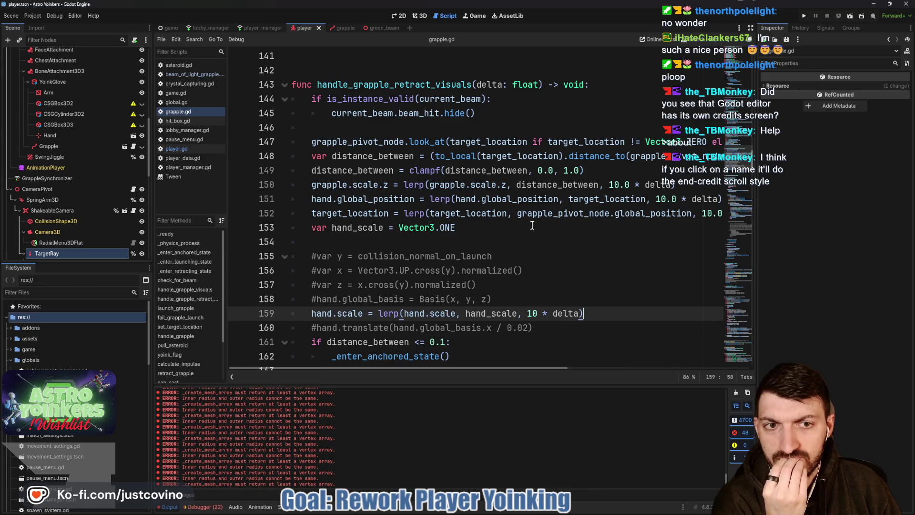
# Review the edited retract visuals and select the target_location lerp line 152
pyautogui.hscroll(3, 531, 227)
pyautogui.hscroll(4, 527, 230)
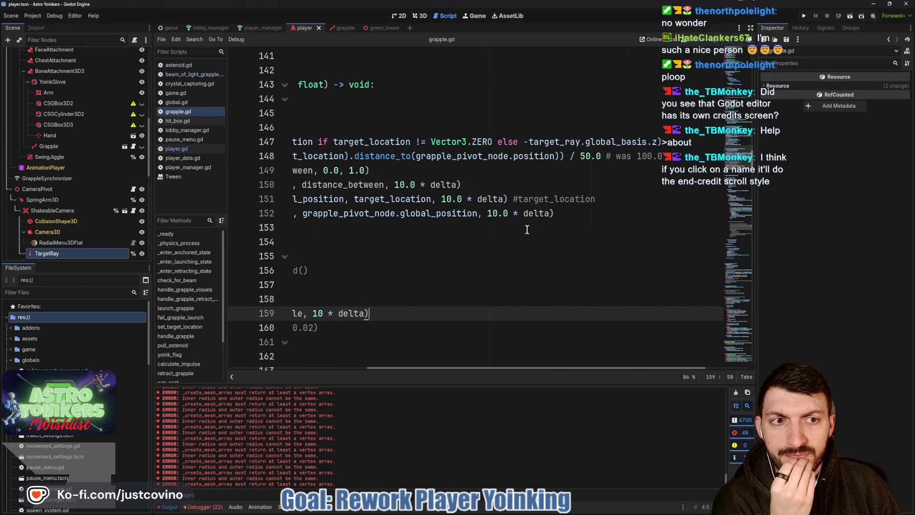
pyautogui.hscroll(-8, 522, 230)
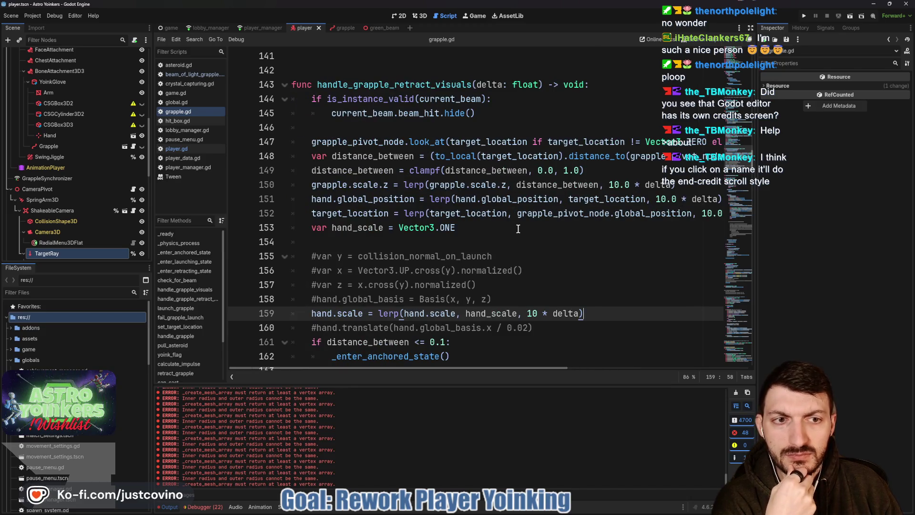
pyautogui.hscroll(3, 518, 229)
pyautogui.hscroll(2, 518, 229)
pyautogui.hscroll(-5, 519, 229)
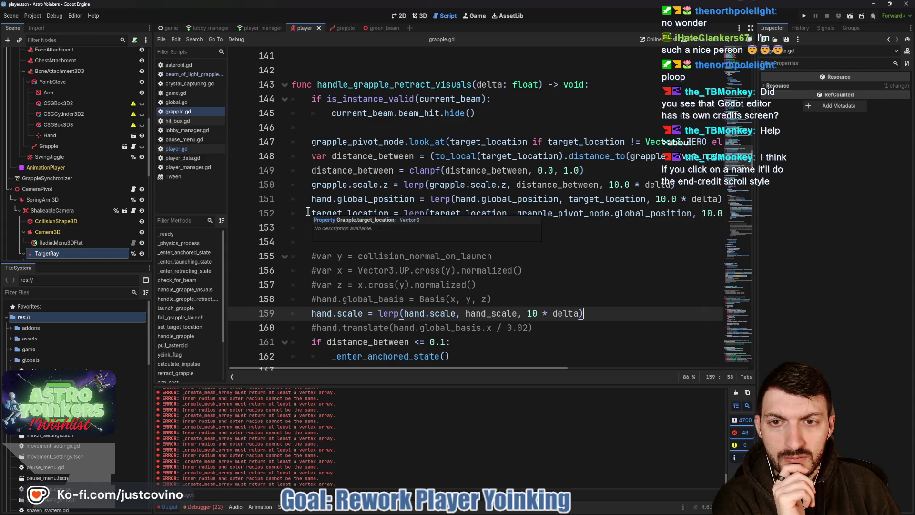
pyautogui.moveTo(308, 213); pyautogui.dragTo(731, 214)
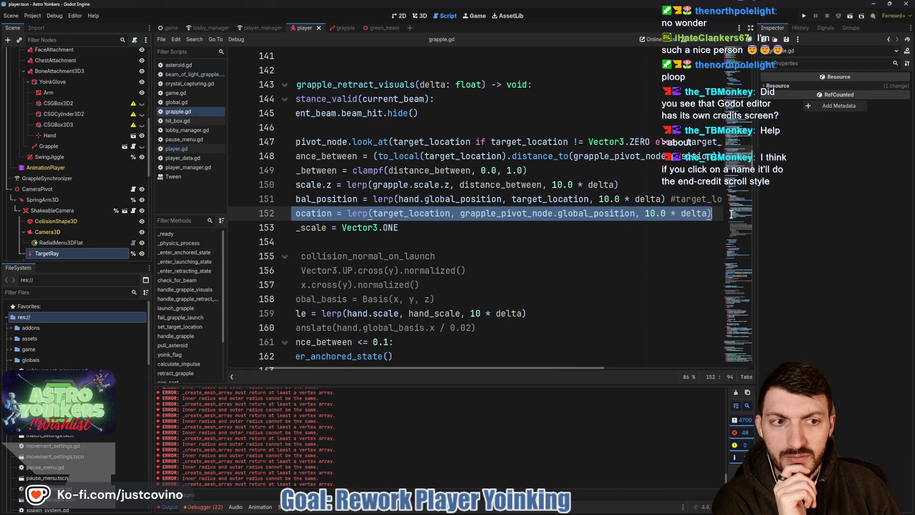
pyautogui.hscroll(-2, 617, 220)
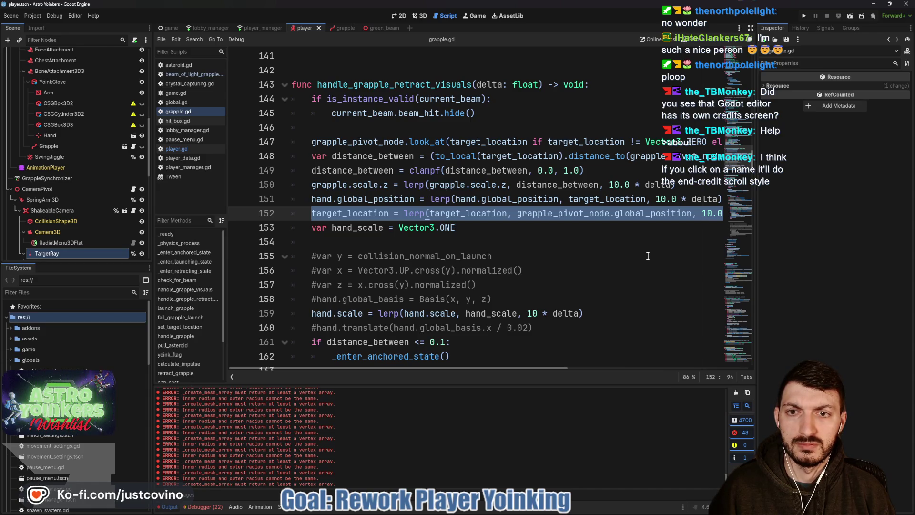
# Place the target_location line right after look_at and save grapple.gd
pyautogui.hotkey('alt', 'Up')
pyautogui.hotkey('alt', 'Up')
pyautogui.hotkey('alt', 'Up')
pyautogui.hotkey('alt', 'Up')
pyautogui.hotkey('alt', 'Up')
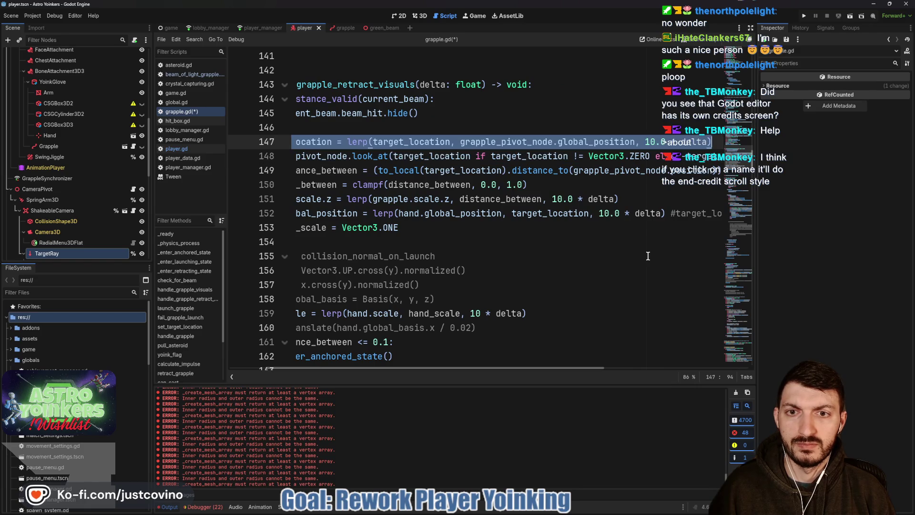
pyautogui.hotkey('alt', 'Down')
pyautogui.hscroll(-5, 648, 256)
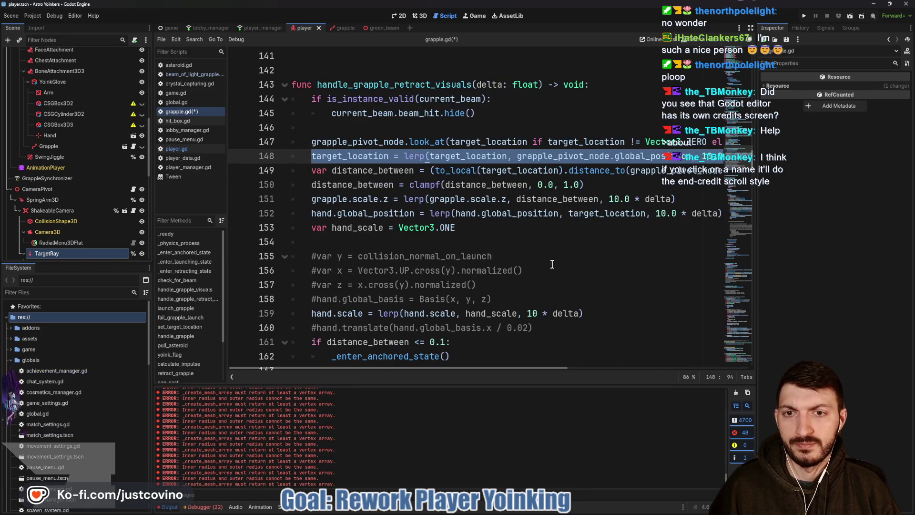
pyautogui.click(499, 233)
pyautogui.hotkey('ctrl', 's')
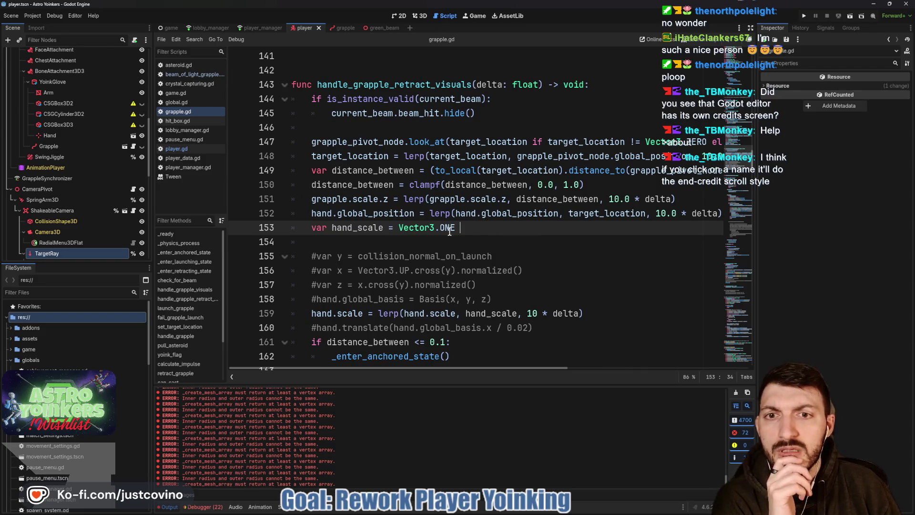
# Collapse the output panel and delete the extra blank line below the anchor check
pyautogui.moveTo(467, 234)
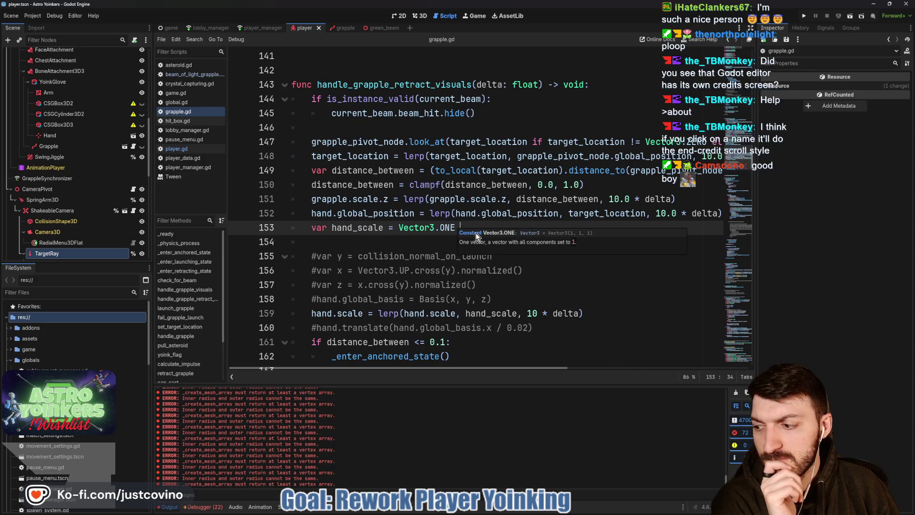
pyautogui.click(177, 509)
pyautogui.scroll(-3, 488, 304)
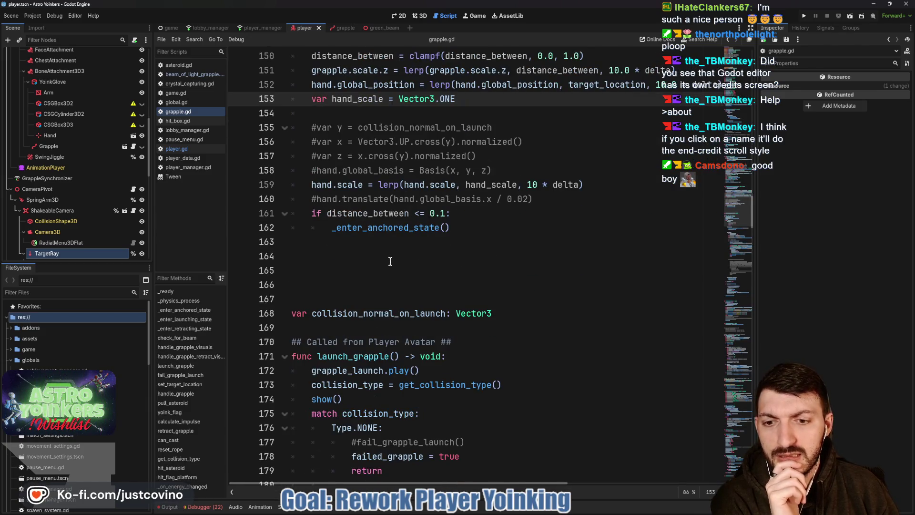
pyautogui.scroll(-4, 390, 261)
pyautogui.scroll(-2, 409, 251)
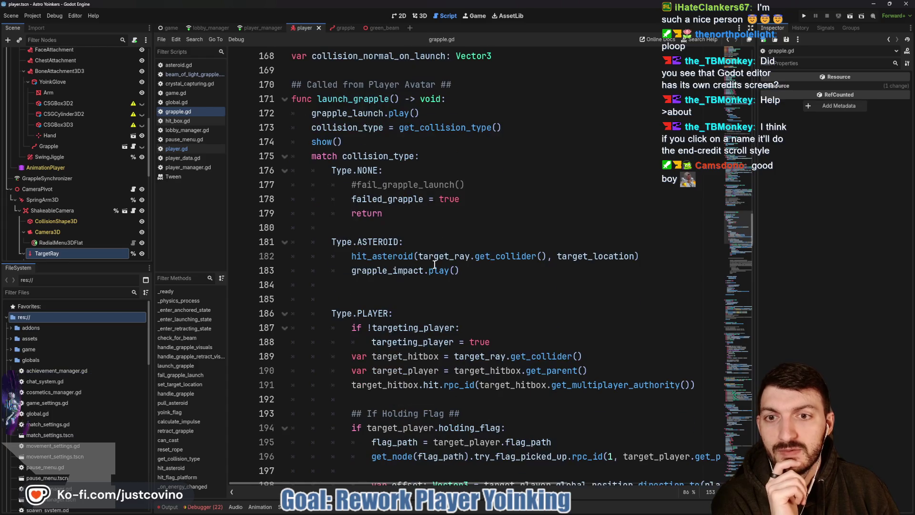
pyautogui.scroll(2, 440, 212)
pyautogui.scroll(3, 440, 212)
pyautogui.click(305, 227)
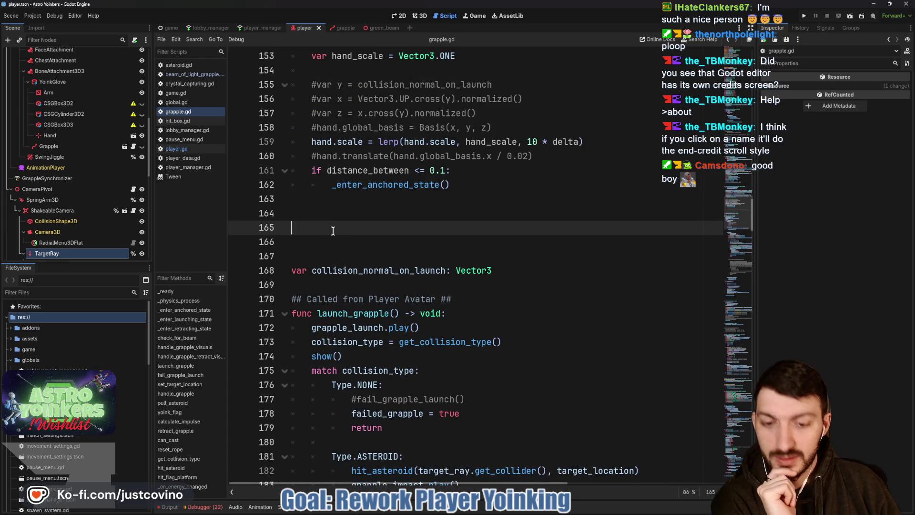
pyautogui.press('Up')
pyautogui.press('Up')
# Place the caret on the empty line after the commented yoink code and relaunch the game with F5
pyautogui.scroll(-2, 336, 231)
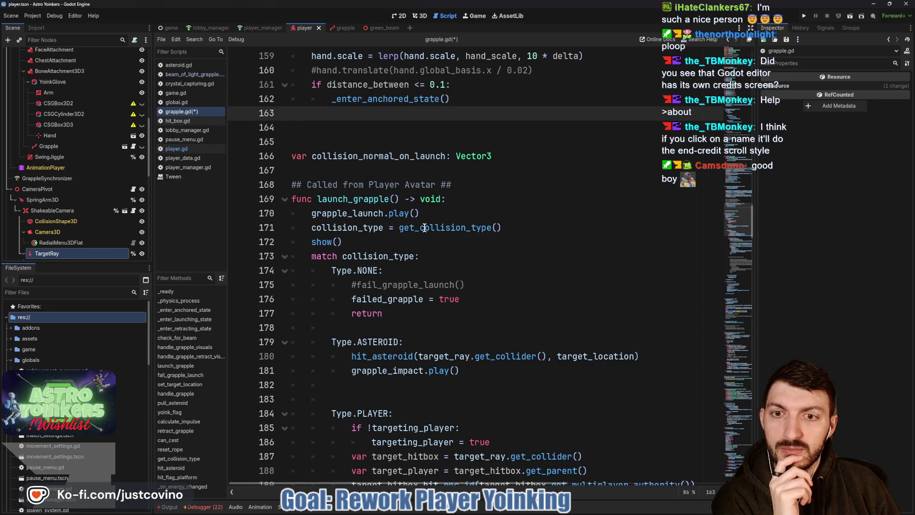
pyautogui.scroll(-9, 532, 210)
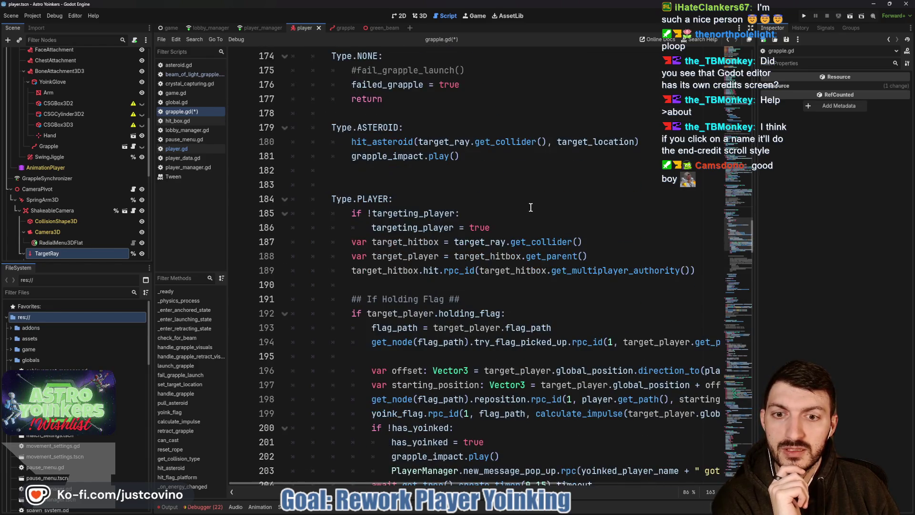
pyautogui.scroll(-3, 528, 208)
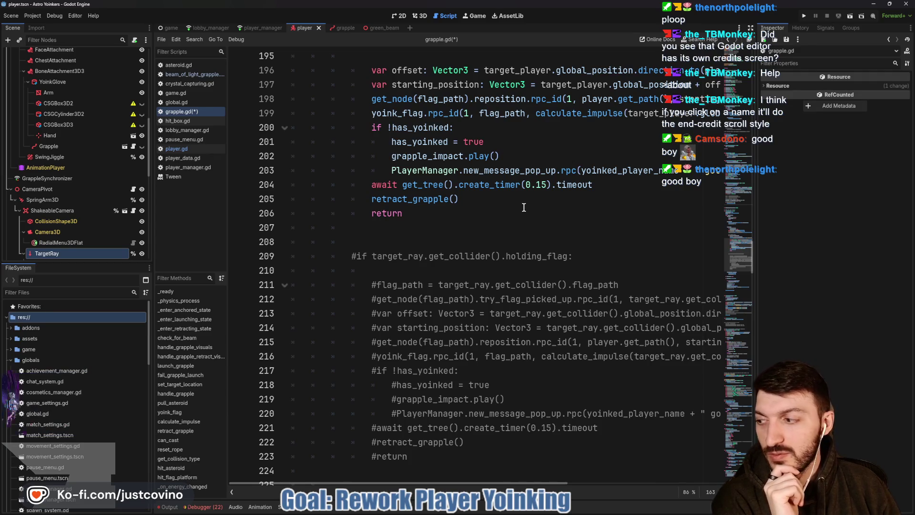
pyautogui.scroll(-1, 472, 223)
pyautogui.scroll(-6, 472, 223)
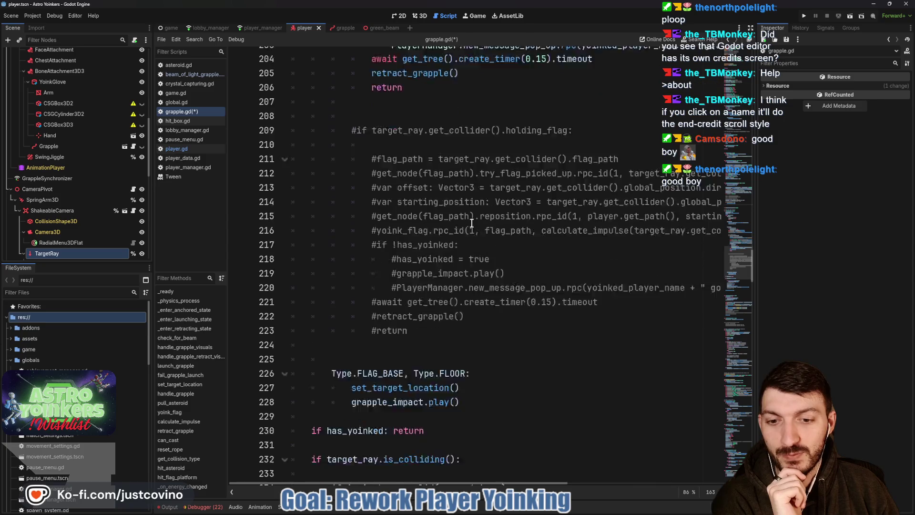
pyautogui.click(459, 220)
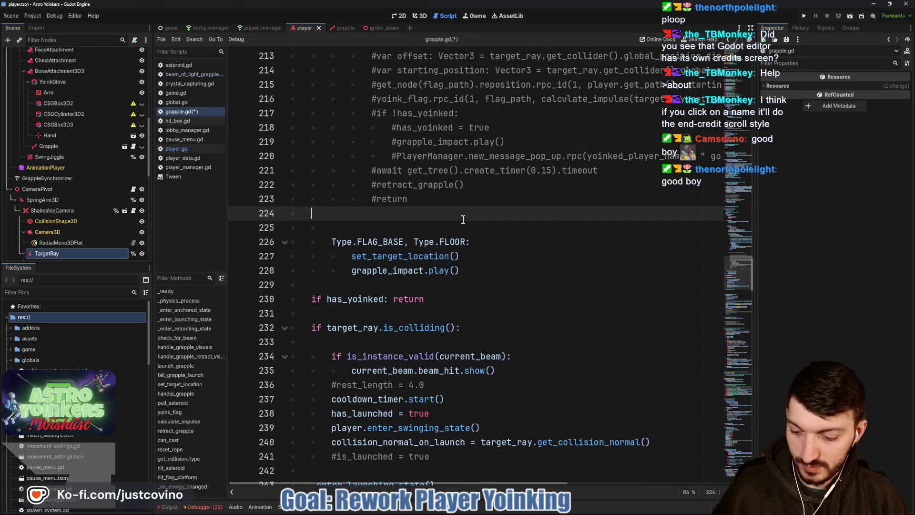
pyautogui.press('F5')
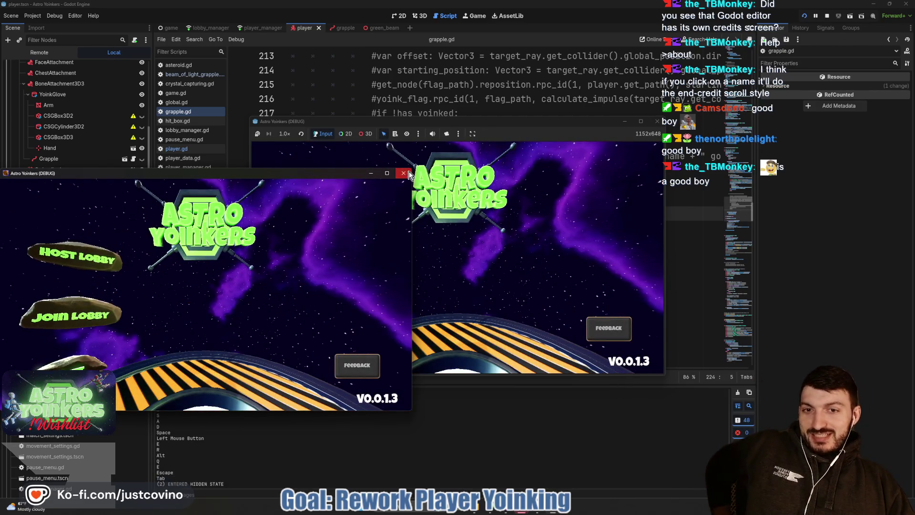
# Bring the other game instance forward and start a lobby from the main menu
pyautogui.click(428, 186)
pyautogui.click(334, 221)
pyautogui.click(451, 240)
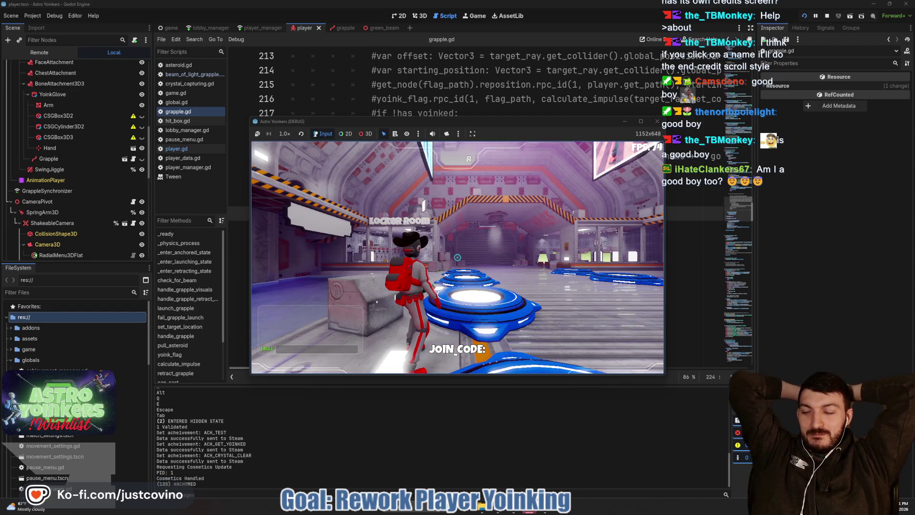
# Jump and grapple around the locker room to test anchoring, then stop the run with F8
pyautogui.press('space')
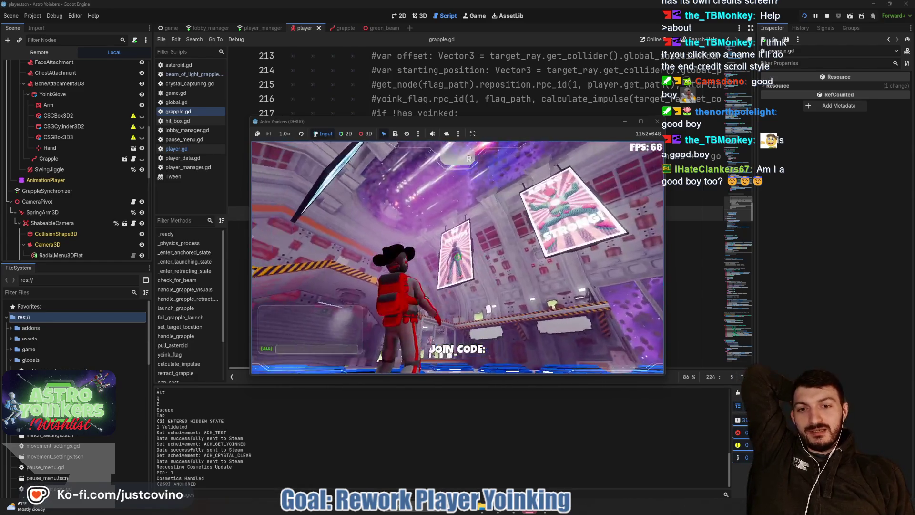
pyautogui.click(457, 257)
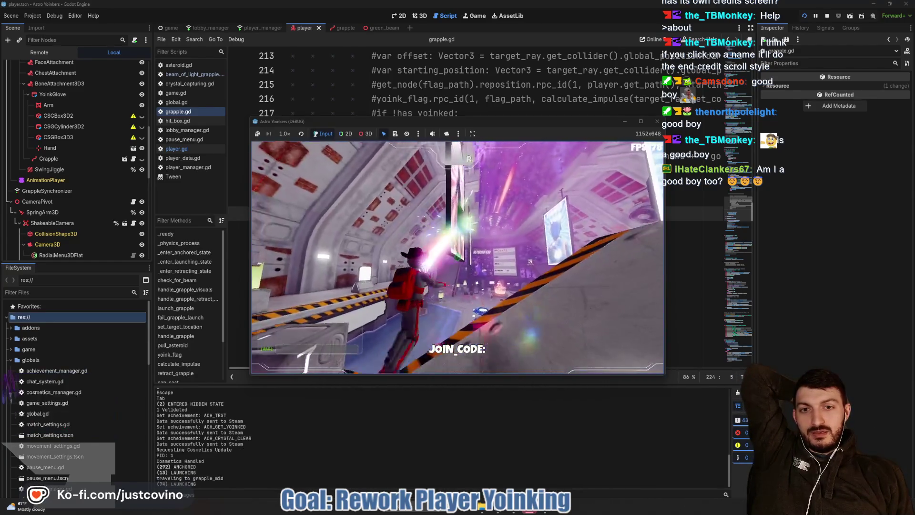
pyautogui.click(458, 257)
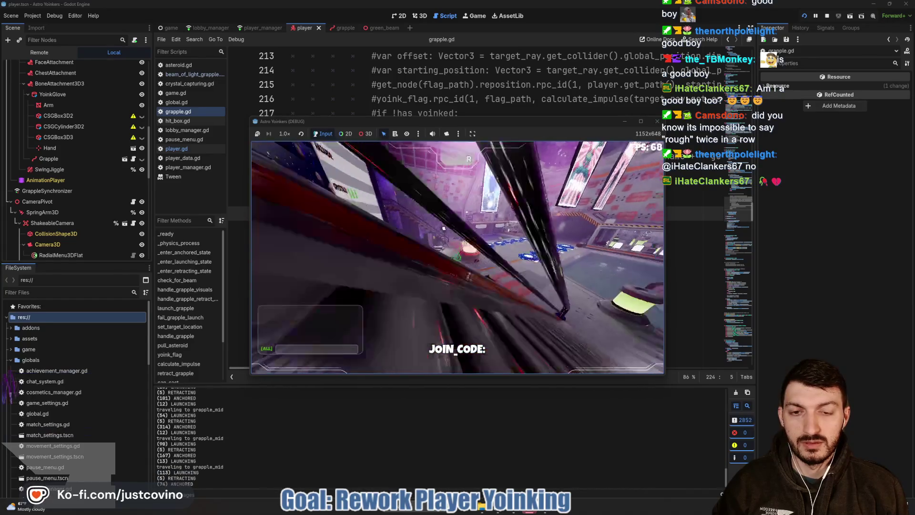
pyautogui.press('F8')
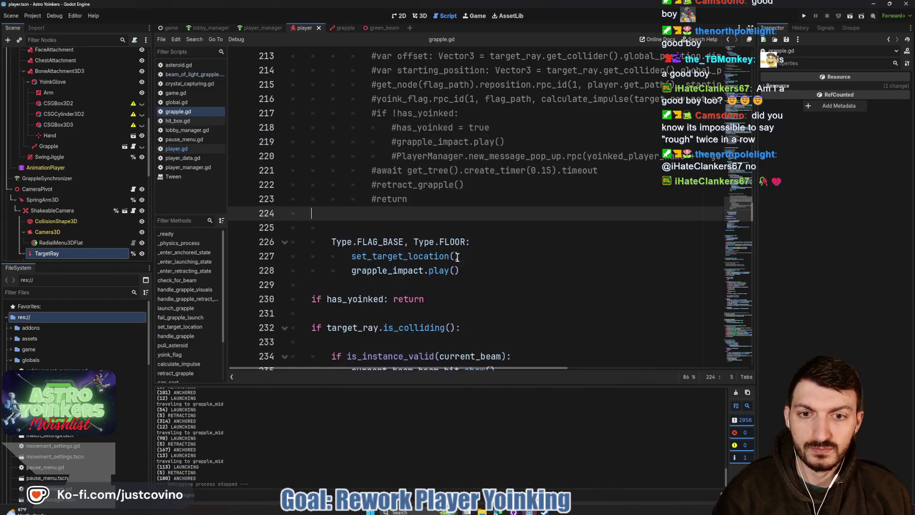
pyautogui.scroll(13, 457, 233)
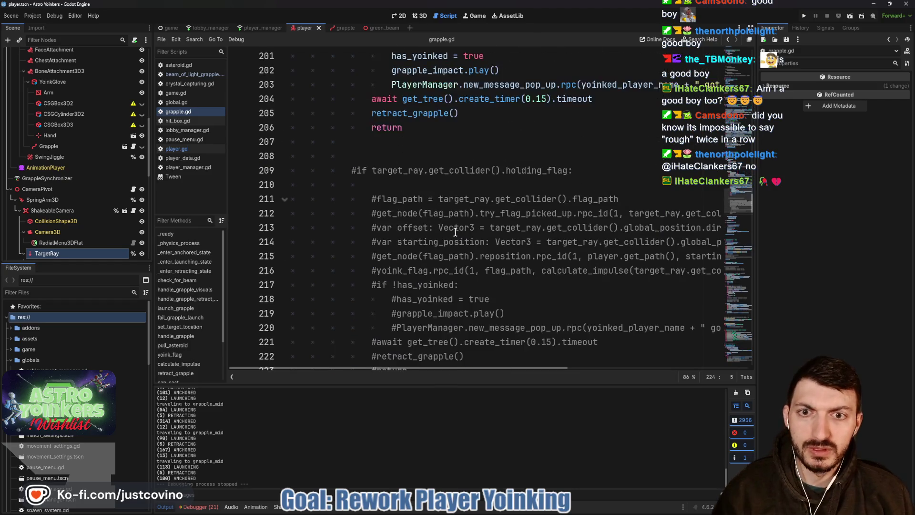
pyautogui.scroll(6, 455, 232)
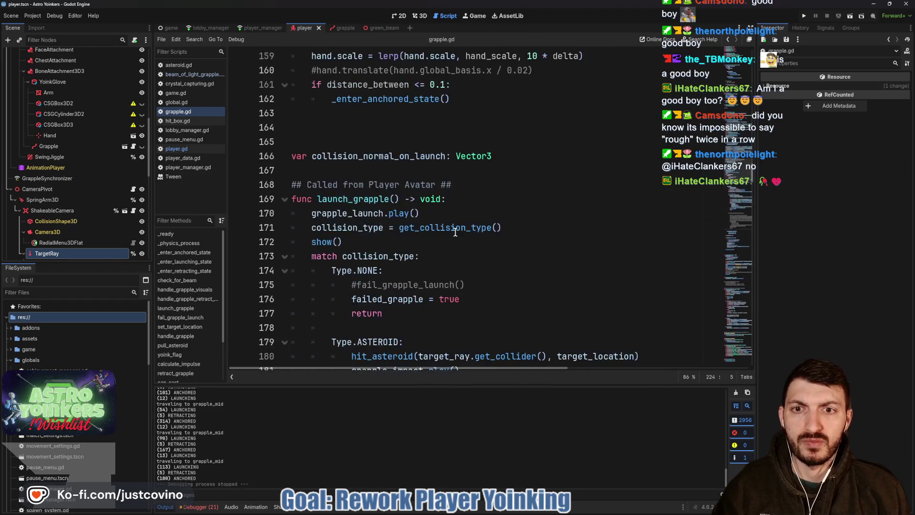
pyautogui.scroll(5, 456, 232)
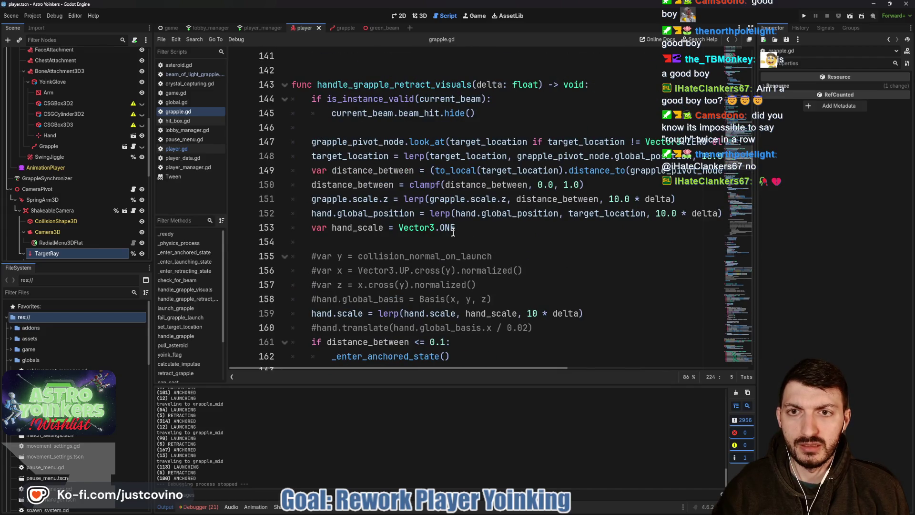
pyautogui.scroll(-2, 413, 235)
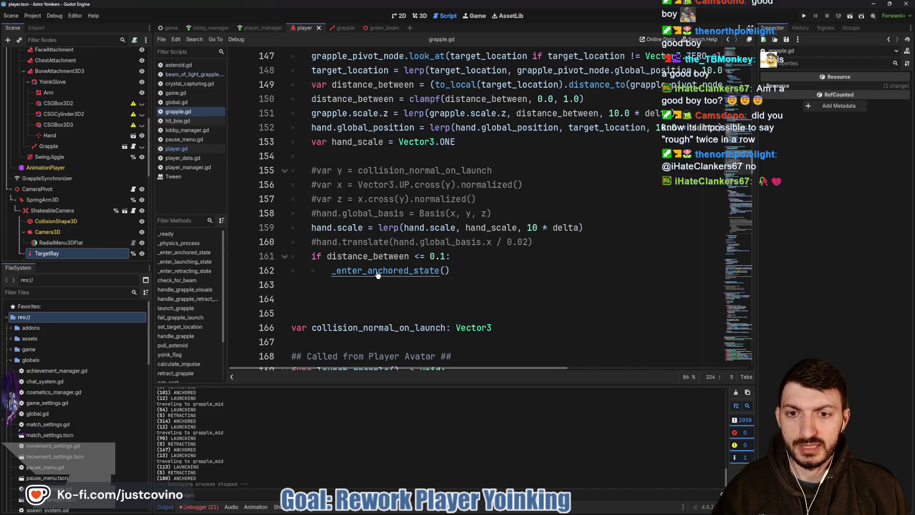
pyautogui.keyDown('ctrl'); pyautogui.click(377, 271); pyautogui.keyUp('ctrl')
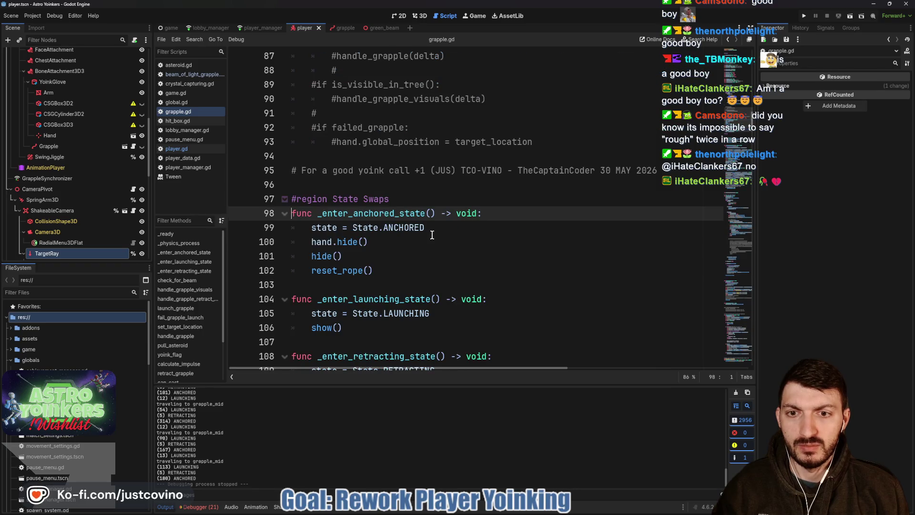
pyautogui.scroll(-7, 432, 235)
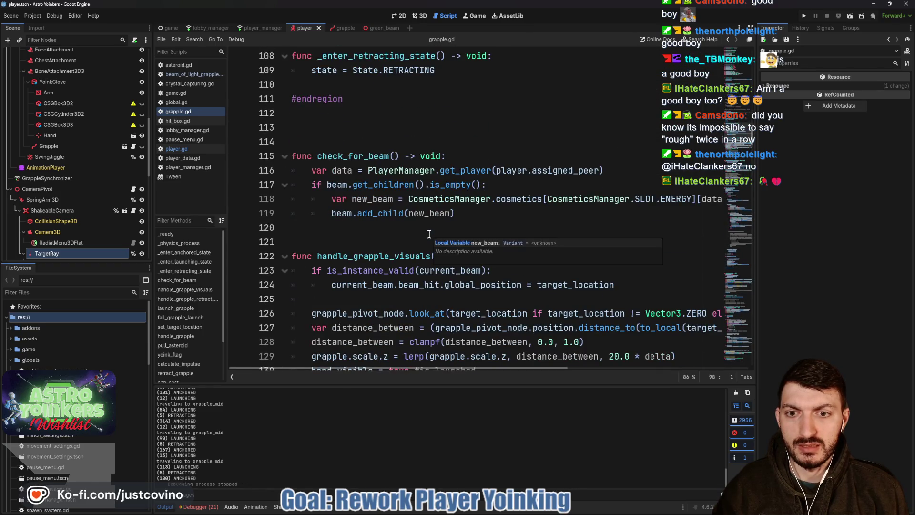
pyautogui.scroll(-2, 429, 234)
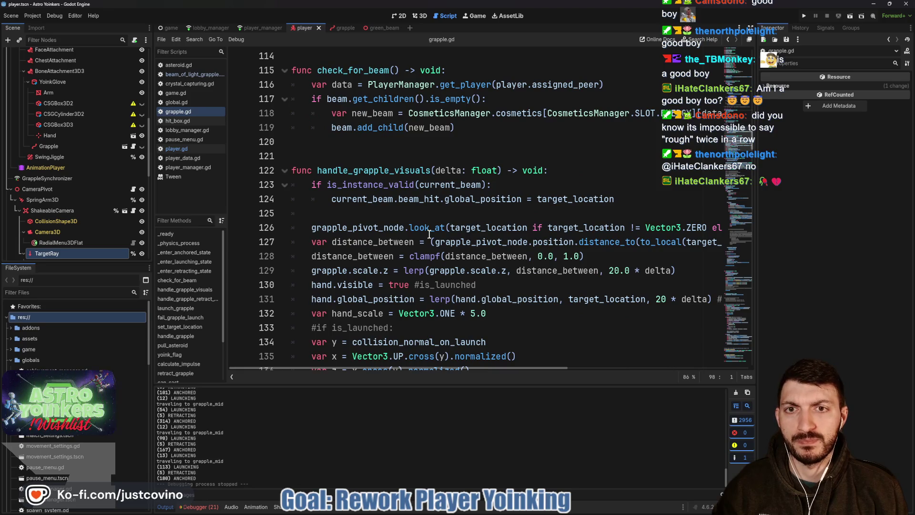
pyautogui.moveTo(428, 234)
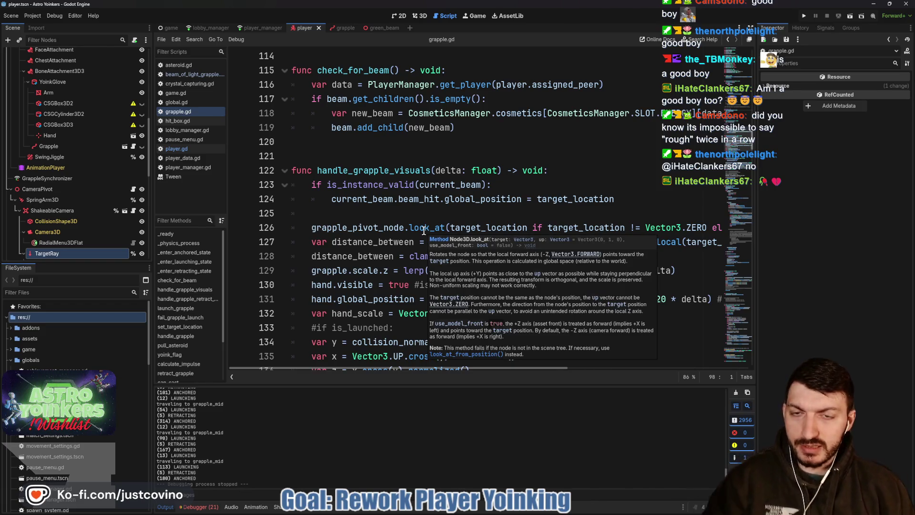
pyautogui.scroll(-14, 424, 232)
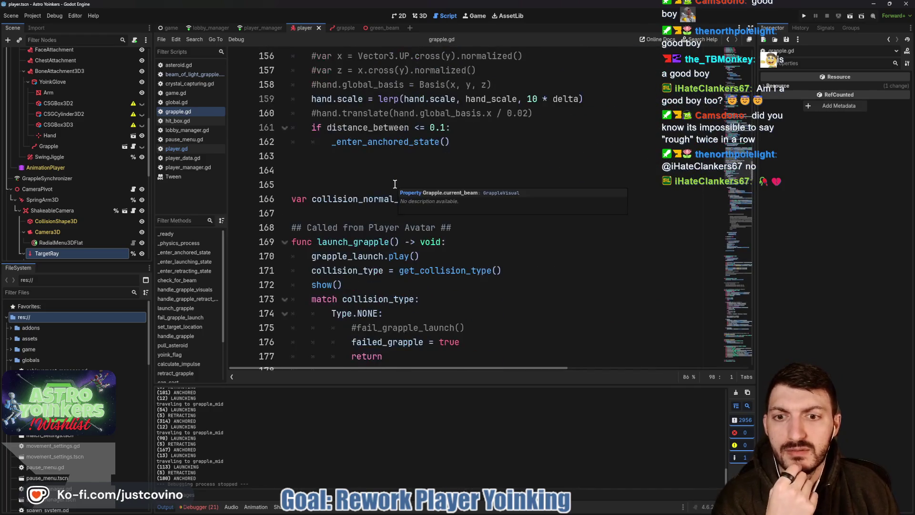
pyautogui.scroll(5, 107, 188)
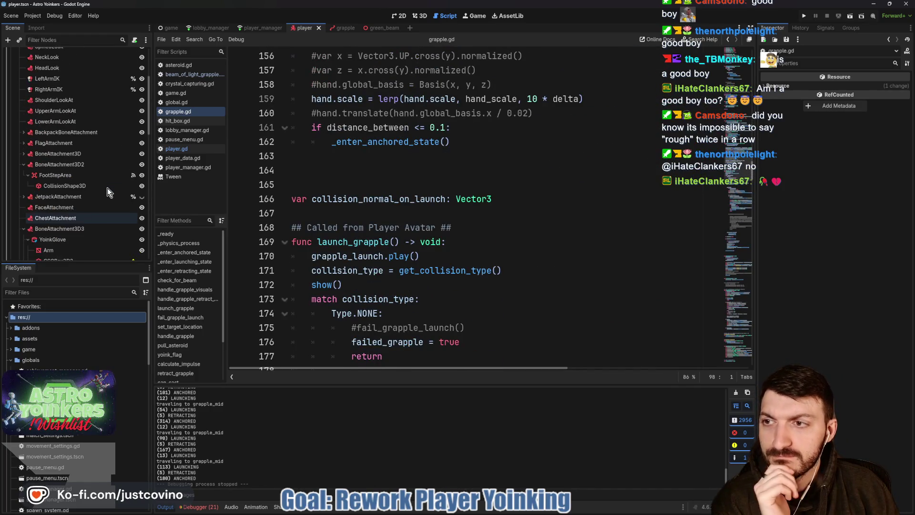
pyautogui.scroll(-3, 374, 179)
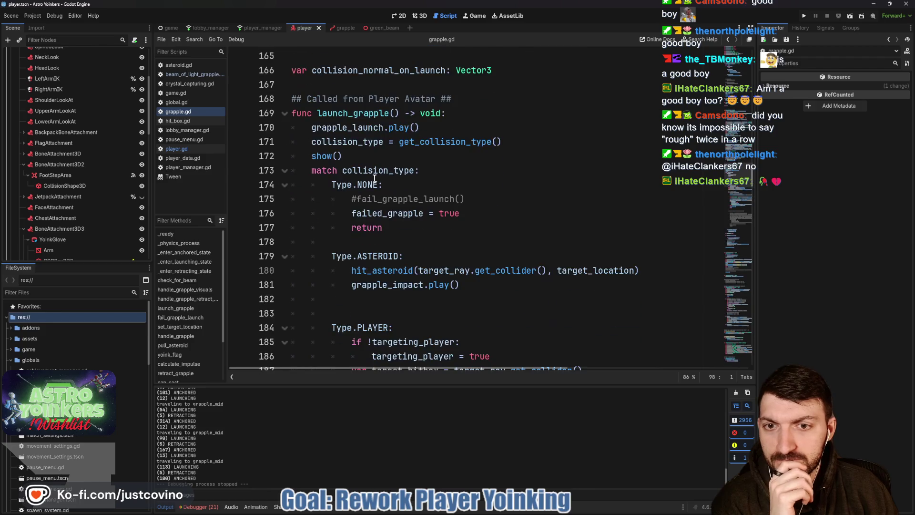
pyautogui.scroll(-19, 374, 179)
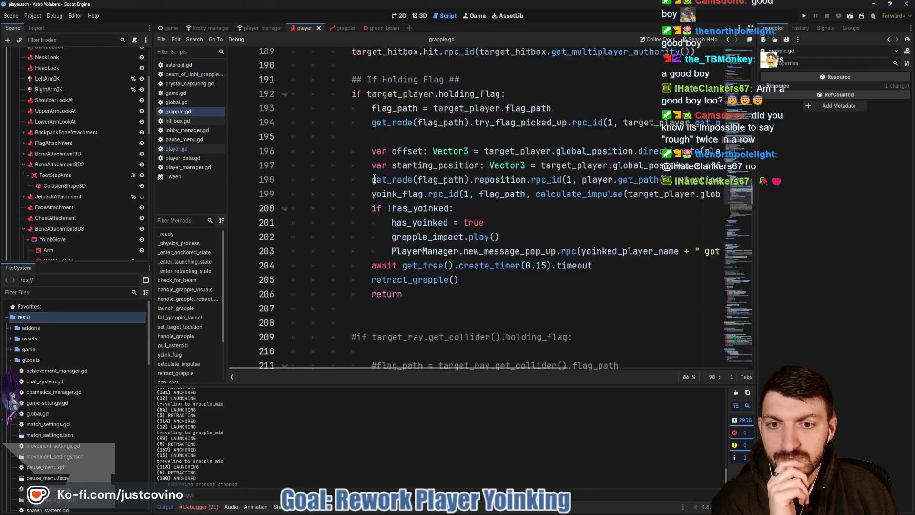
pyautogui.scroll(-7, 374, 178)
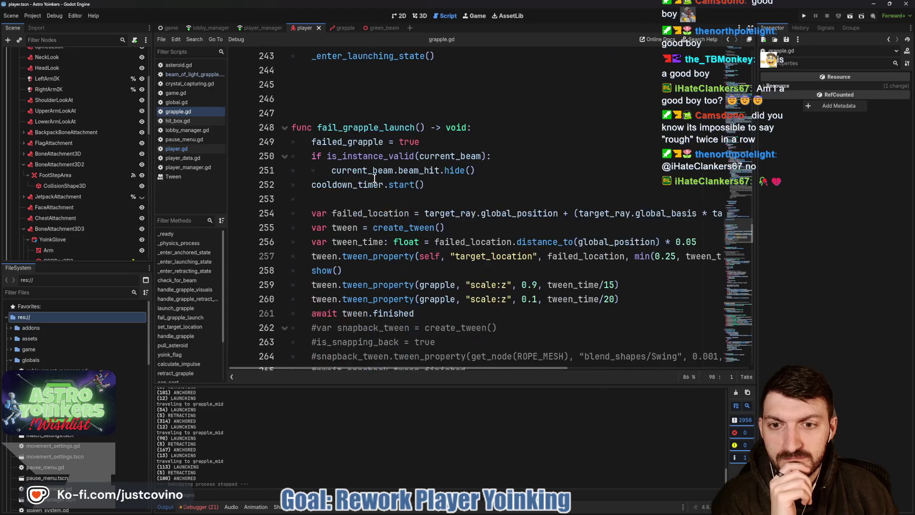
pyautogui.scroll(-5, 375, 179)
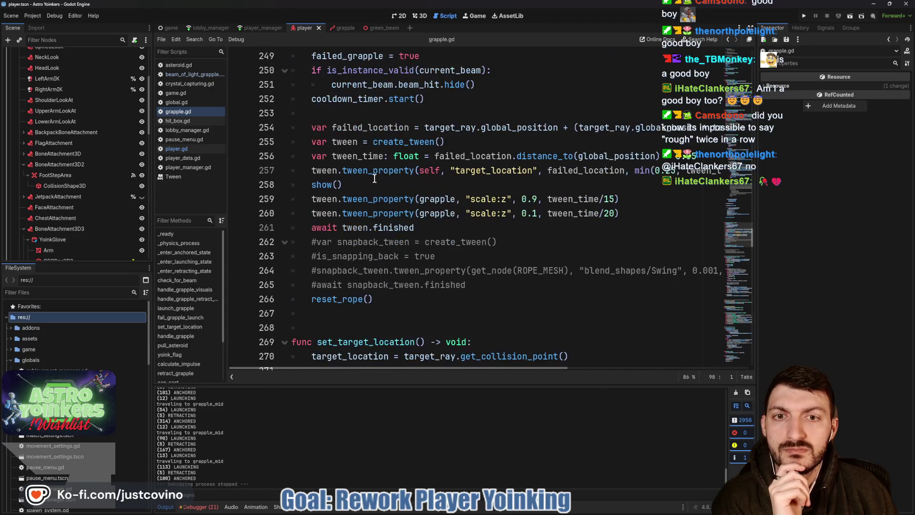
pyautogui.scroll(-4, 374, 178)
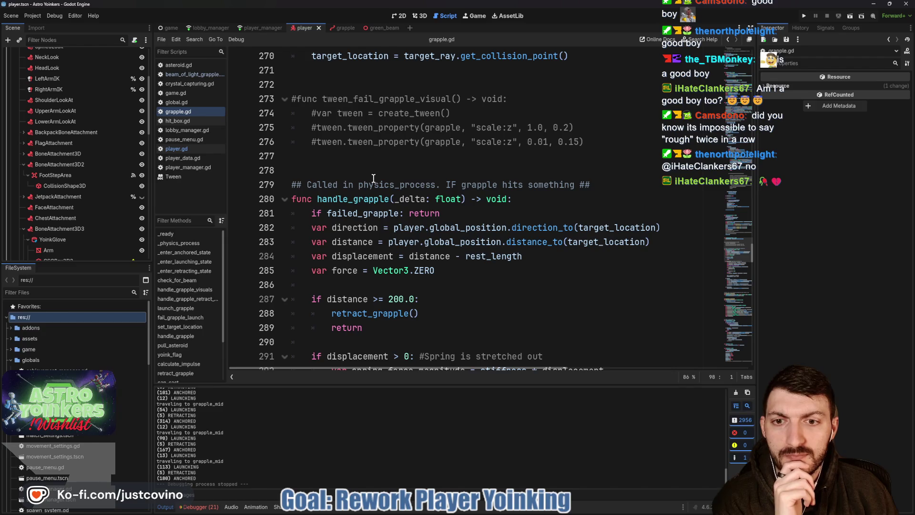
pyautogui.scroll(-3, 374, 179)
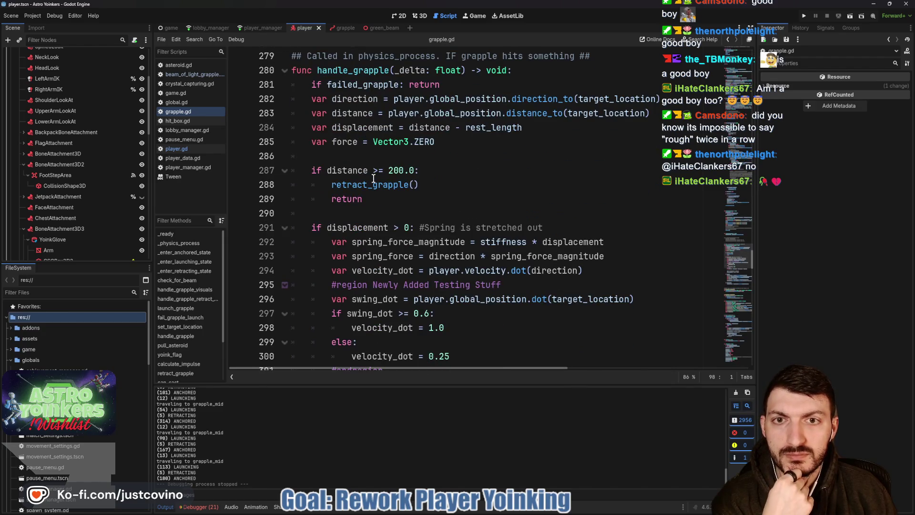
pyautogui.scroll(-1, 374, 178)
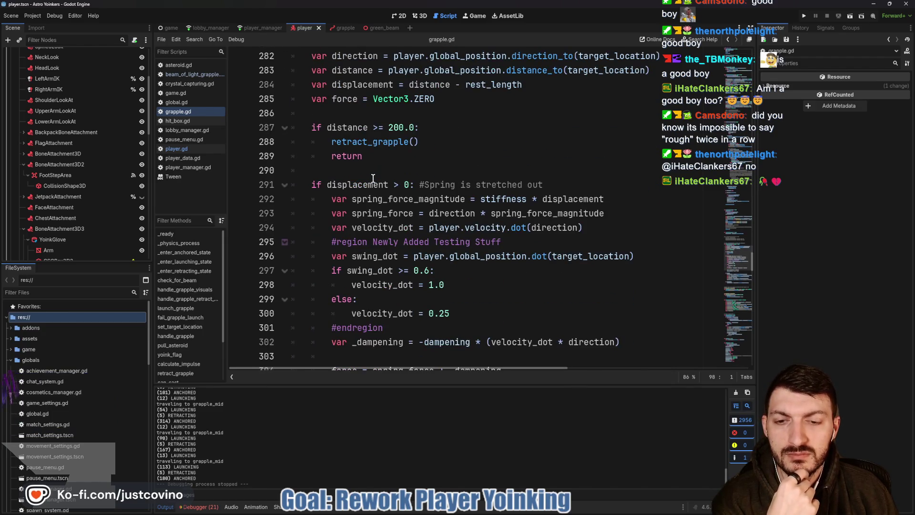
pyautogui.scroll(-2, 374, 179)
pyautogui.scroll(-1, 373, 178)
pyautogui.scroll(4, 374, 179)
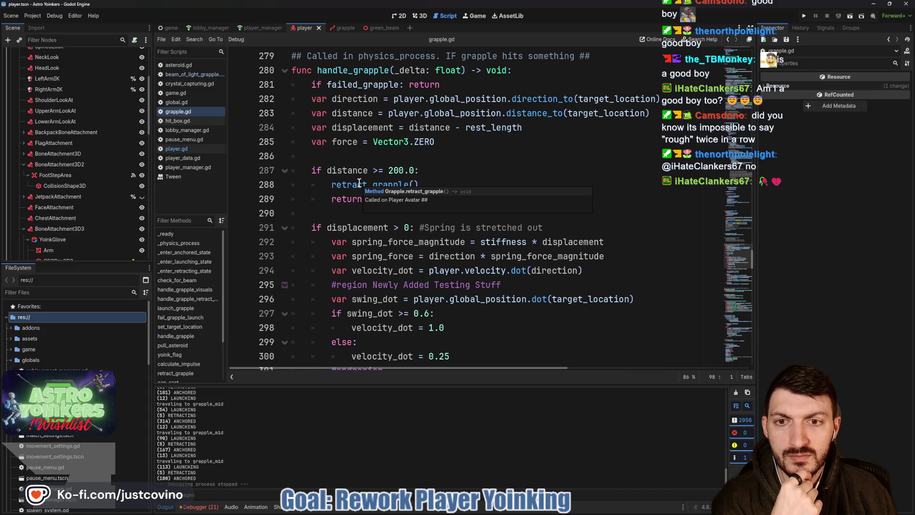
# Add an _enter_retracting_state() call on line 288, comment out retract_grapple(), and save
pyautogui.click(425, 171)
pyautogui.press('Return')
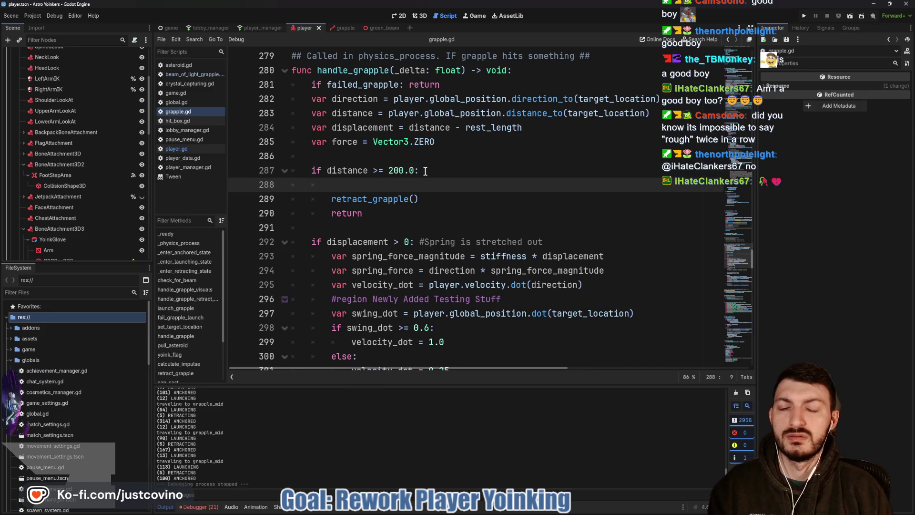
pyautogui.write('_enter')
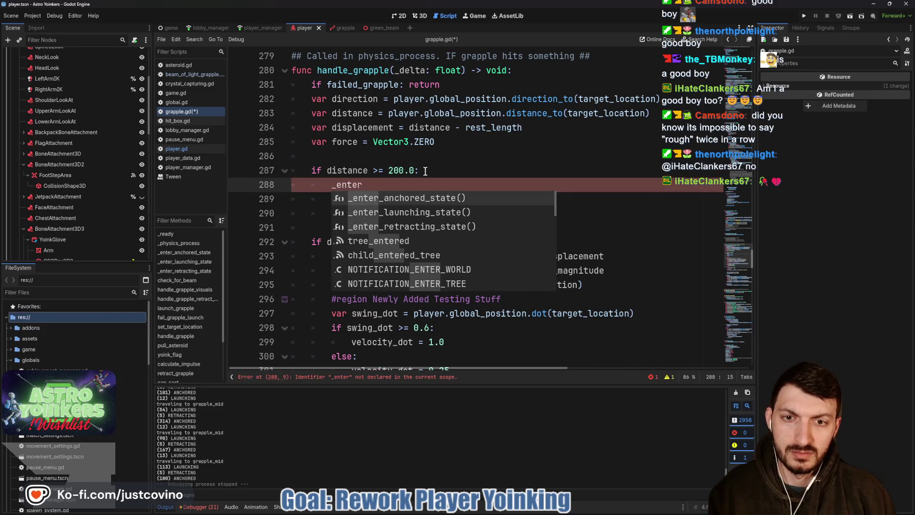
pyautogui.press('Down')
pyautogui.press('Down')
pyautogui.press('Return')
pyautogui.click(330, 200)
pyautogui.write('#retract_grapple(')
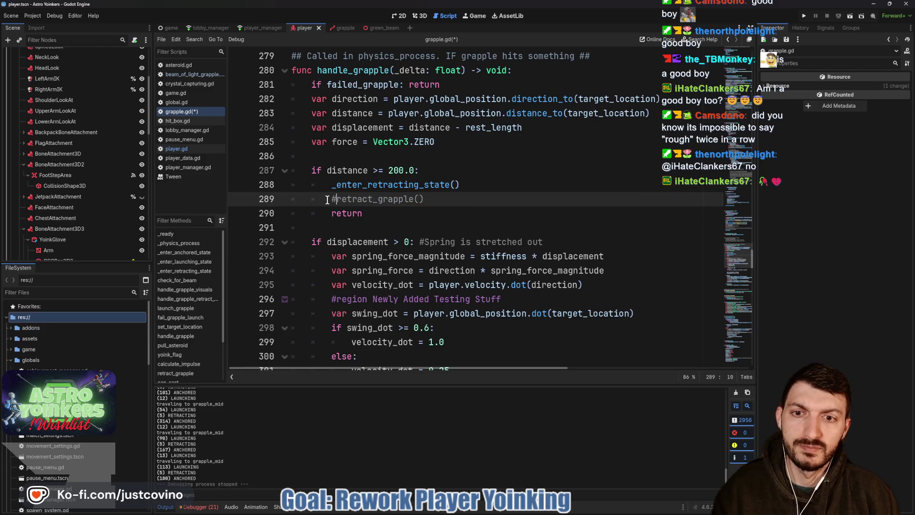
pyautogui.hotkey('ctrl', 's')
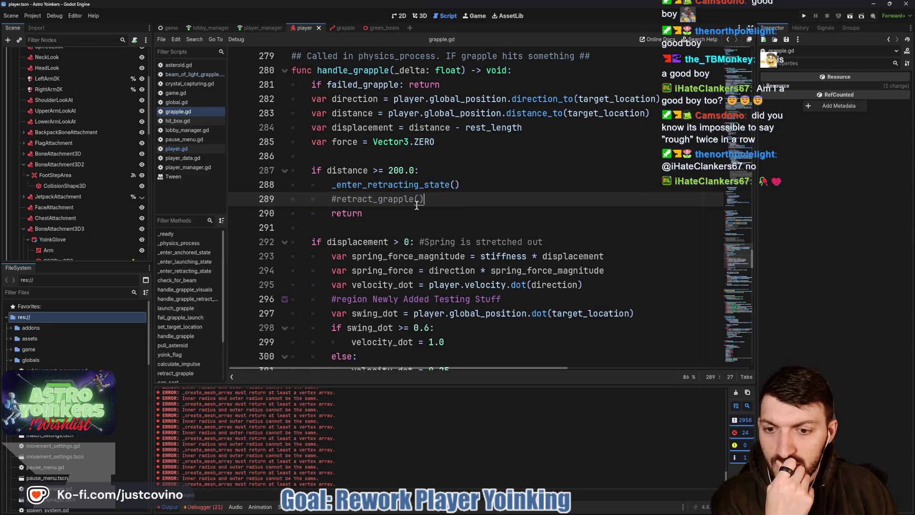
# Scroll down through grapple.gd to review retract_grapple's reset and swing logic
pyautogui.scroll(-10, 417, 205)
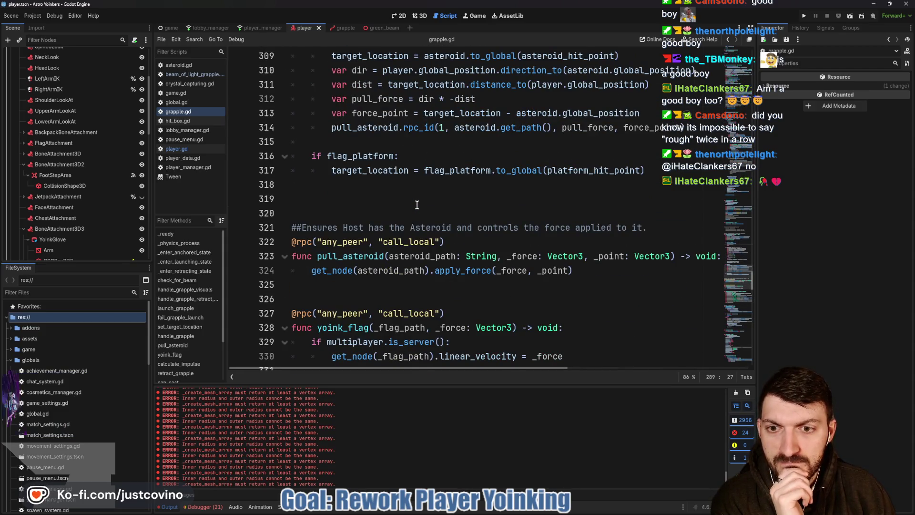
pyautogui.scroll(-4, 417, 205)
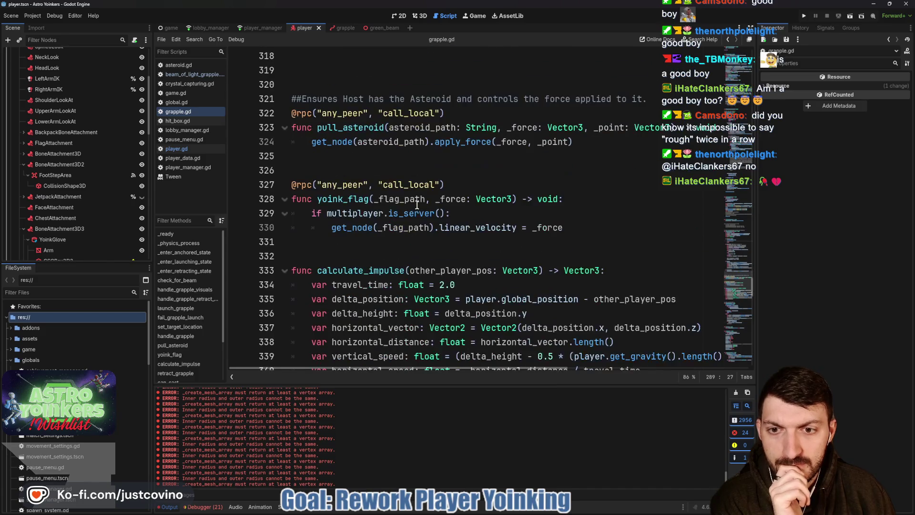
pyautogui.scroll(-2, 417, 205)
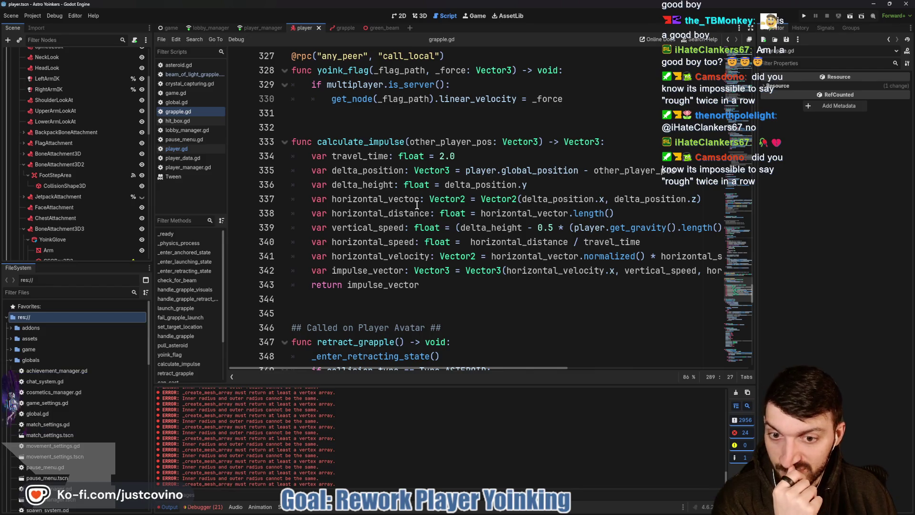
pyautogui.scroll(-4, 417, 205)
pyautogui.scroll(-2, 417, 205)
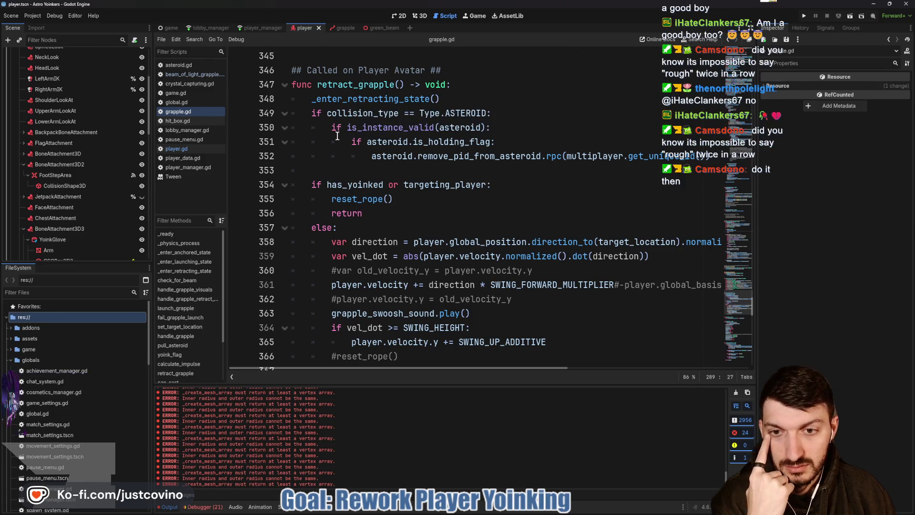
pyautogui.scroll(-2, 337, 136)
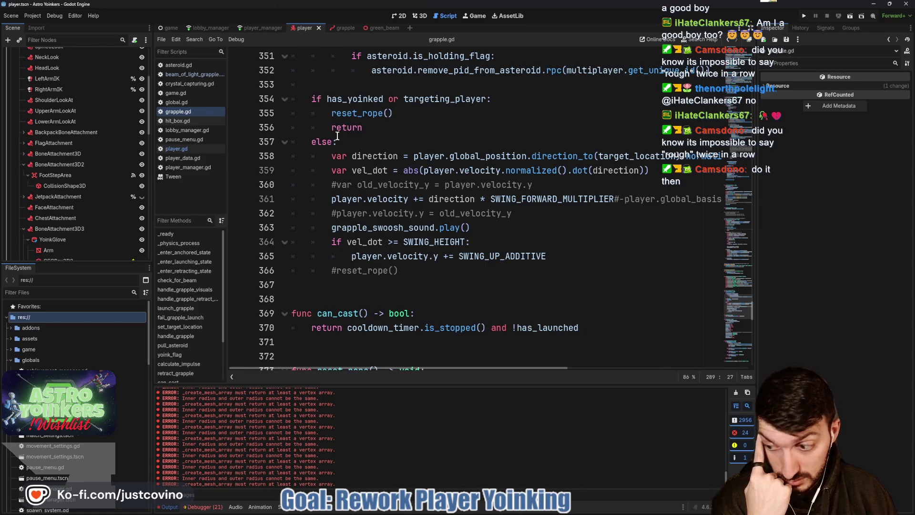
pyautogui.scroll(-1, 337, 136)
pyautogui.scroll(-1, 337, 138)
pyautogui.scroll(5, 346, 201)
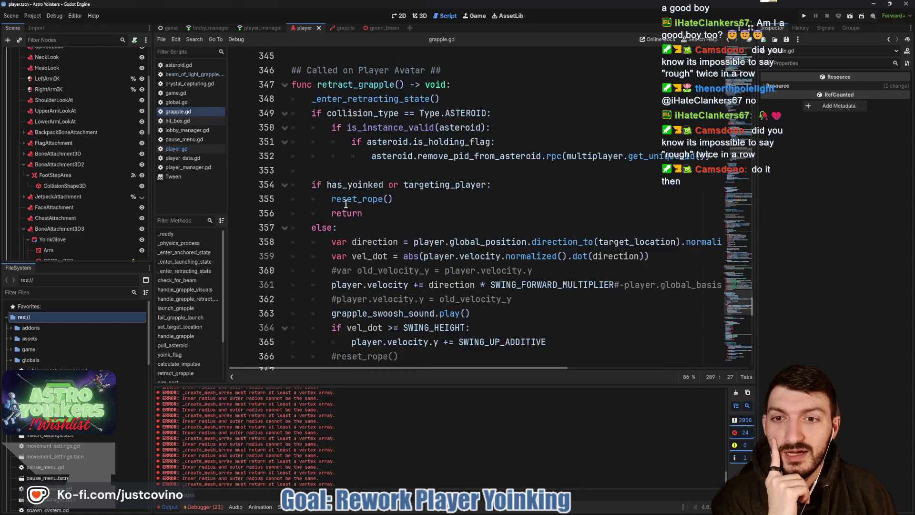
pyautogui.click(350, 214)
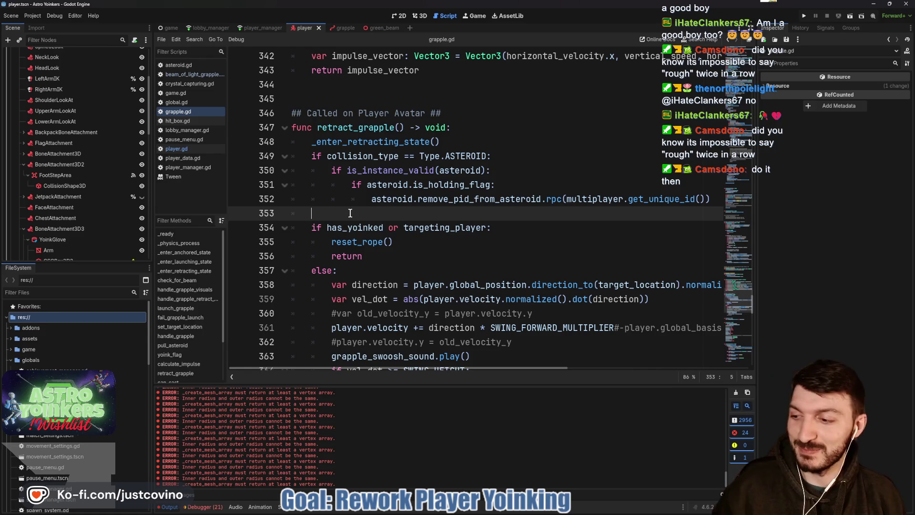
pyautogui.hotkey('ctrl', 's')
pyautogui.scroll(-3, 377, 213)
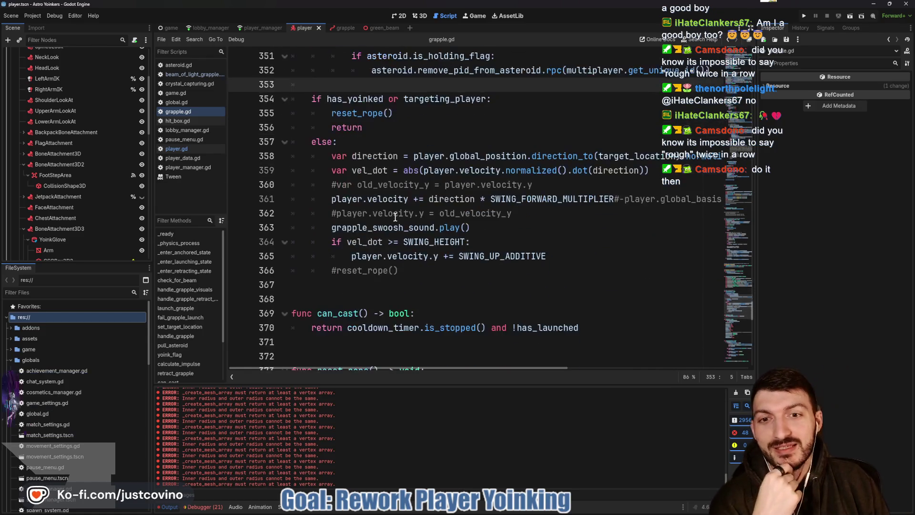
pyautogui.scroll(-2, 391, 212)
pyautogui.scroll(1, 391, 213)
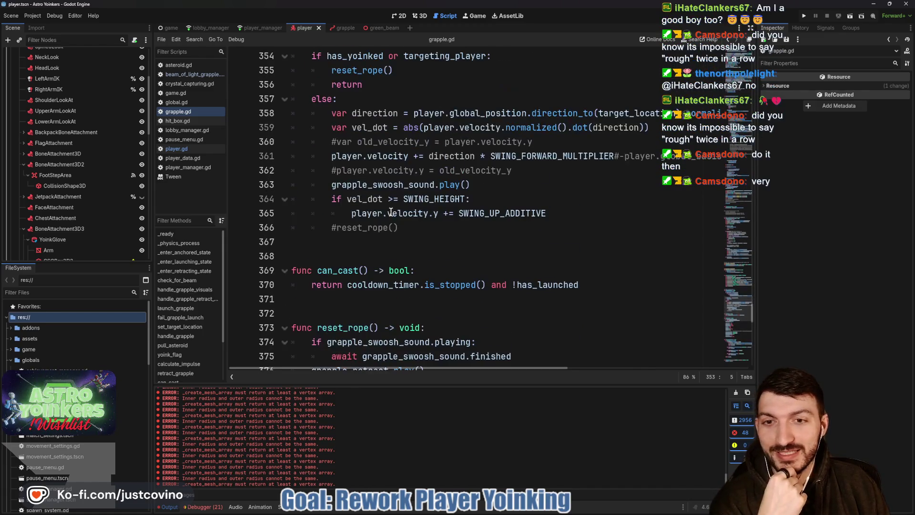
pyautogui.click(359, 245)
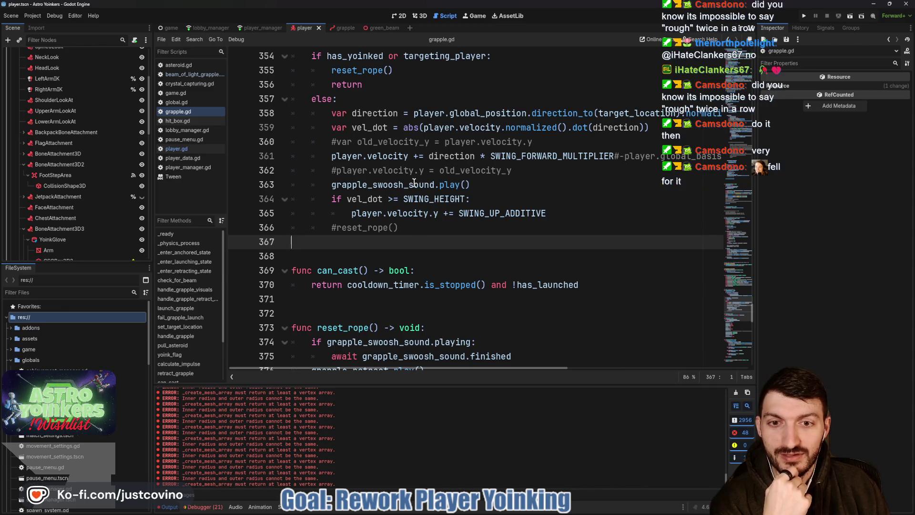
pyautogui.scroll(-1, 411, 184)
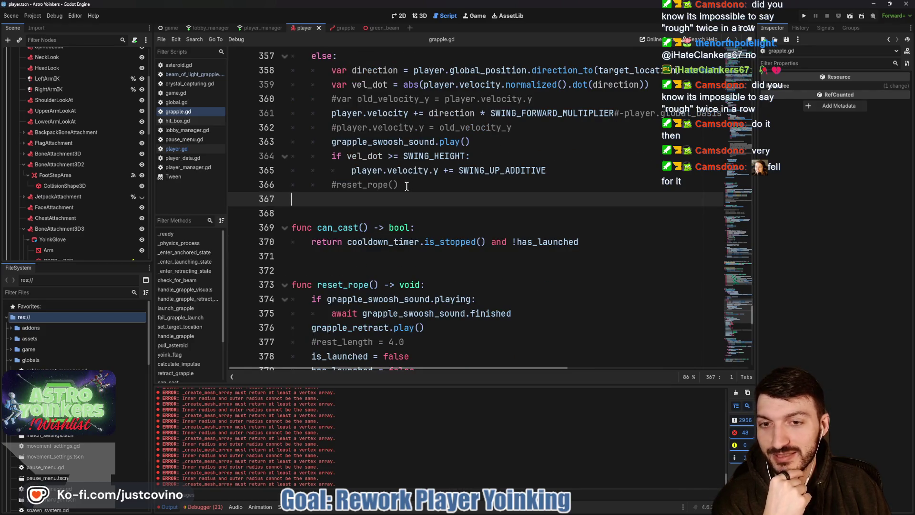
pyautogui.scroll(-1, 406, 186)
pyautogui.click(371, 222)
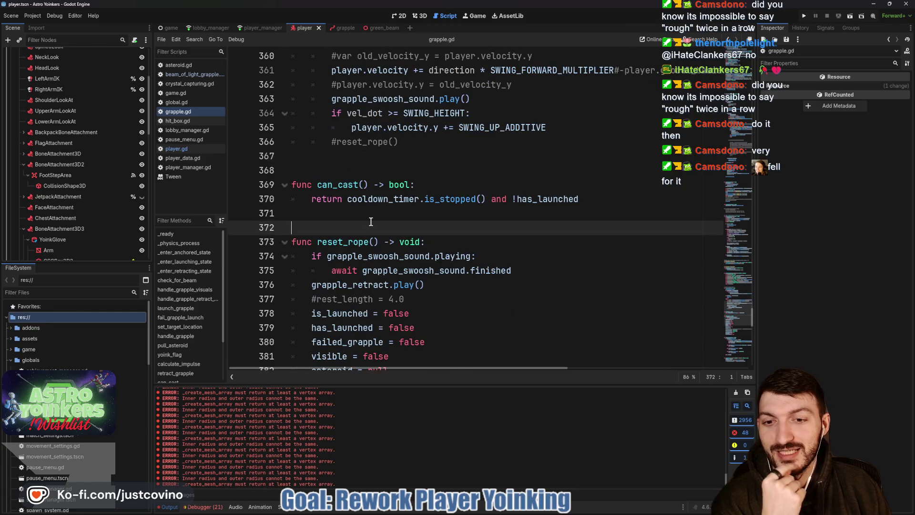
pyautogui.scroll(-1, 370, 221)
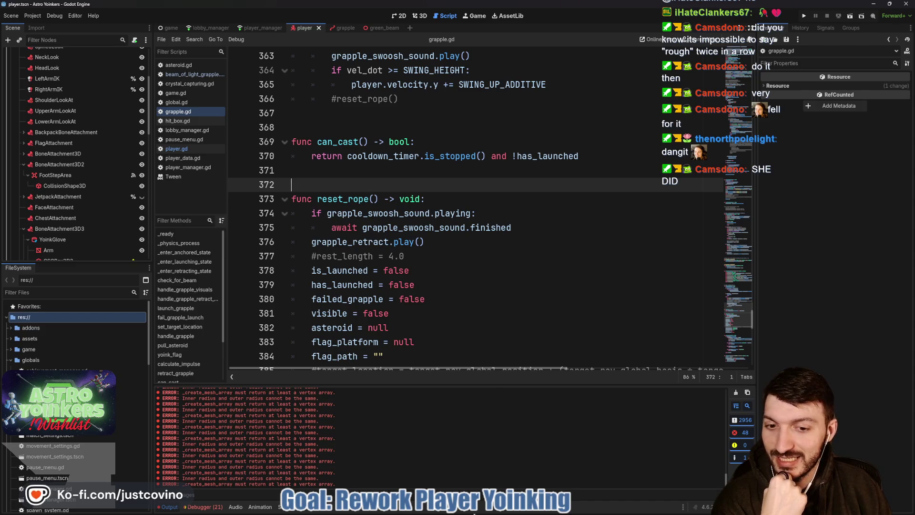
pyautogui.click(474, 513)
# Open twitch.tv in a new tab and go to a followed streamer's live channel
pyautogui.click(358, 76)
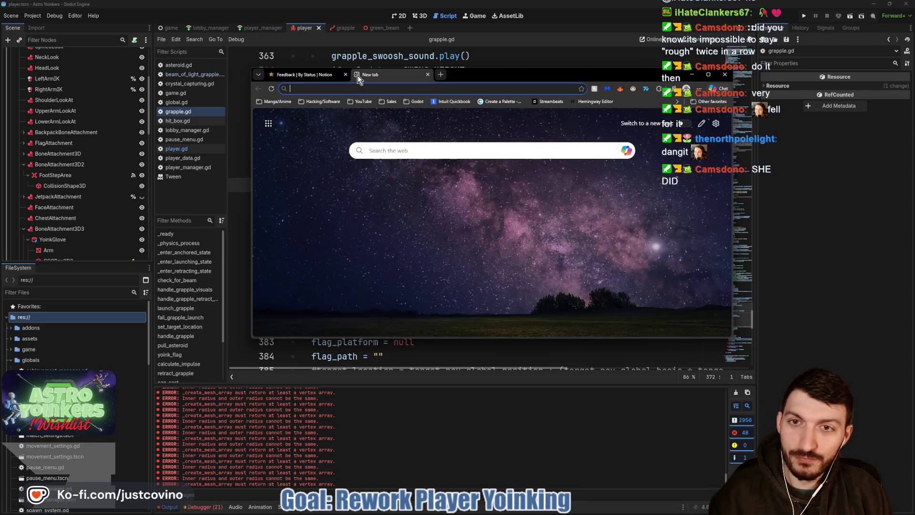
pyautogui.write('twitch.tv')
pyautogui.press('Return')
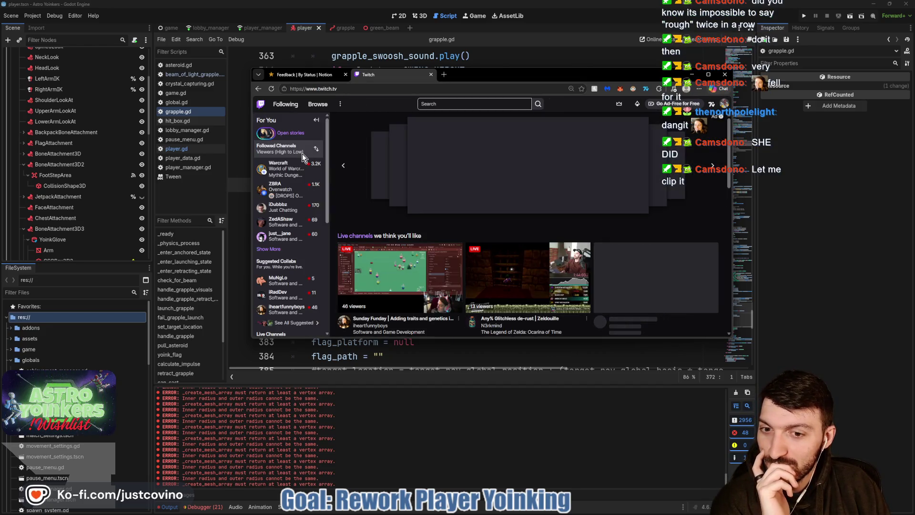
pyautogui.click(286, 309)
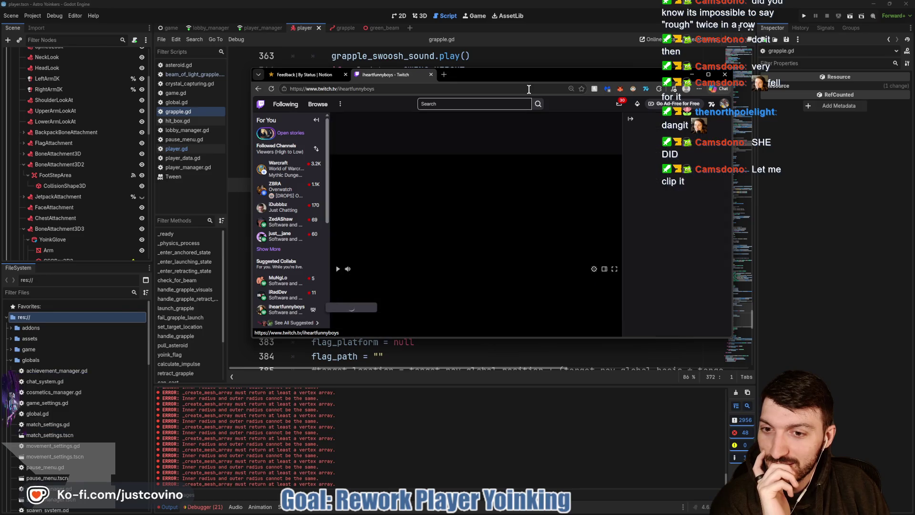
pyautogui.moveTo(528, 75); pyautogui.dragTo(381, 72)
# Post a chat message teasing the streamer about falling for a trick, then close the Twitch tab
pyautogui.click(510, 311)
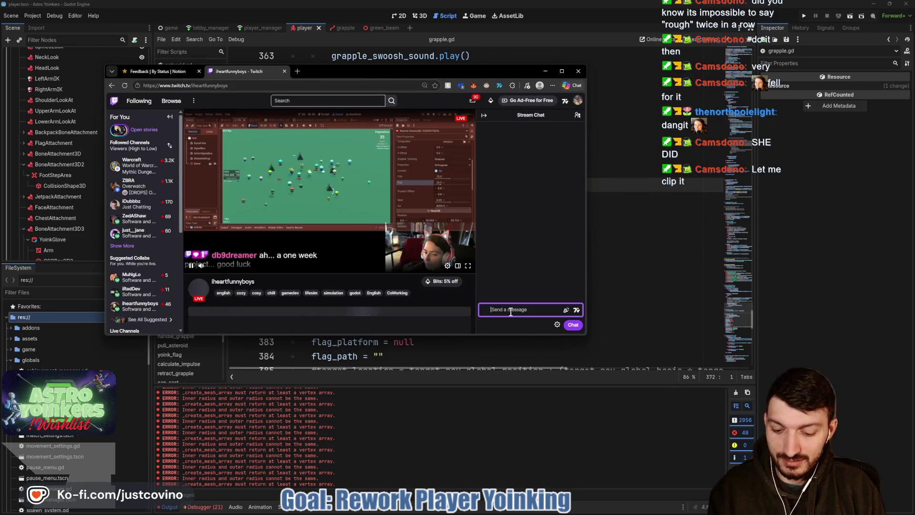
pyautogui.write('How did you fall')
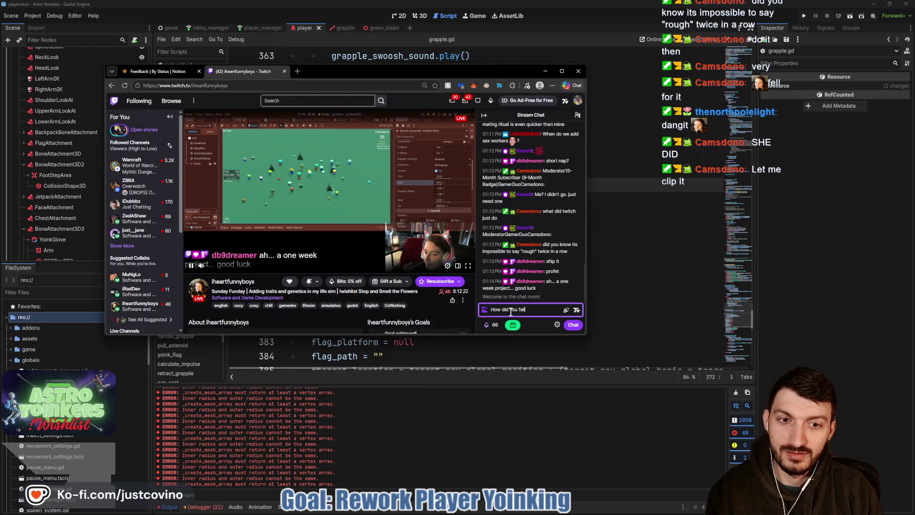
pyautogui.write(' for a Ca')
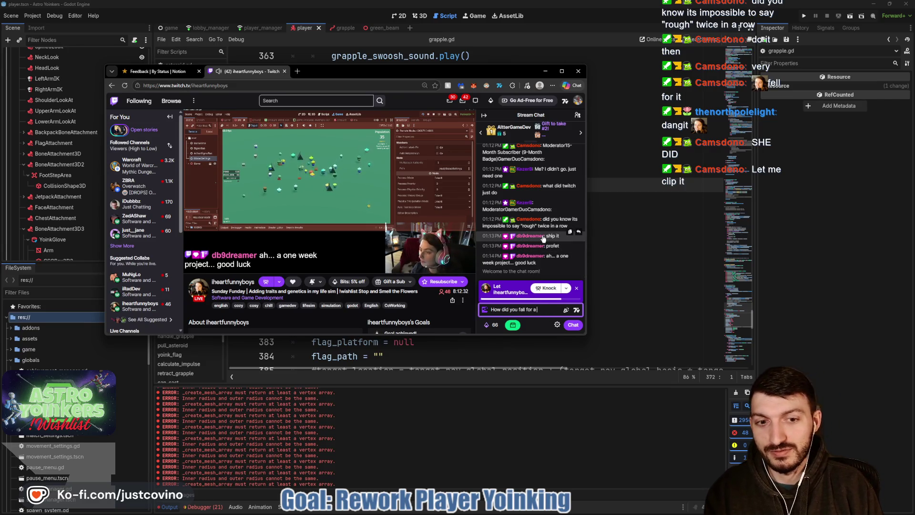
pyautogui.write('a trick t')
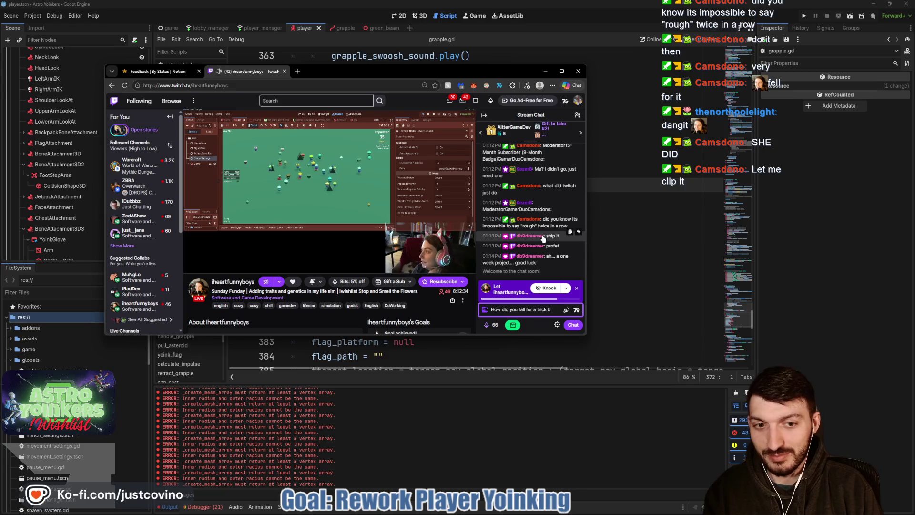
pyautogui.press('BackSpace')
pyautogui.write('by Cam')
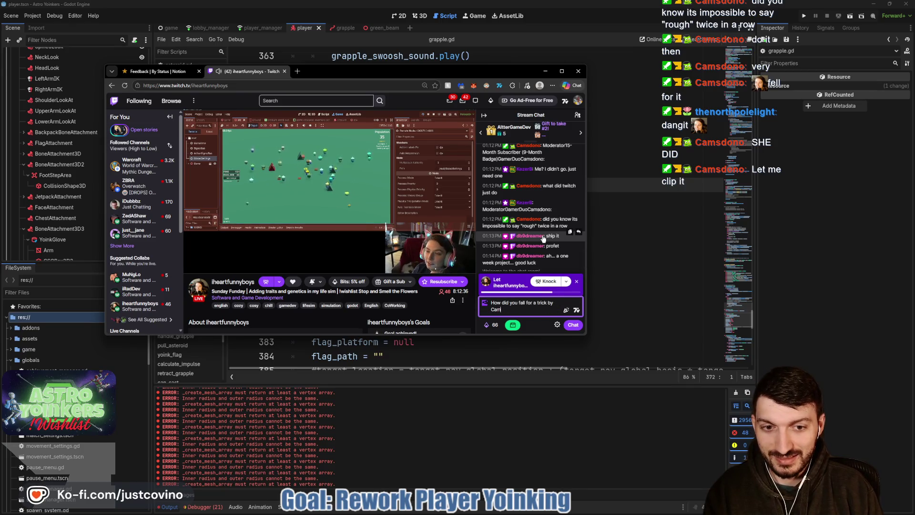
pyautogui.write('!?')
pyautogui.press('Return')
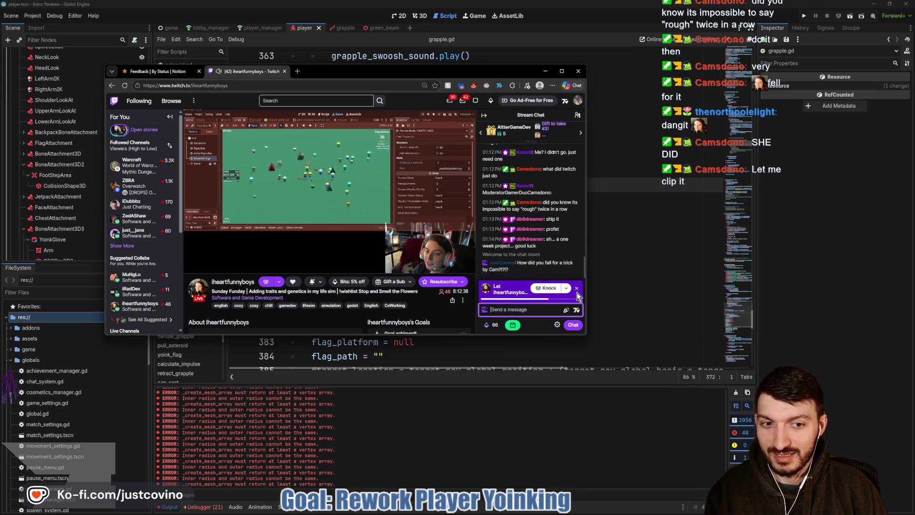
pyautogui.click(577, 288)
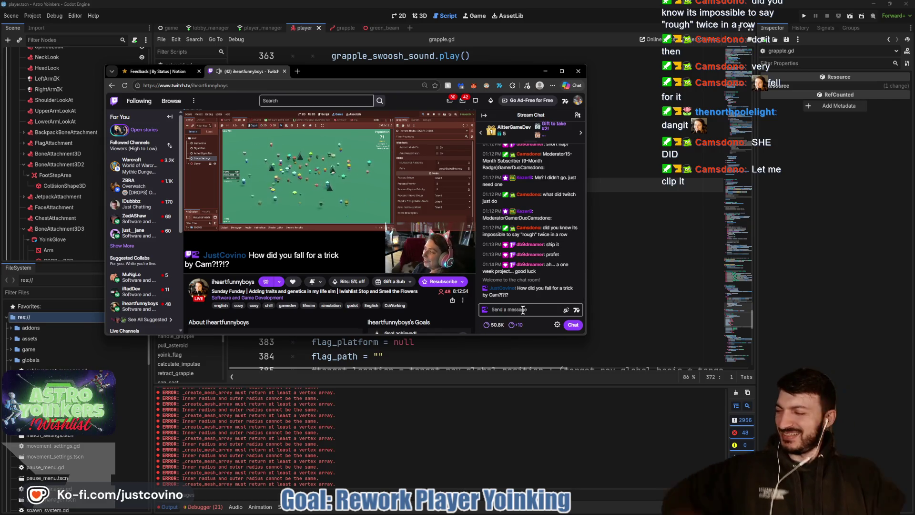
pyautogui.click(285, 72)
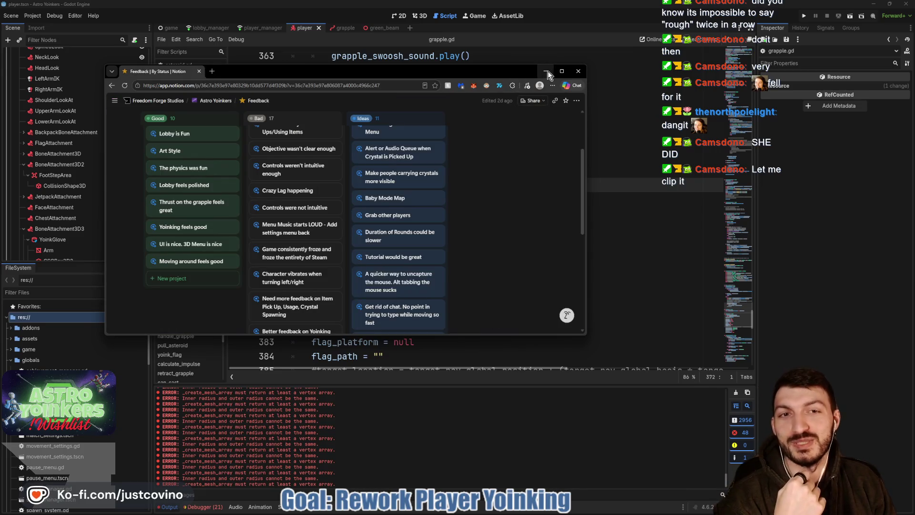
pyautogui.click(546, 72)
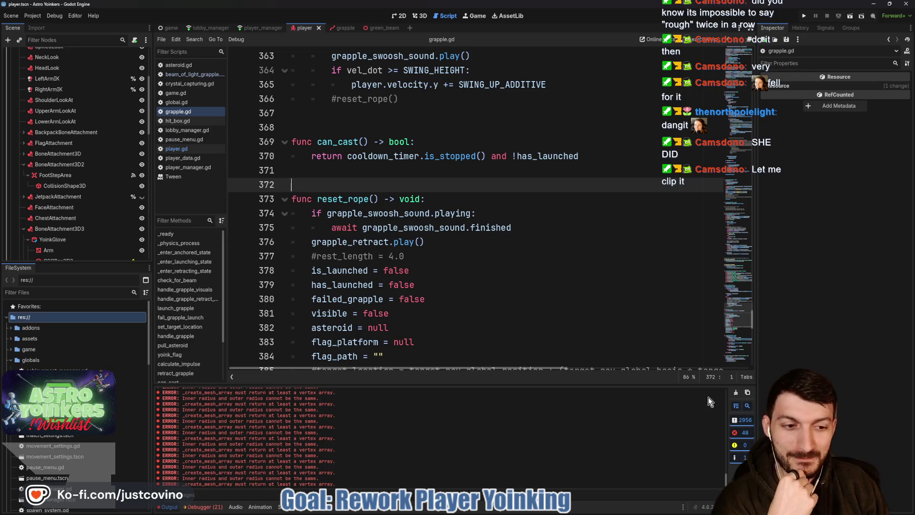
# Clear and hide the output log, then comment out grapple_retract.play() on line 376 of reset_rope
pyautogui.click(737, 394)
pyautogui.click(166, 507)
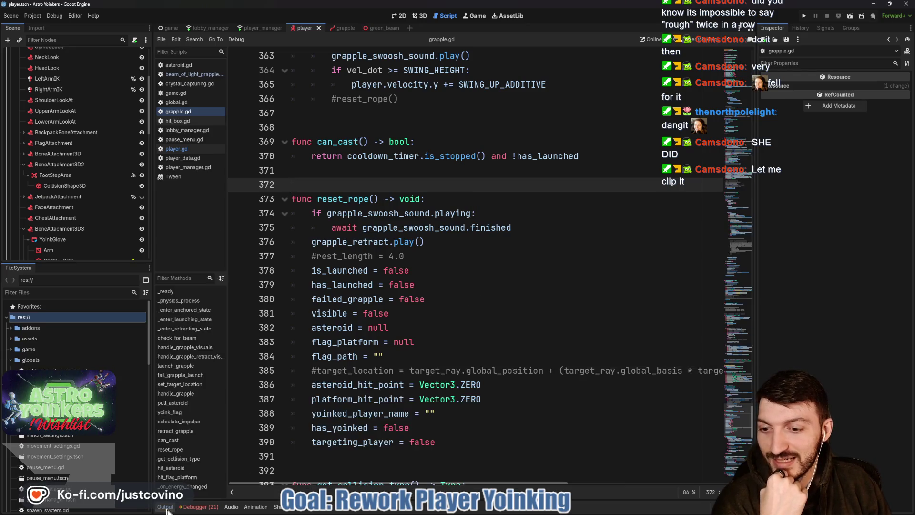
pyautogui.scroll(1, 465, 294)
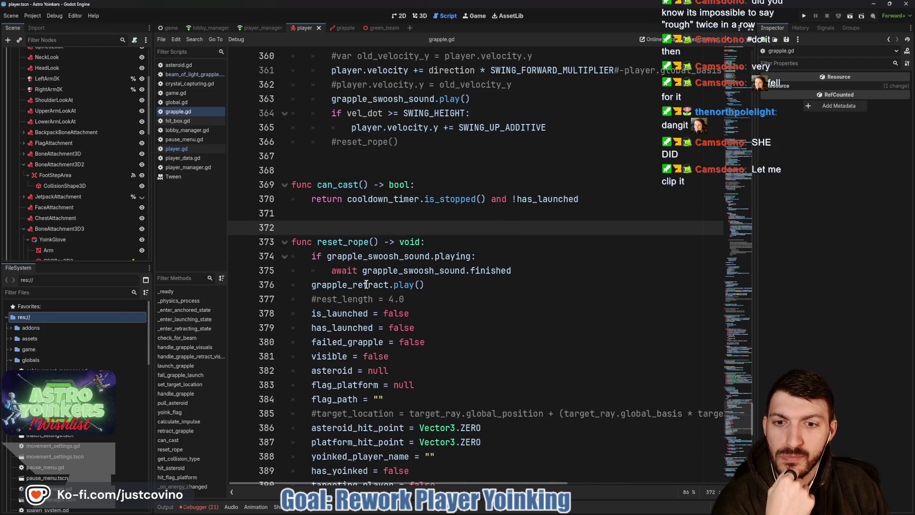
pyautogui.doubleClick(366, 284)
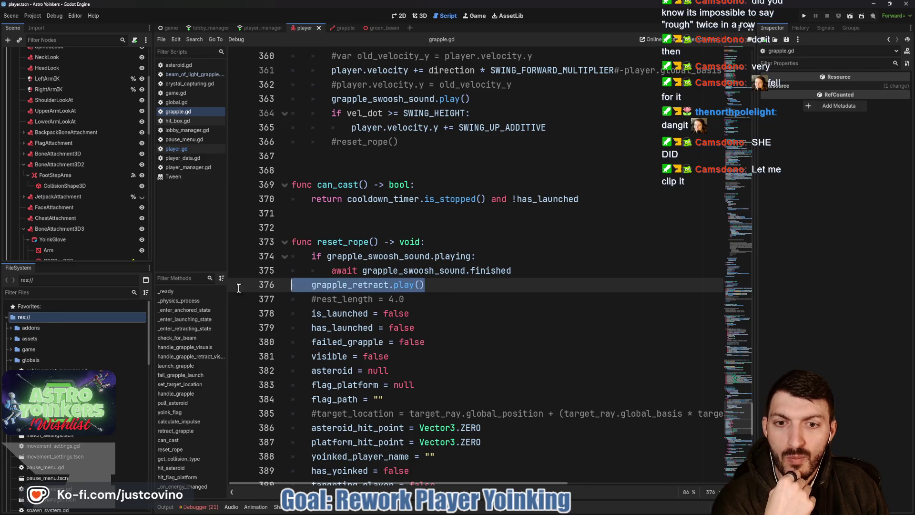
pyautogui.scroll(12, 532, 271)
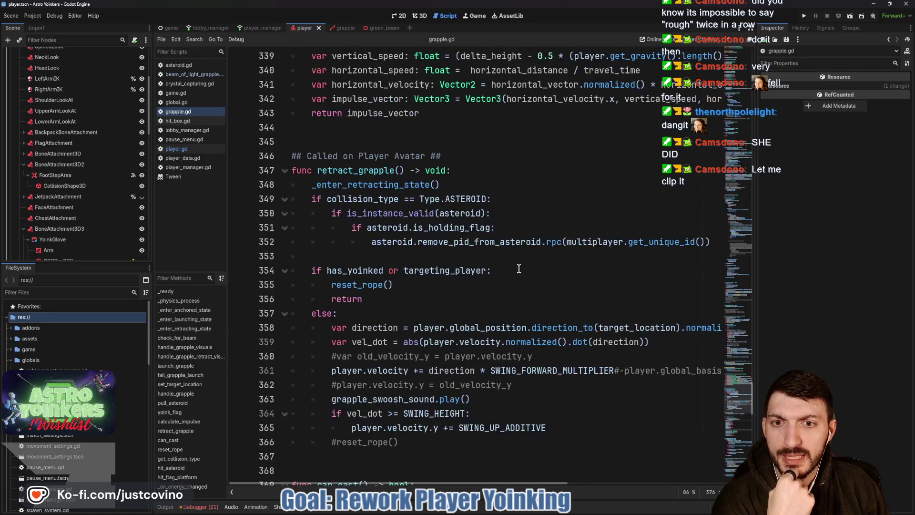
pyautogui.scroll(-2, 515, 270)
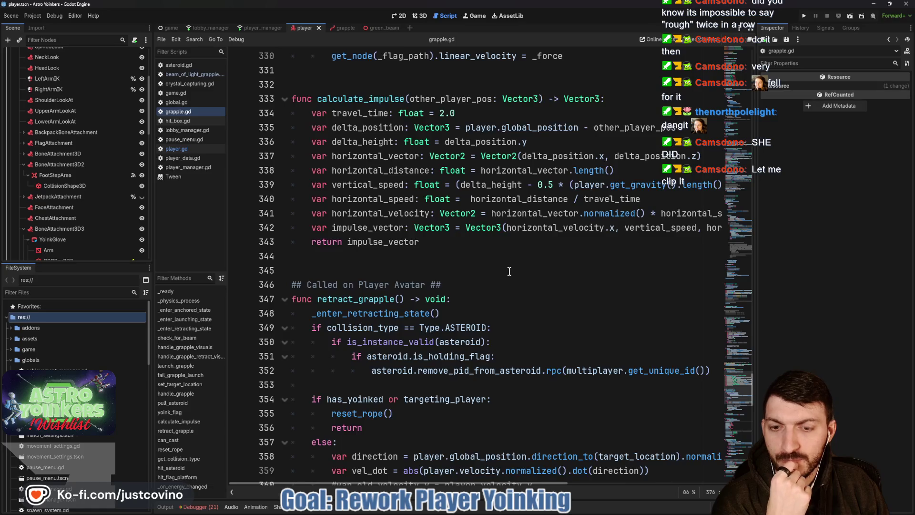
pyautogui.scroll(-6, 506, 272)
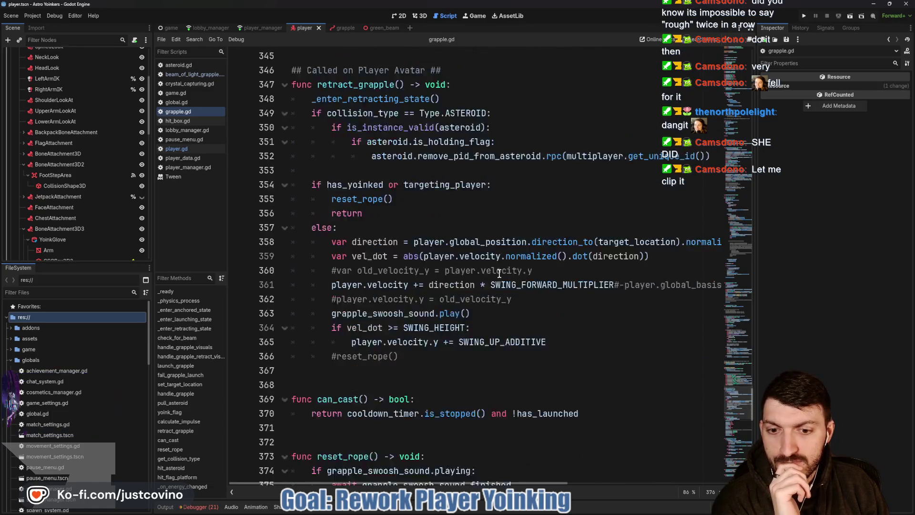
pyautogui.scroll(4, 497, 274)
pyautogui.scroll(-7, 497, 275)
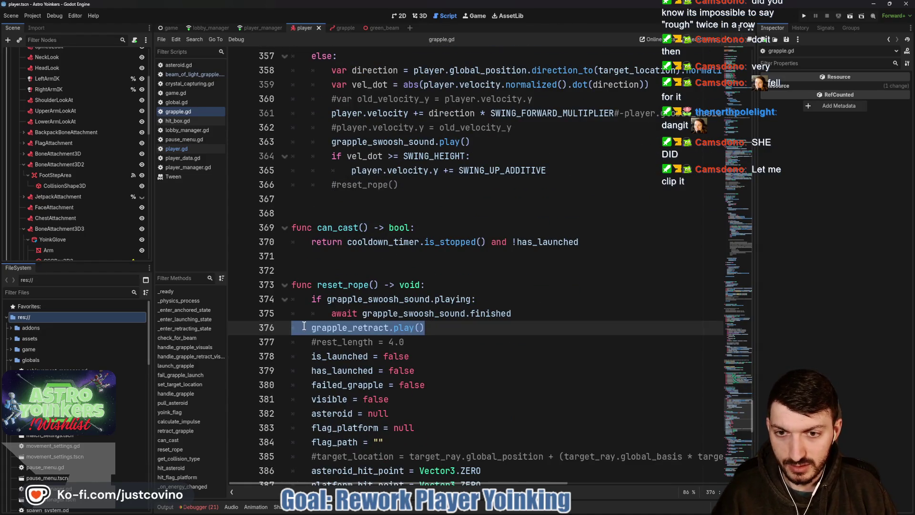
pyautogui.write('#')
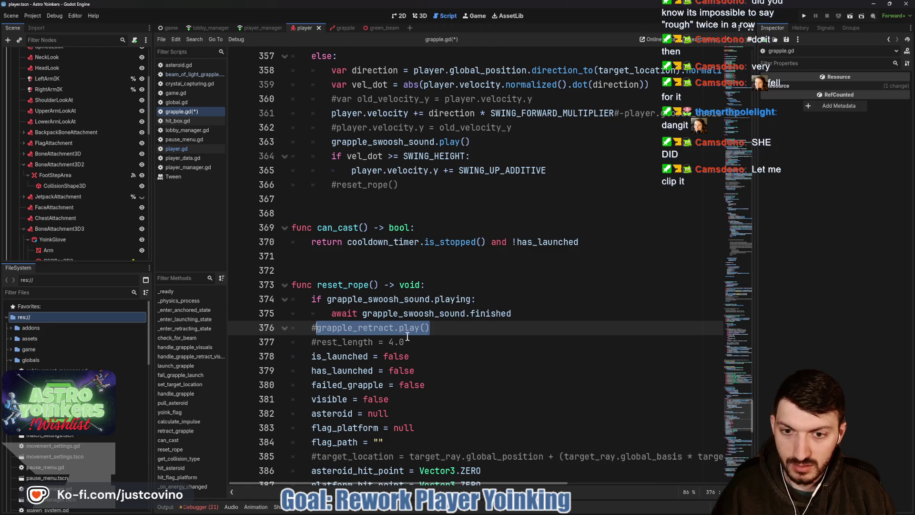
# Delete the commented rest_length line on line 377
pyautogui.moveTo(412, 342); pyautogui.dragTo(277, 342)
pyautogui.press('BackSpace')
pyautogui.press('BackSpace')
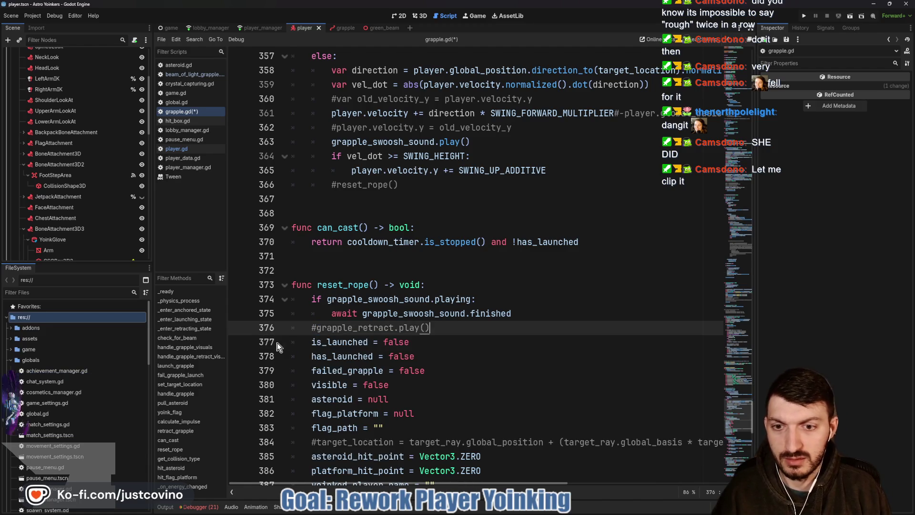
pyautogui.scroll(10, 334, 324)
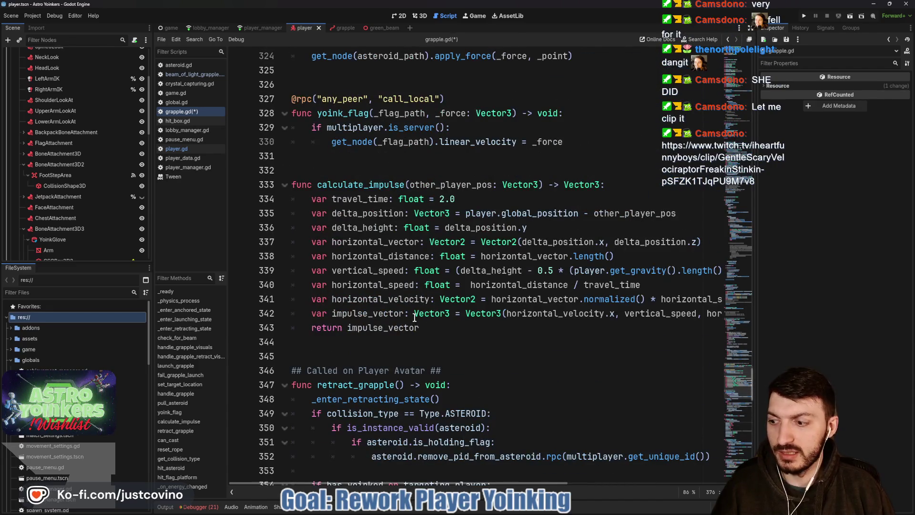
pyautogui.scroll(9, 415, 318)
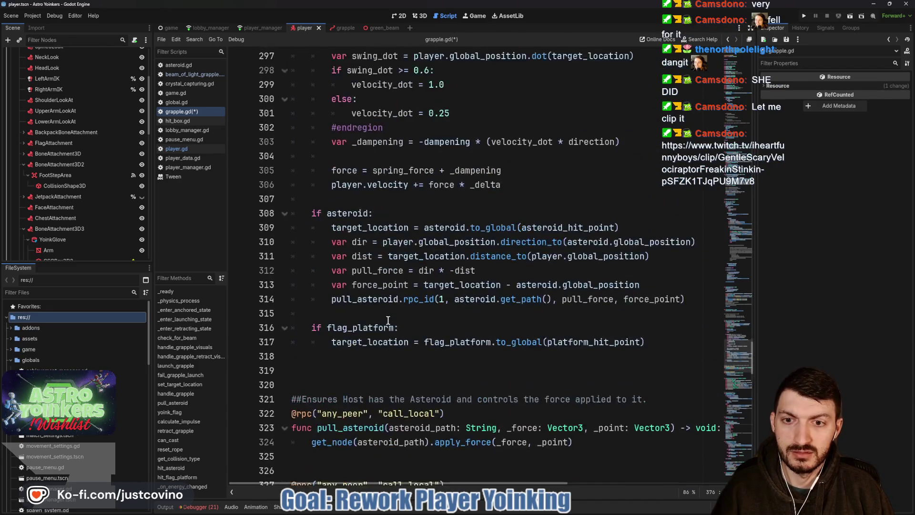
# Paste grapple_retract.play() as the first line of _enter_anchored_state and save grapple.gd
pyautogui.scroll(18, 388, 319)
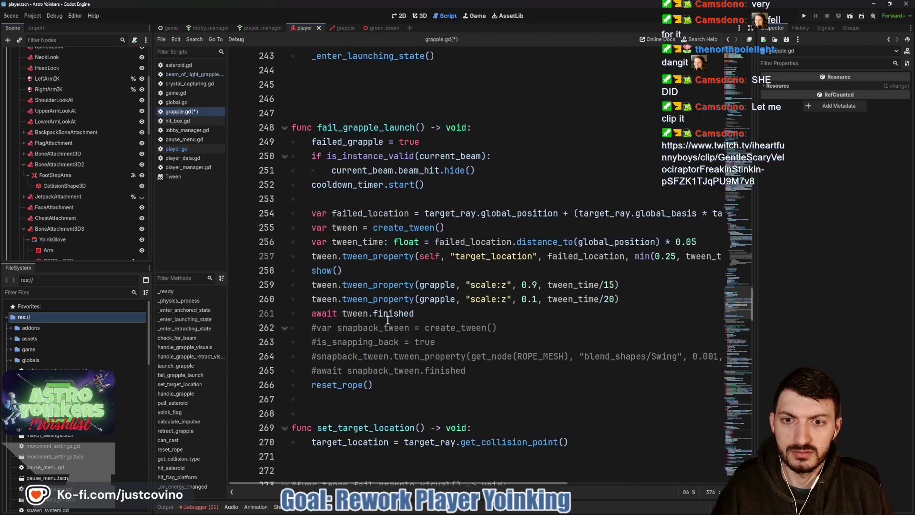
pyautogui.scroll(5, 388, 320)
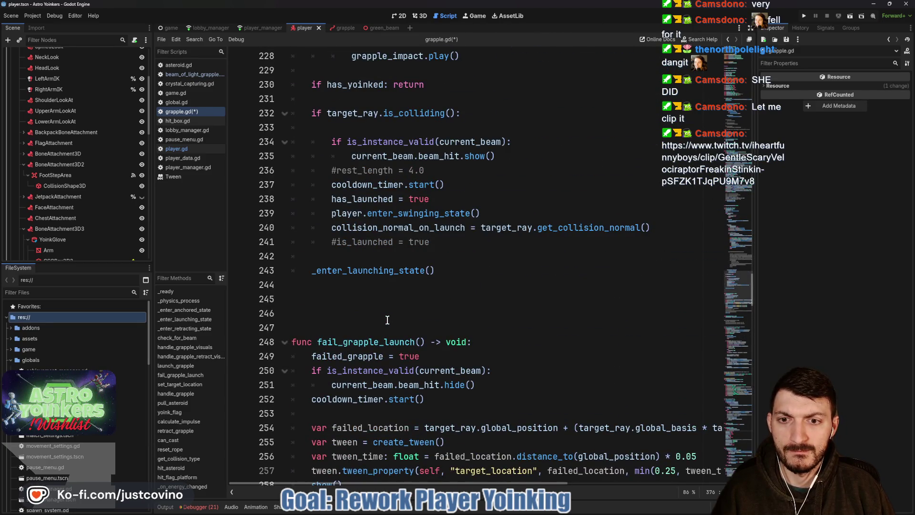
pyautogui.scroll(14, 387, 320)
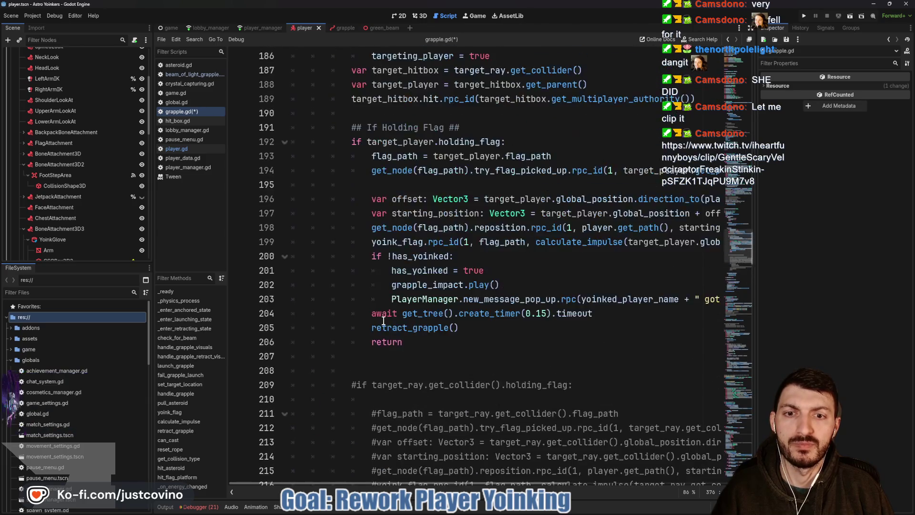
pyautogui.scroll(20, 383, 321)
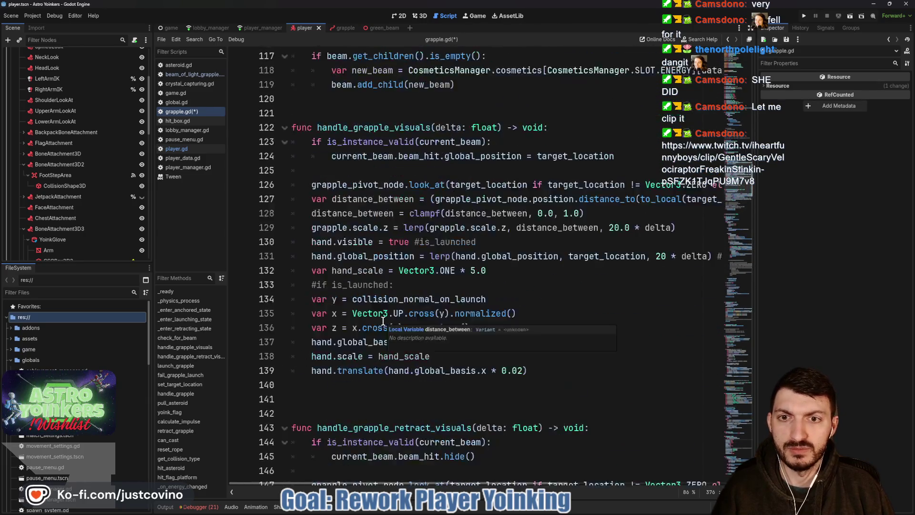
pyautogui.scroll(10, 384, 320)
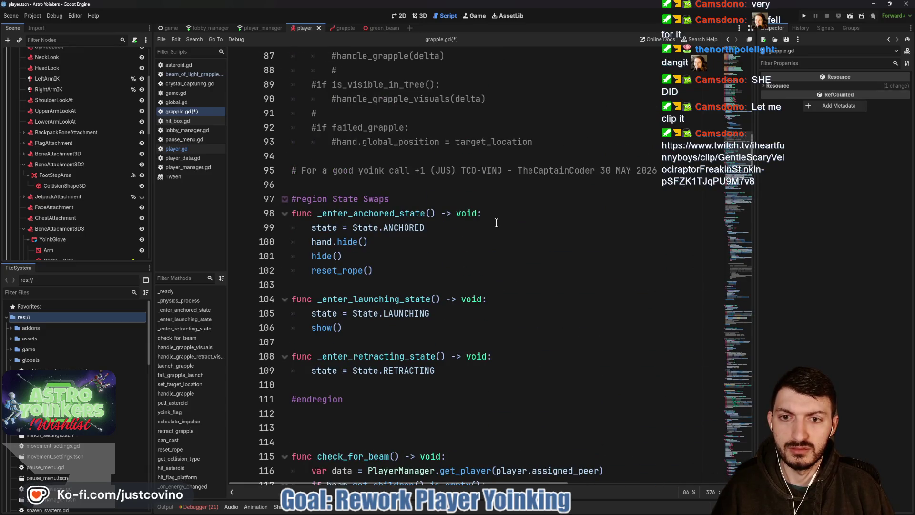
pyautogui.click(499, 215)
pyautogui.press('Return')
pyautogui.write('grapple_retract.play()')
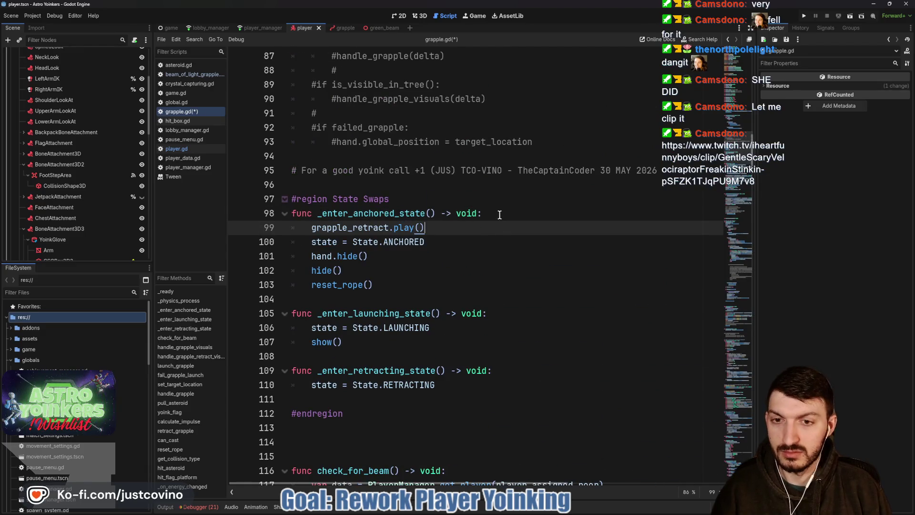
pyautogui.hotkey('ctrl', 's')
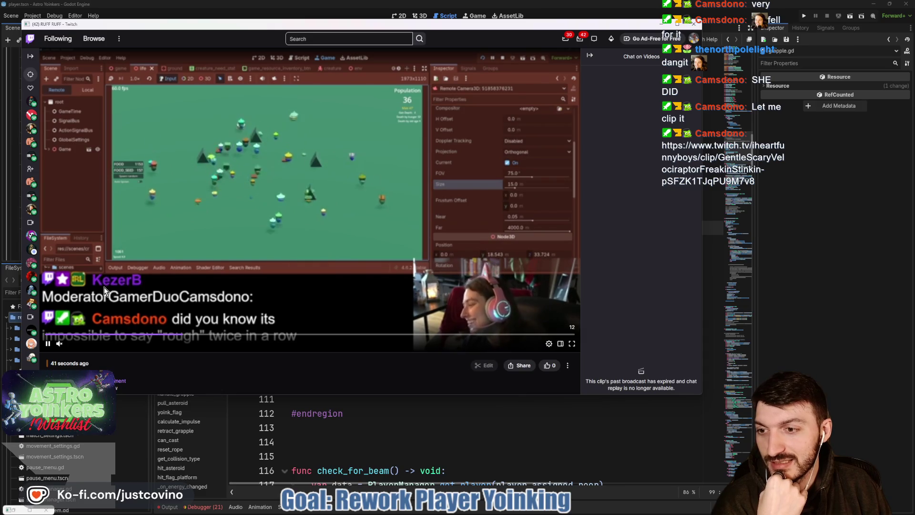
# Unmute and watch the Twitch chat clip, close its window, and relaunch Astro Yoinkers
pyautogui.click(59, 344)
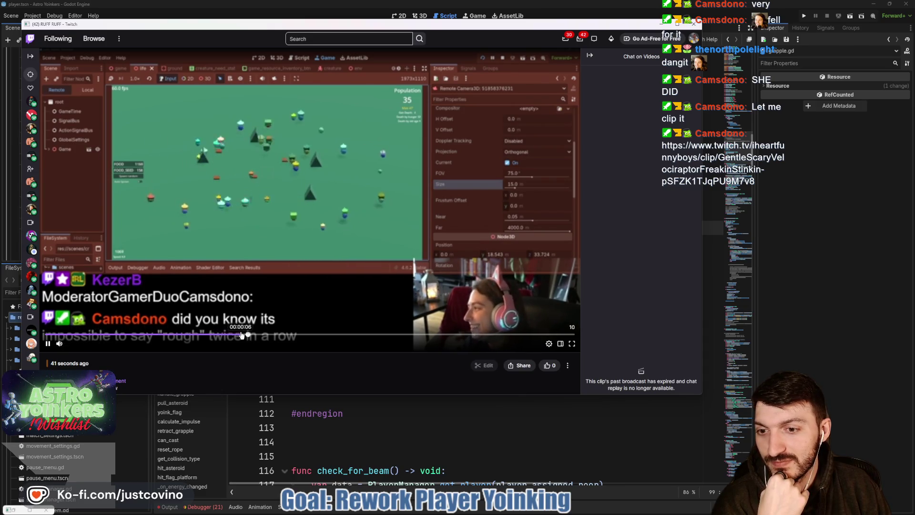
pyautogui.tripleClick(194, 356)
pyautogui.click(194, 356)
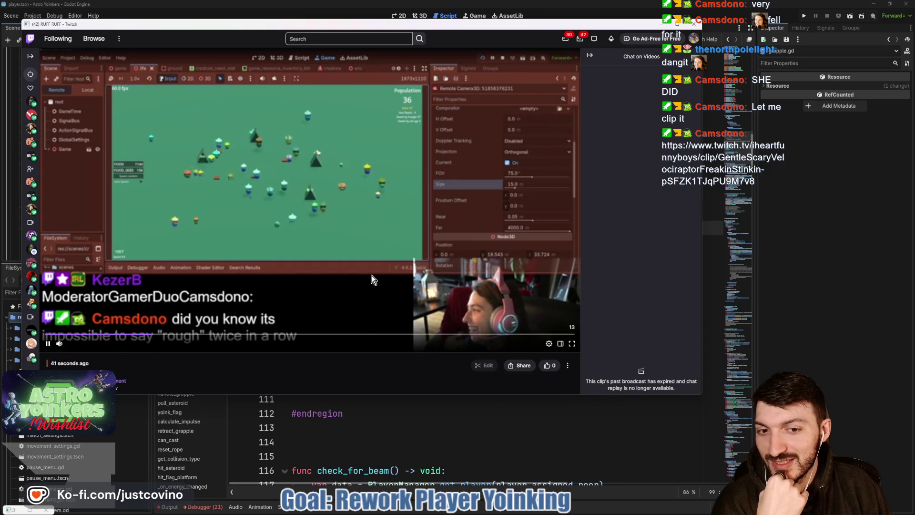
pyautogui.click(694, 23)
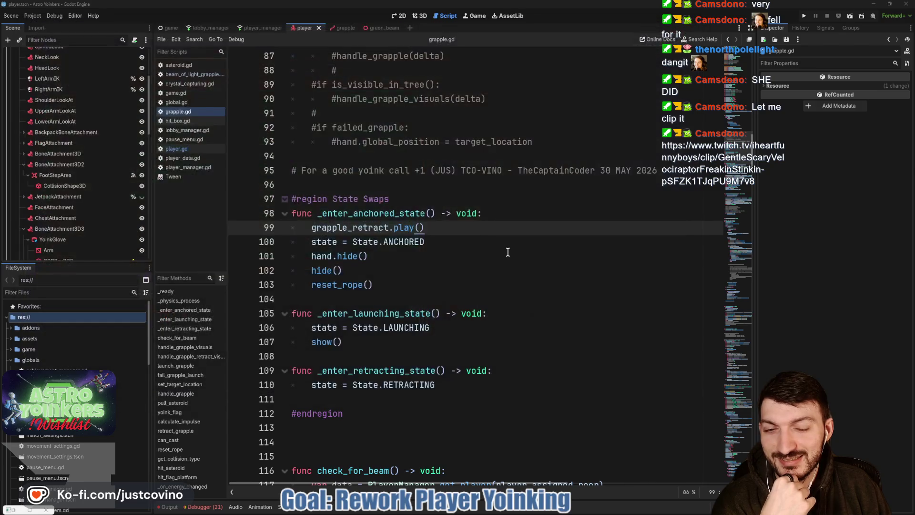
pyautogui.click(804, 16)
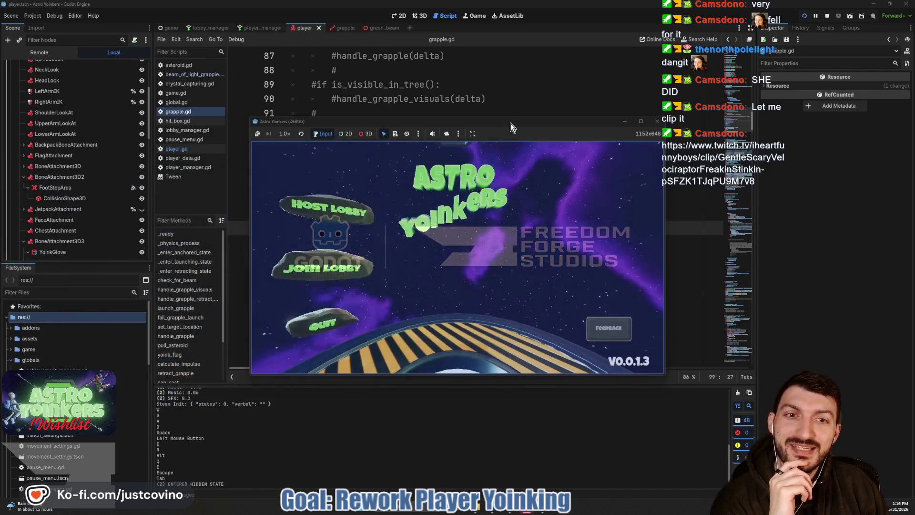
# Move and enlarge the game window, host a Private lobby, and launch the character off the locker-room pads
pyautogui.moveTo(510, 123); pyautogui.dragTo(426, 101)
pyautogui.click(236, 245)
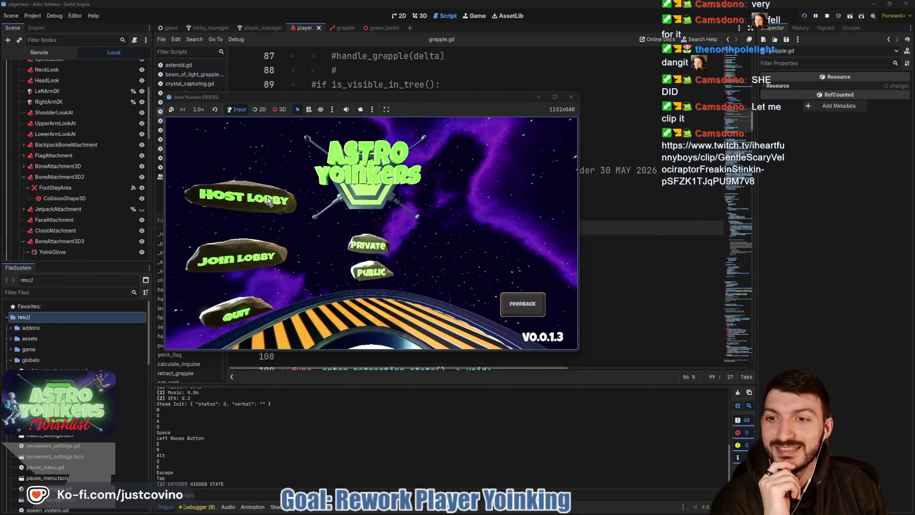
pyautogui.moveTo(579, 353)
pyautogui.mouseDown()
pyautogui.moveTo(732, 372)
pyautogui.moveTo(732, 444)
pyautogui.mouseUp()
pyautogui.click(463, 221)
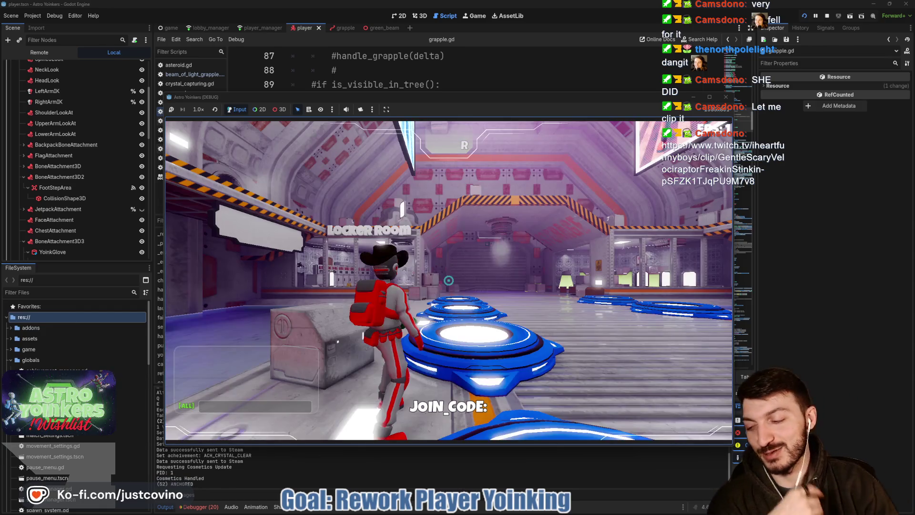
pyautogui.press('w')
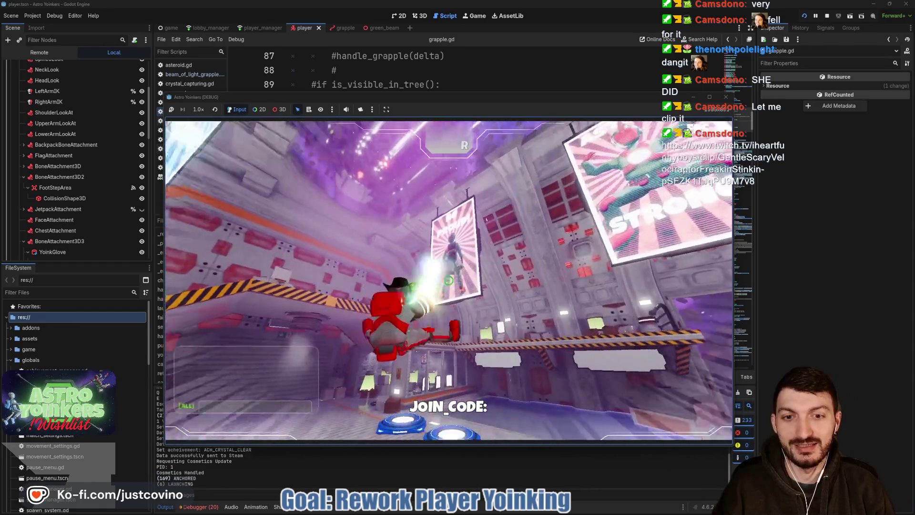